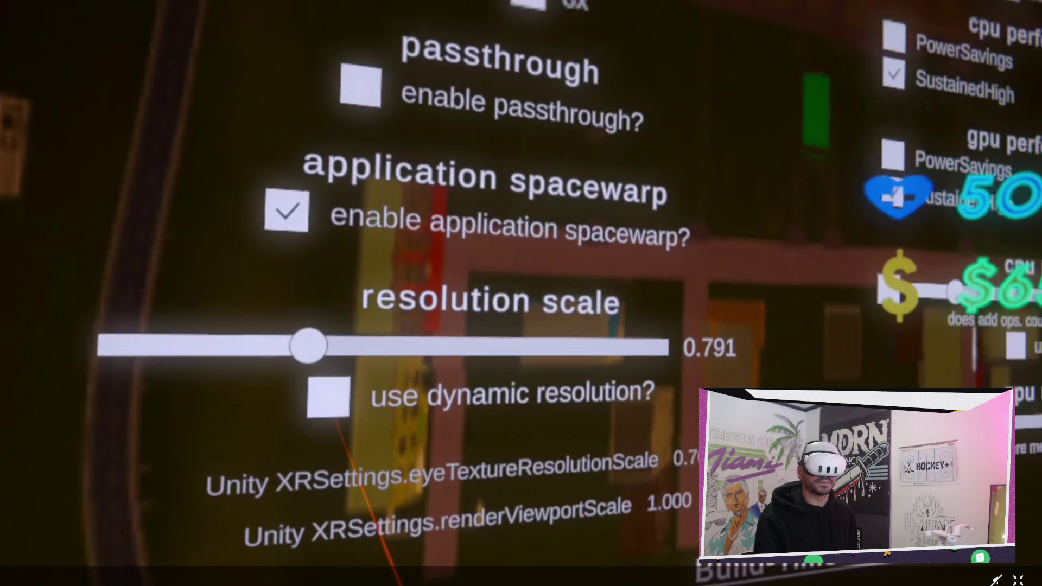
Lower the resolution scale to about 0.78 and turn off application spacewarp
{"action": "left_click_drag", "start_coordinate": [312, 345], "coordinate": [305, 345]}
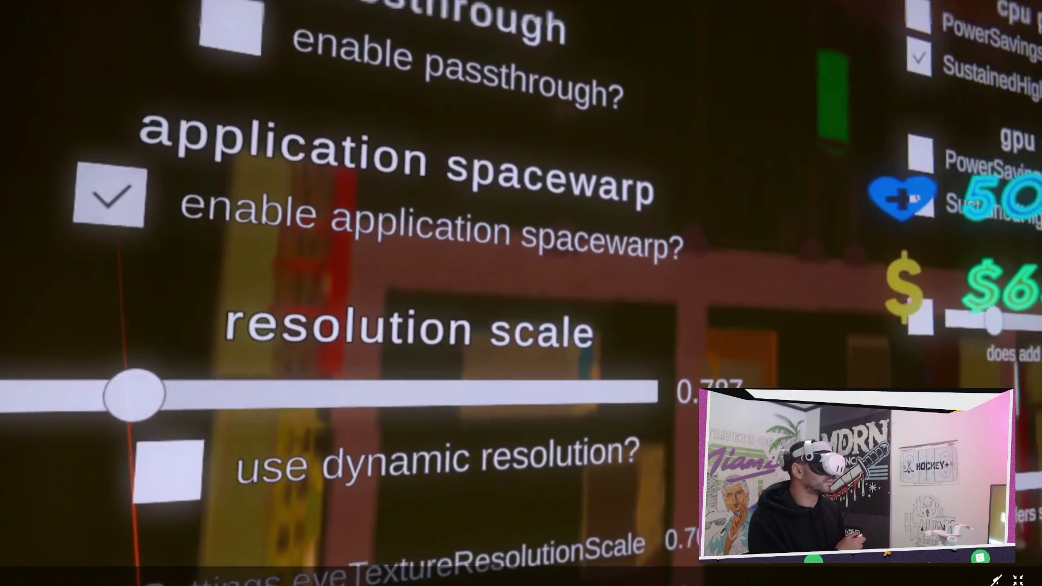
{"action": "left_click", "coordinate": [263, 207]}
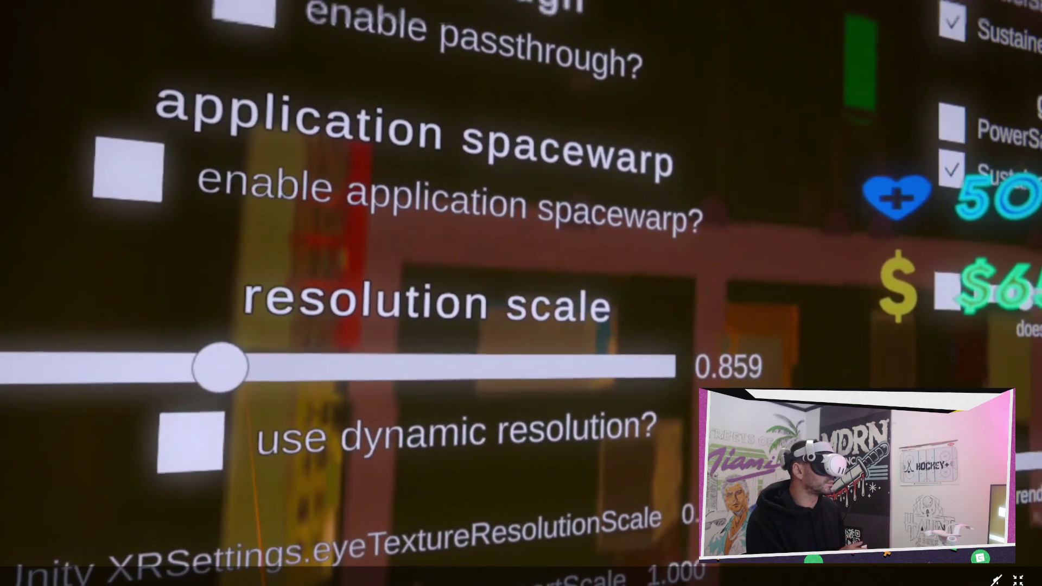
{"action": "mouse_move", "coordinate": [221, 365]}
{"action": "left_mouse_down"}
{"action": "mouse_move", "coordinate": [274, 368]}
{"action": "mouse_move", "coordinate": [100, 354]}
{"action": "mouse_move", "coordinate": [6, 298]}
{"action": "mouse_move", "coordinate": [0, 283]}
{"action": "left_mouse_up"}
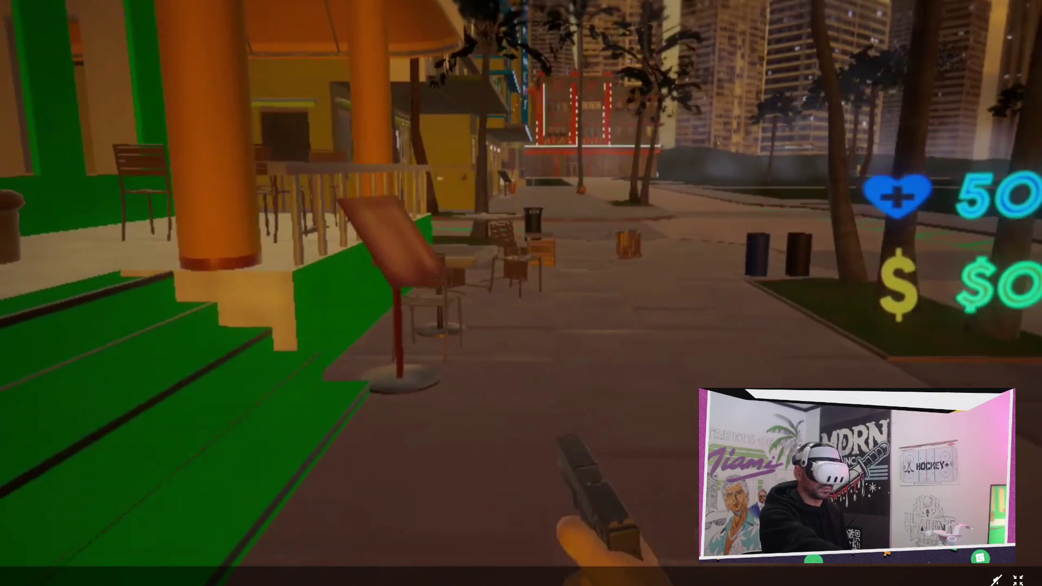
Minimize the browser and Meta Quest Developer Hub windows to bring the Unity editor forward
{"action": "key", "text": "alt+space"}
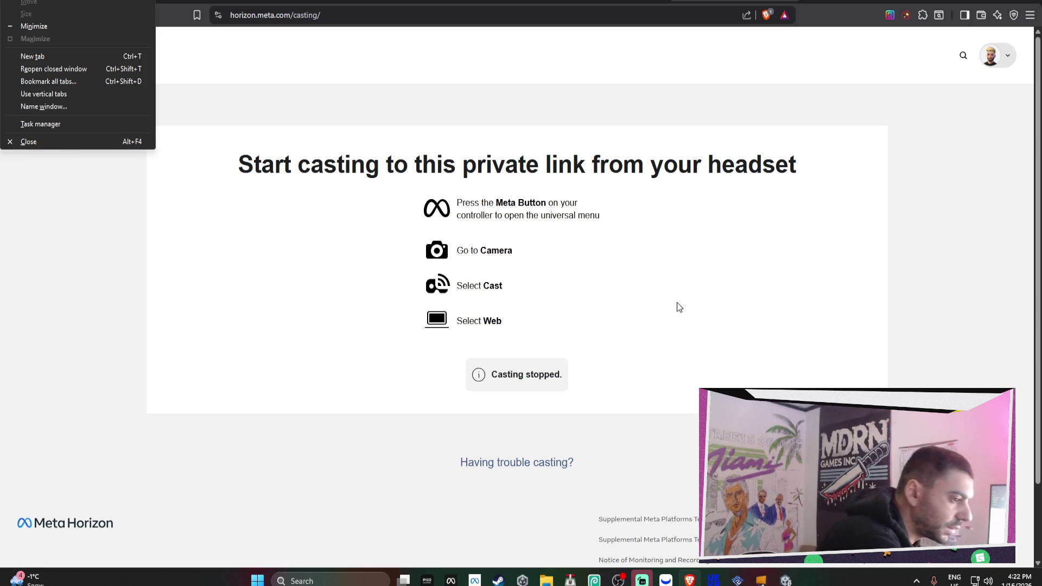
{"action": "left_click", "coordinate": [621, 2]}
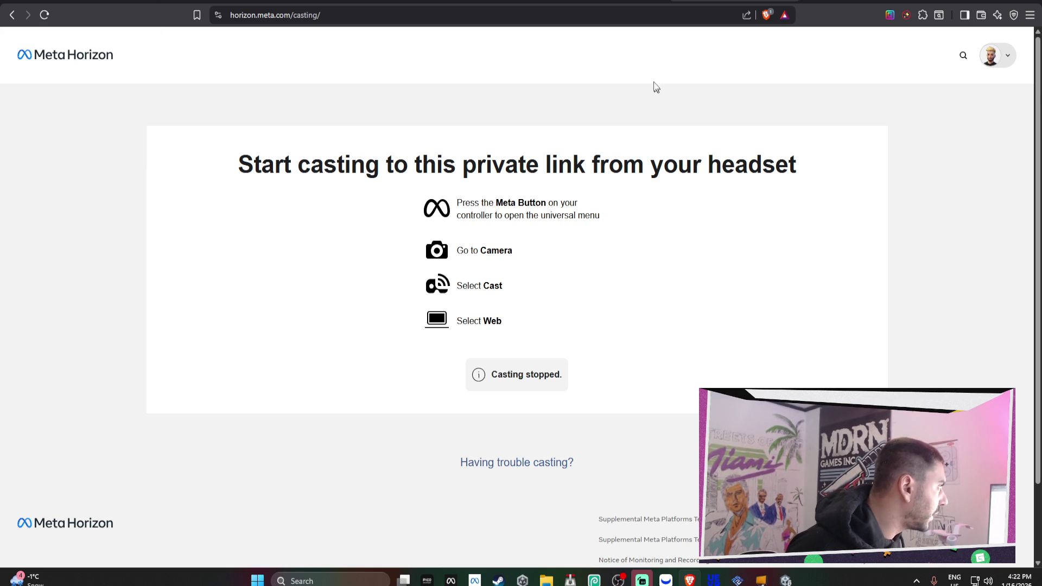
{"action": "left_click", "coordinate": [607, 2]}
{"action": "left_click", "coordinate": [977, 2]}
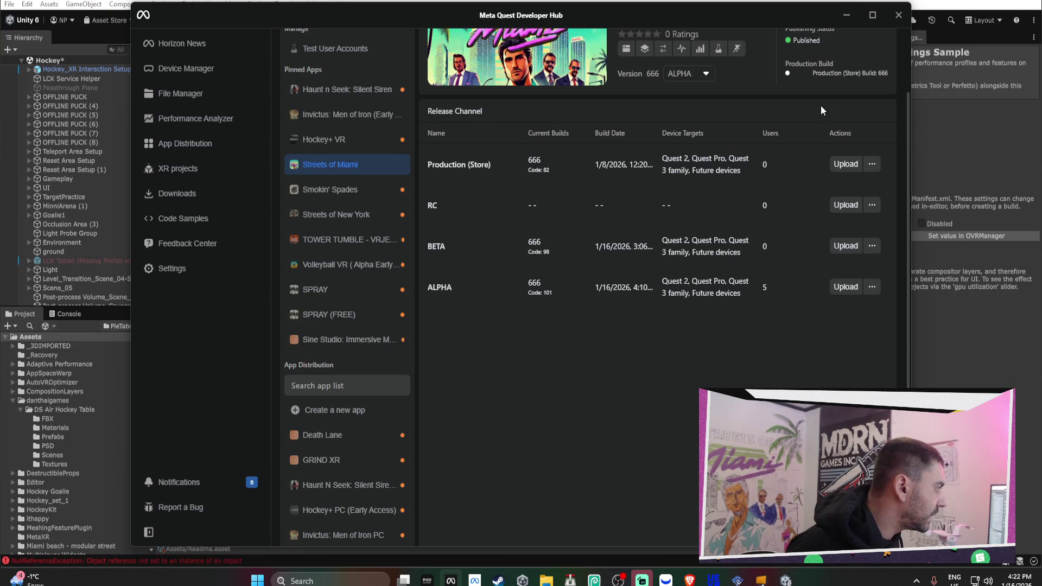
{"action": "left_click", "coordinate": [847, 15]}
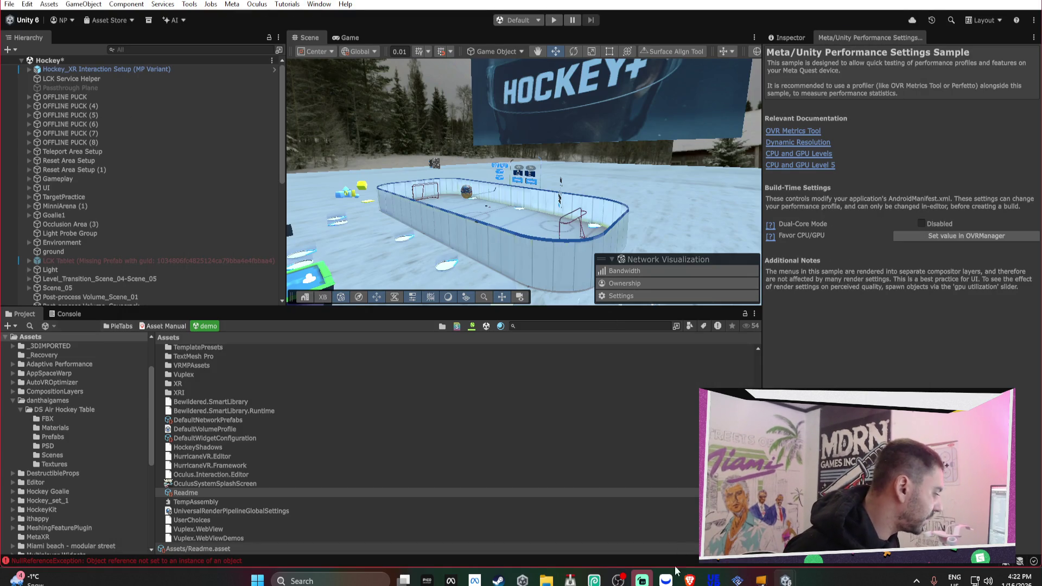
In the Miami beach scene, select the orange traffic cone and ping its MB_Cone_Orange prefab
{"action": "key", "text": "alt+Tab"}
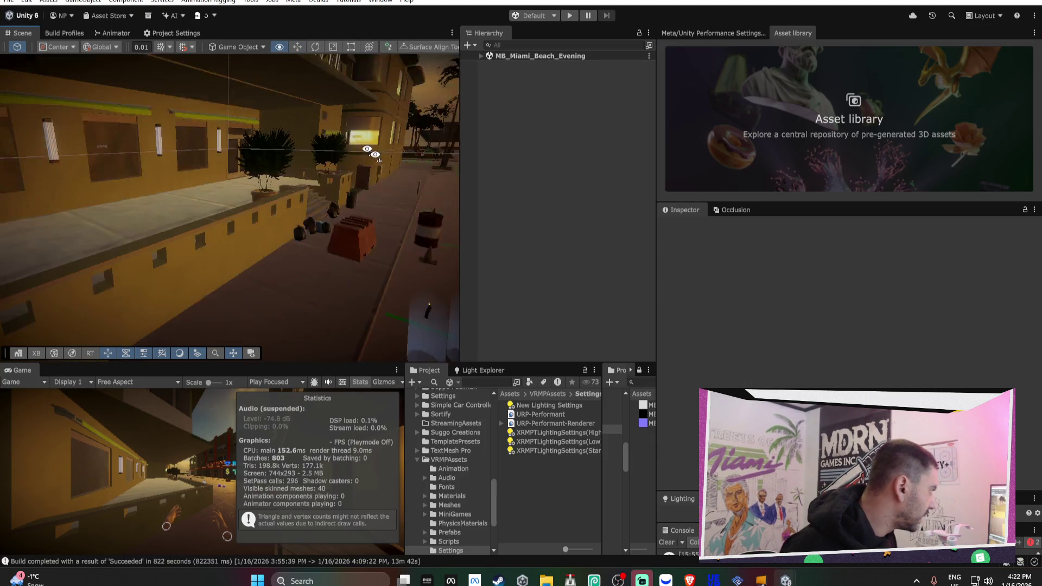
{"action": "key", "text": "w"}
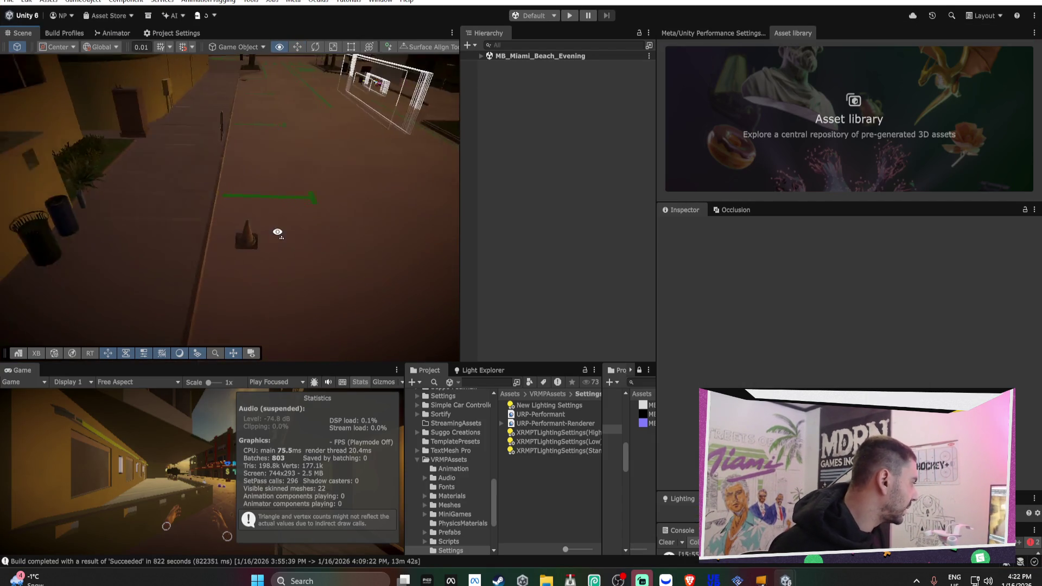
{"action": "left_click", "coordinate": [264, 222]}
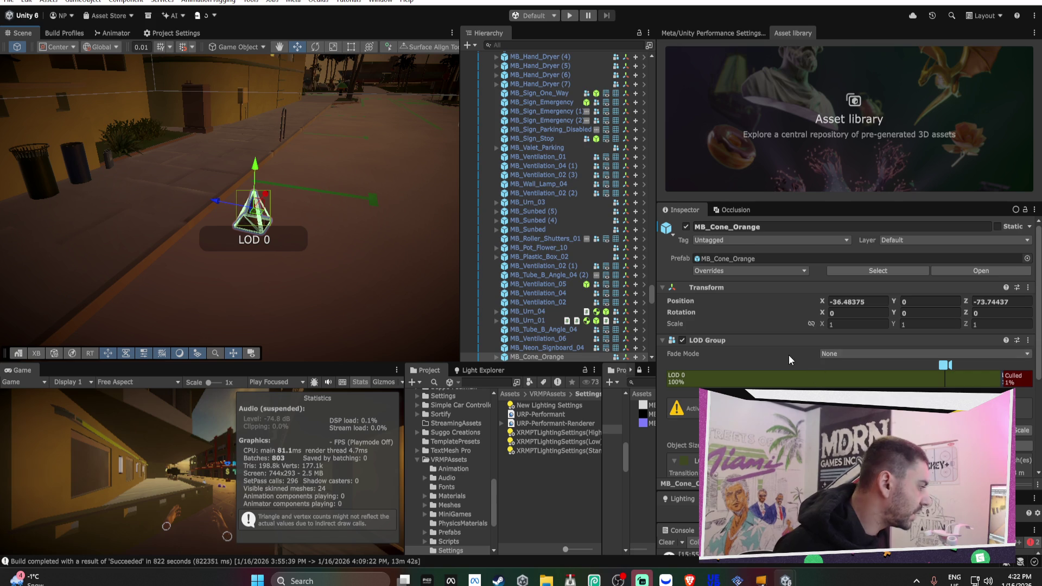
{"action": "left_click_drag", "start_coordinate": [1005, 382], "coordinate": [1019, 386]}
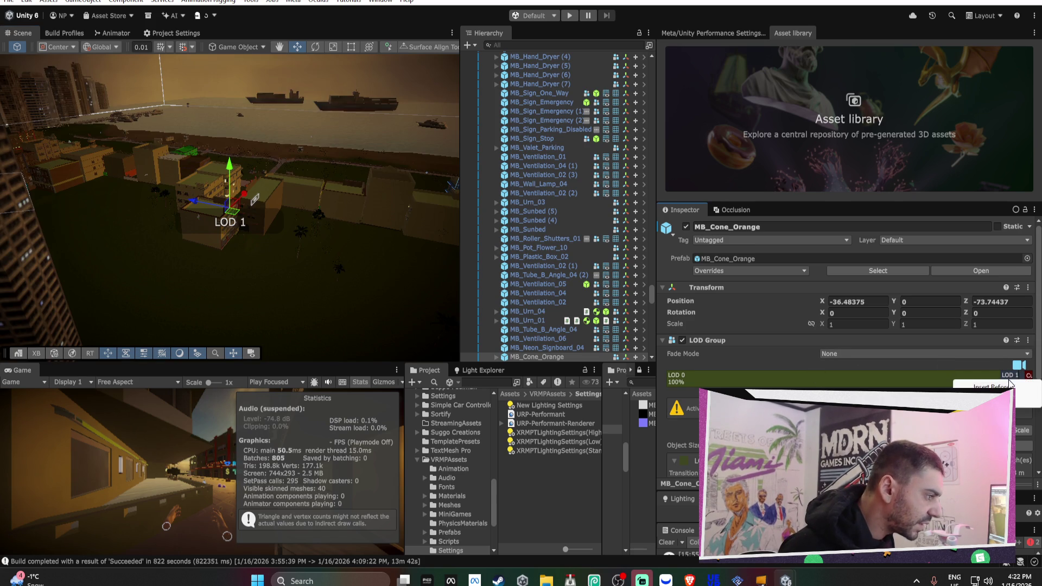
{"action": "left_click", "coordinate": [1014, 410]}
{"action": "left_click", "coordinate": [581, 298]}
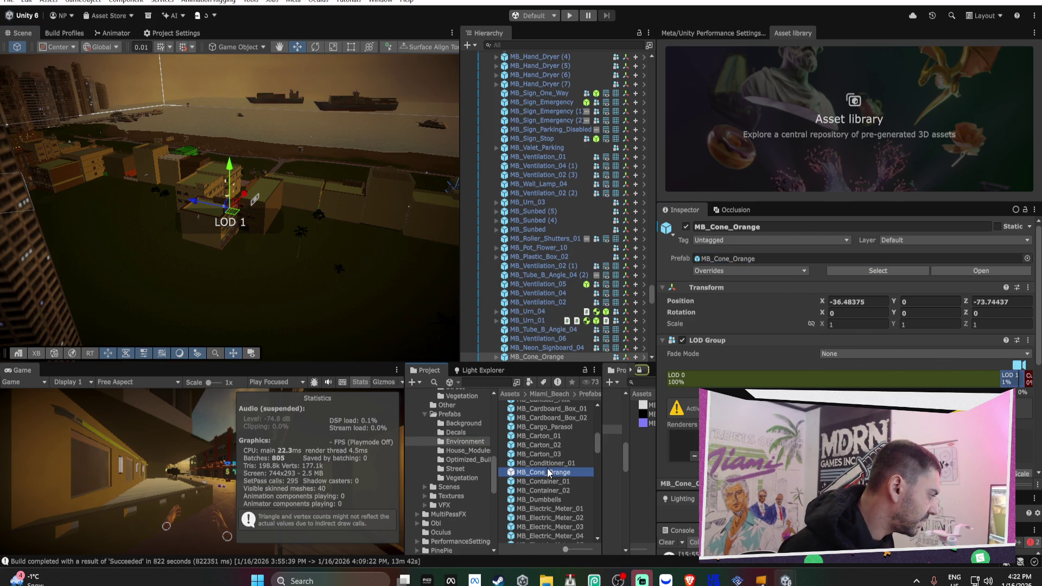
{"action": "left_click", "coordinate": [548, 473]}
In MB_Cone_Orange, delete the LOD0 child and give LOD1 a Mesh Collider and Rigidbody
{"action": "double_click", "coordinate": [548, 473]}
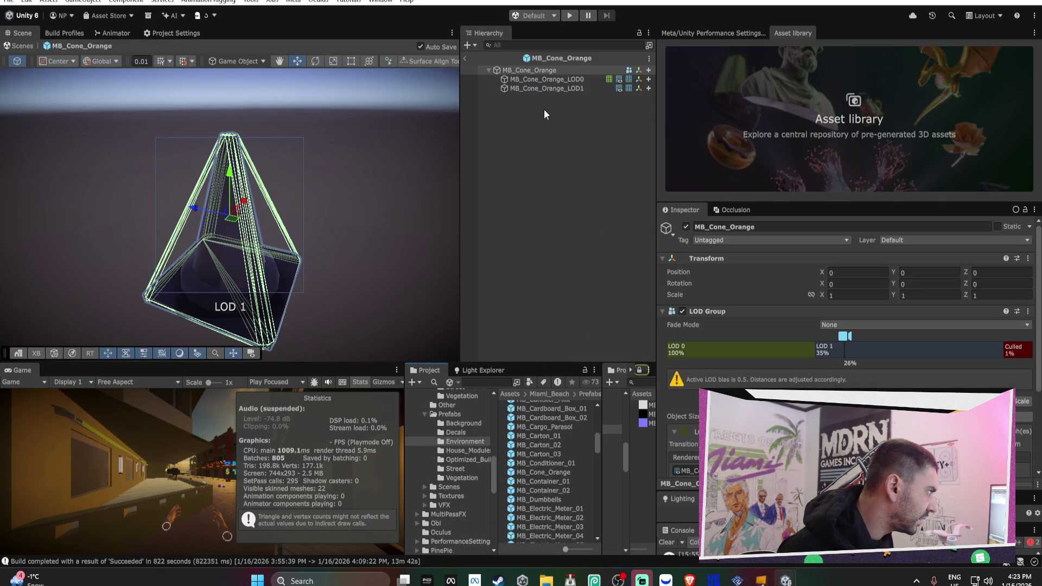
{"action": "left_click", "coordinate": [569, 80]}
{"action": "key", "text": "Delete"}
{"action": "left_click", "coordinate": [572, 80]}
{"action": "scroll", "coordinate": [816, 377], "scroll_direction": "down", "scroll_amount": 3}
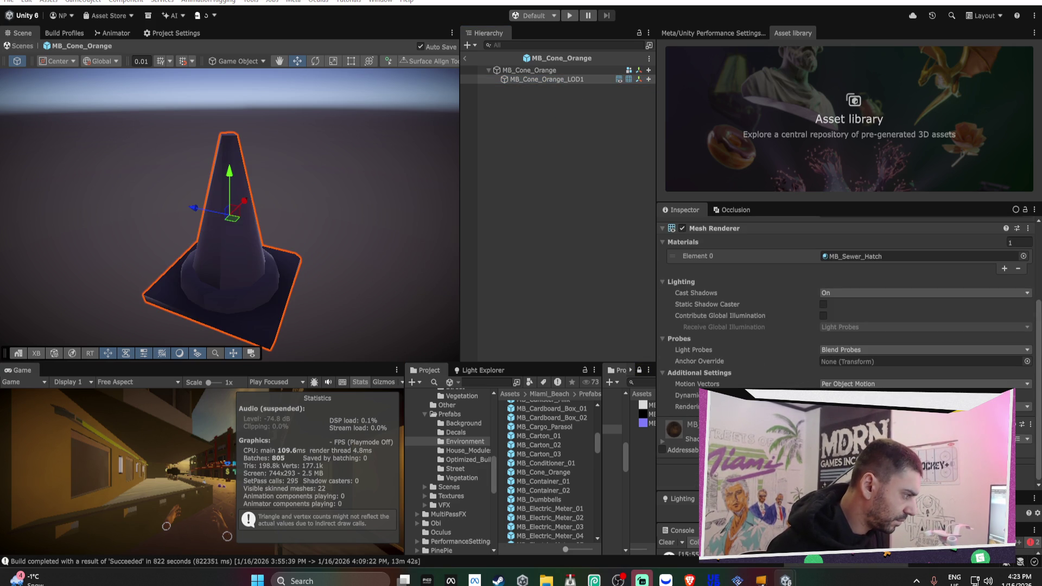
{"action": "key", "text": "Return"}
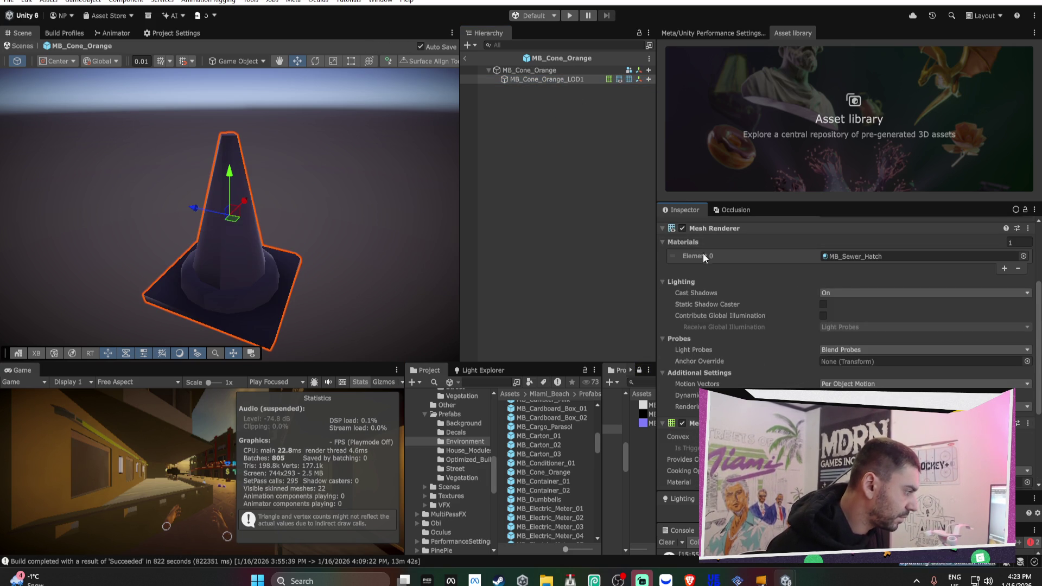
{"action": "scroll", "coordinate": [743, 308], "scroll_direction": "down", "scroll_amount": 3}
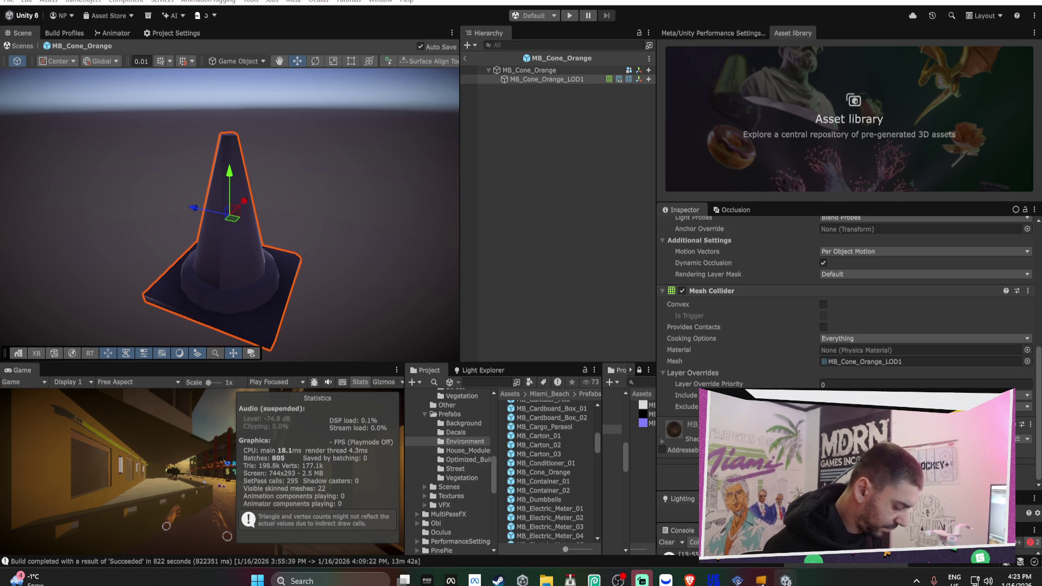
{"action": "key", "text": "Return"}
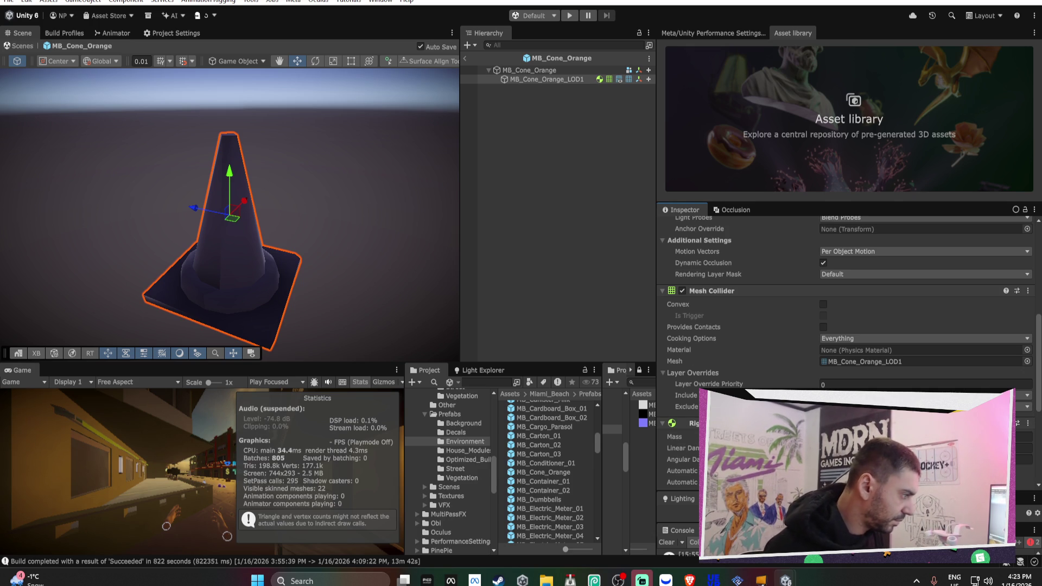
Delete the extra LOD level, set Cross Fade with animated cross-fading, and exit prefab mode
{"action": "left_click", "coordinate": [544, 71]}
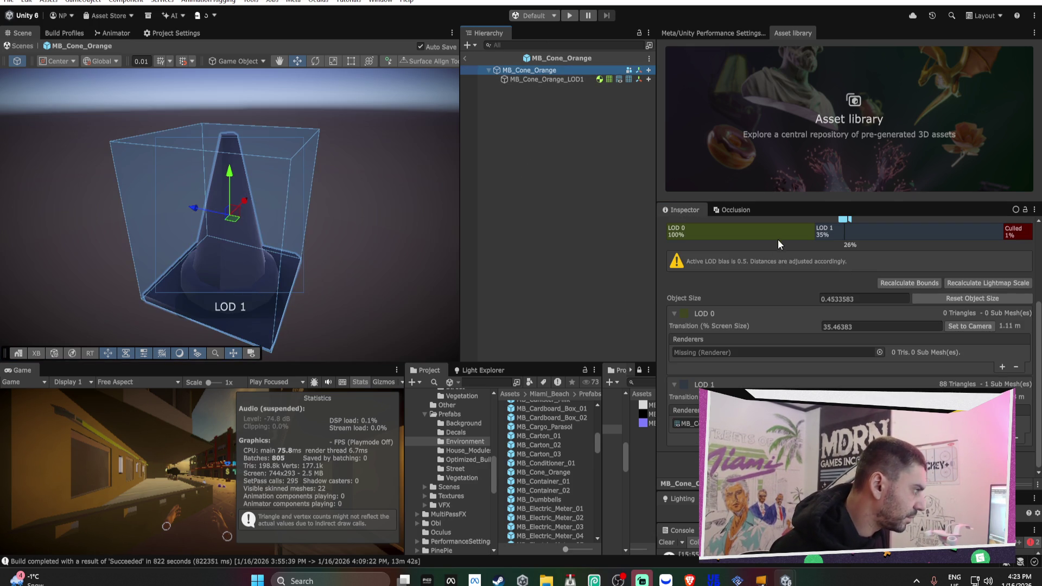
{"action": "right_click", "coordinate": [765, 227]}
{"action": "left_click", "coordinate": [805, 247]}
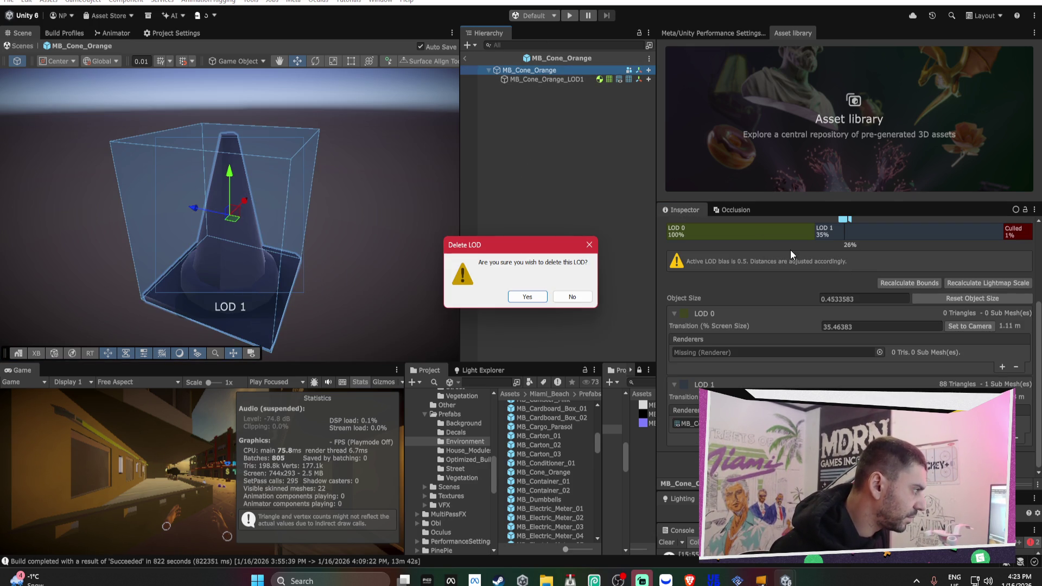
{"action": "left_click", "coordinate": [528, 296]}
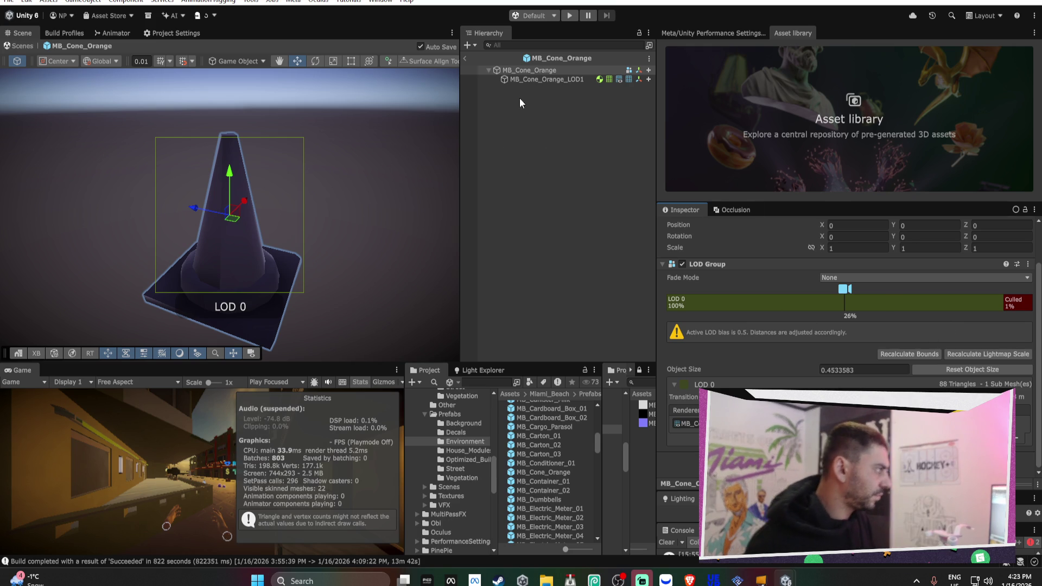
{"action": "left_click", "coordinate": [835, 277]}
{"action": "left_click", "coordinate": [847, 300]}
{"action": "left_click", "coordinate": [823, 289]}
{"action": "left_click_drag", "start_coordinate": [844, 300], "coordinate": [1012, 300]}
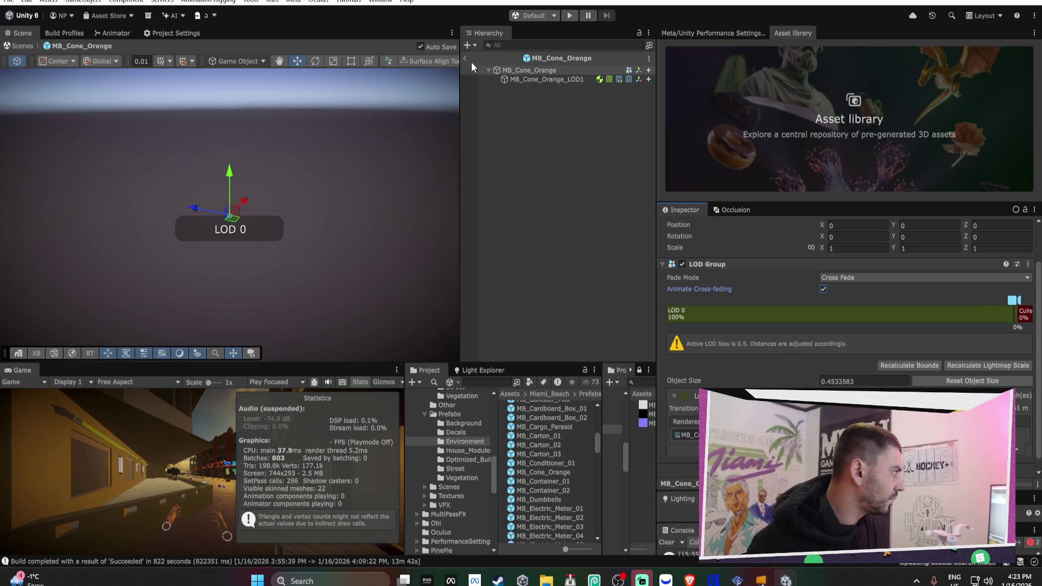
{"action": "left_click", "coordinate": [466, 59]}
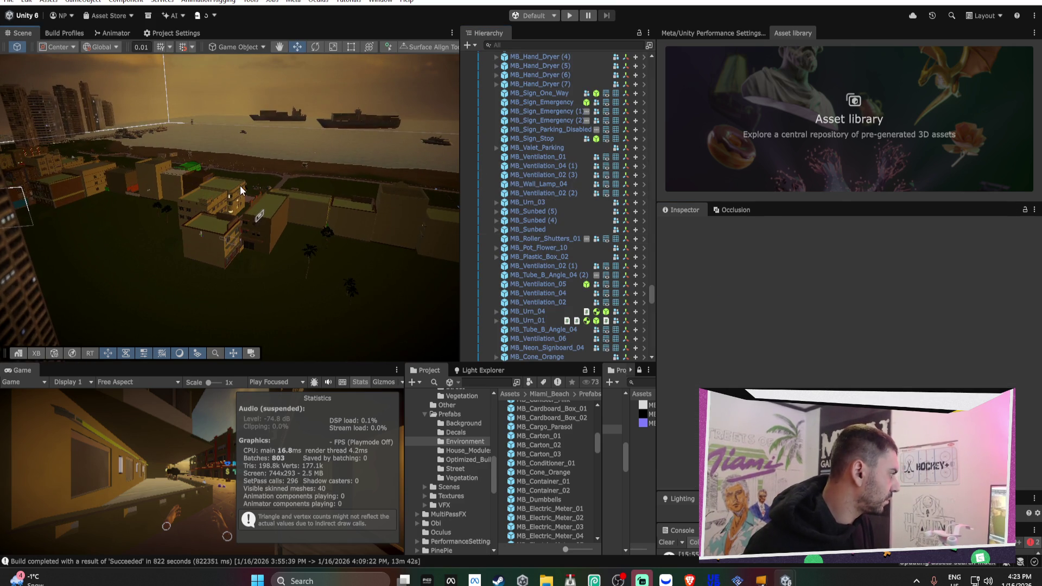
Fly down the palm-lined street to the fire hydrant, select it and its LOD 0 level
{"action": "left_click", "coordinate": [240, 190]}
{"action": "scroll", "coordinate": [255, 217], "scroll_direction": "down", "scroll_amount": 3}
{"action": "key", "text": "w"}
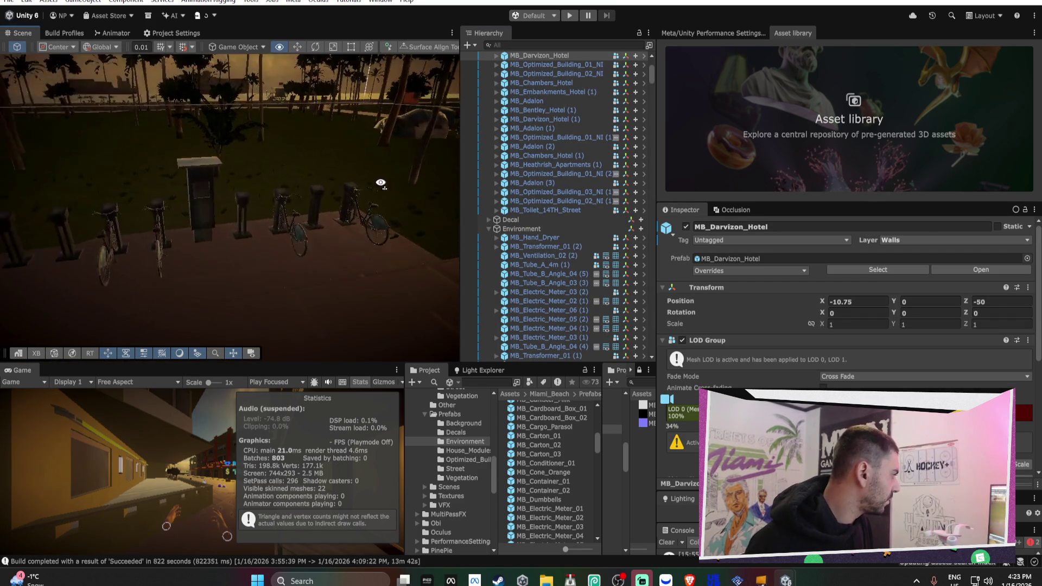
{"action": "key", "text": "w"}
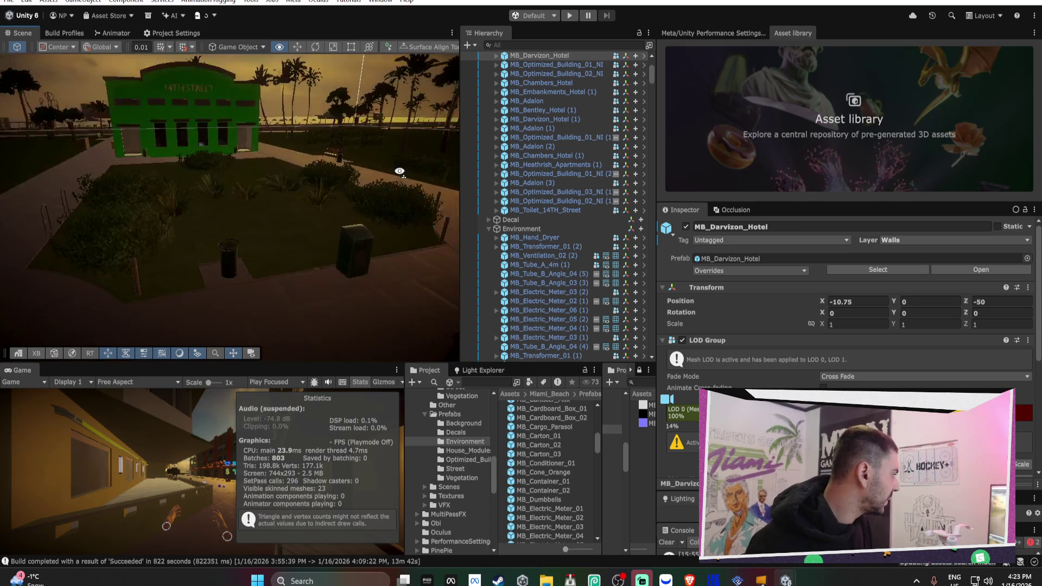
{"action": "key", "text": "w"}
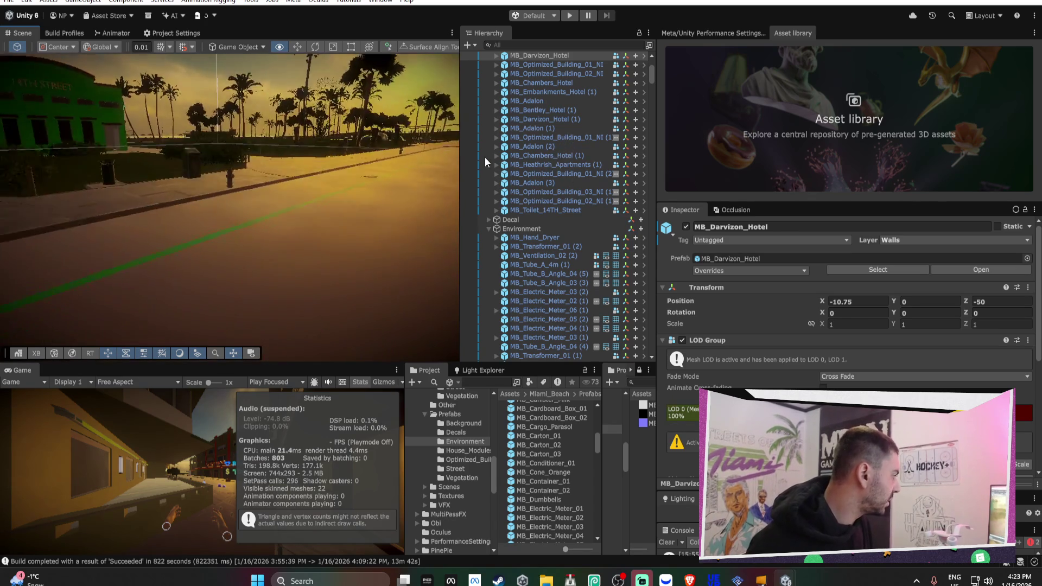
{"action": "left_click", "coordinate": [285, 276]}
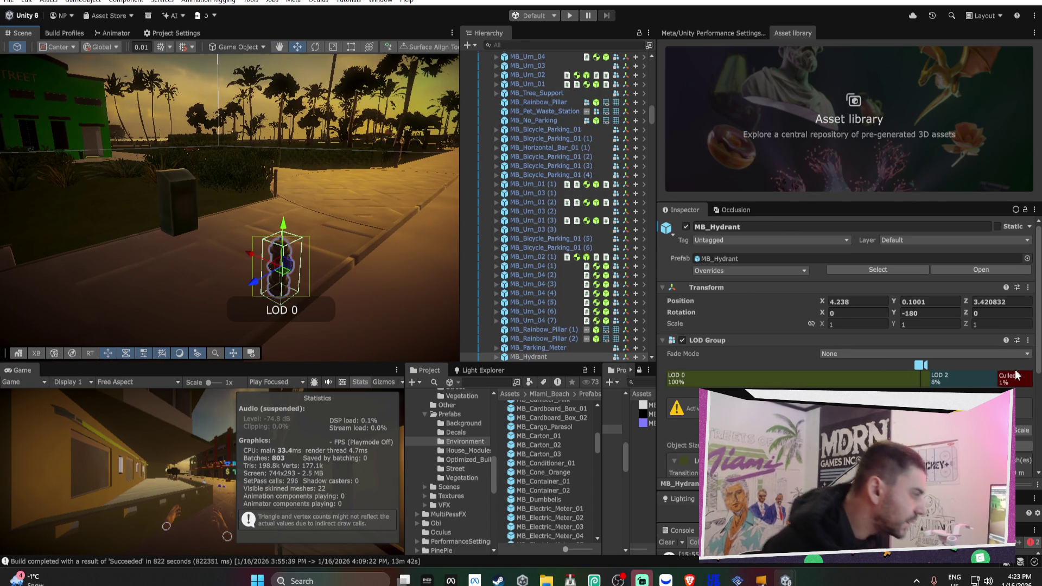
{"action": "left_click", "coordinate": [704, 369]}
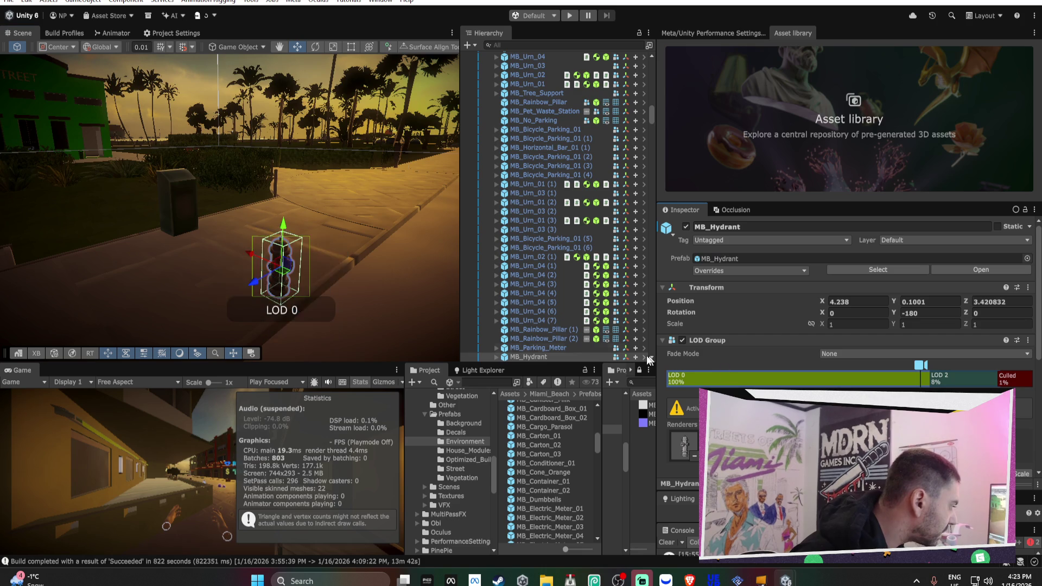
{"action": "double_click", "coordinate": [577, 353]}
Open the MB_Hydrant prefab and delete its MB_Hydrant_LOD0 and MB_Hydrant_LOD1 meshes
{"action": "left_click", "coordinate": [740, 258]}
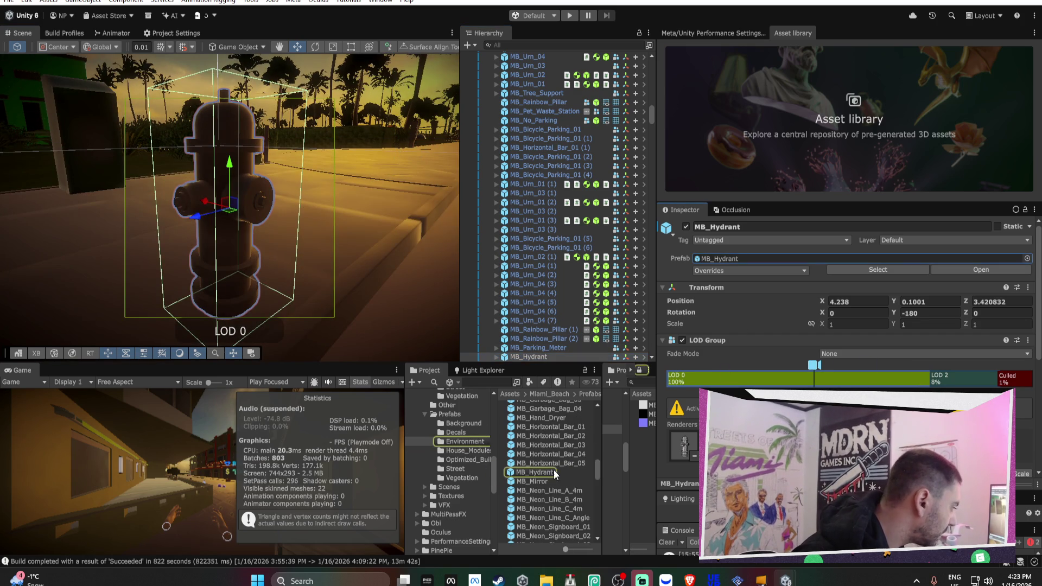
{"action": "double_click", "coordinate": [553, 468]}
{"action": "left_click", "coordinate": [559, 79]}
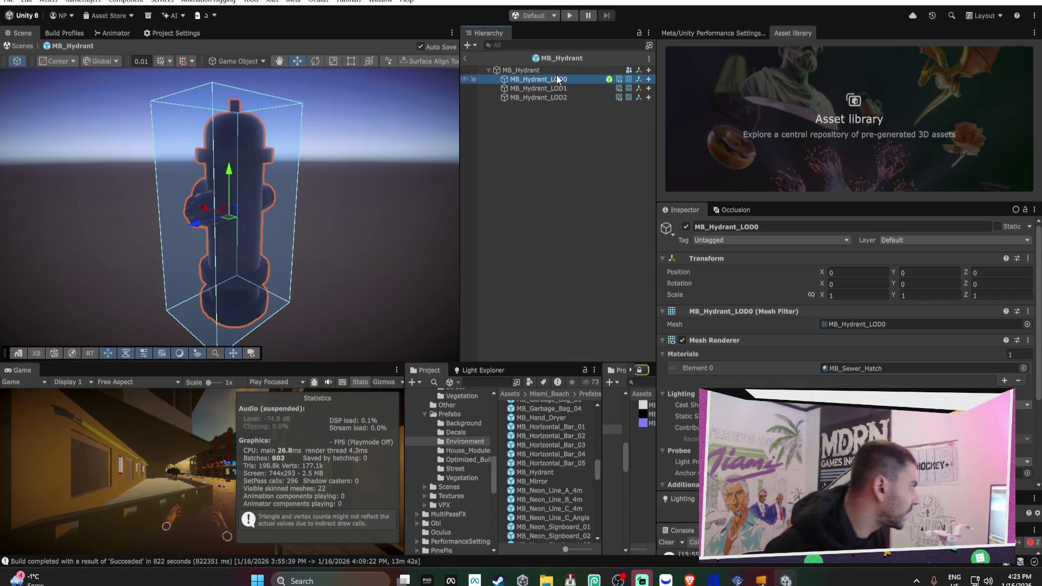
{"action": "left_click", "coordinate": [539, 88], "text": "shift"}
{"action": "key", "text": "Delete"}
Delete the two extra LOD ranges and set the LOD Group fade mode to Cross Fade
{"action": "right_click", "coordinate": [771, 348]}
{"action": "left_click", "coordinate": [782, 359]}
{"action": "left_click", "coordinate": [529, 296]}
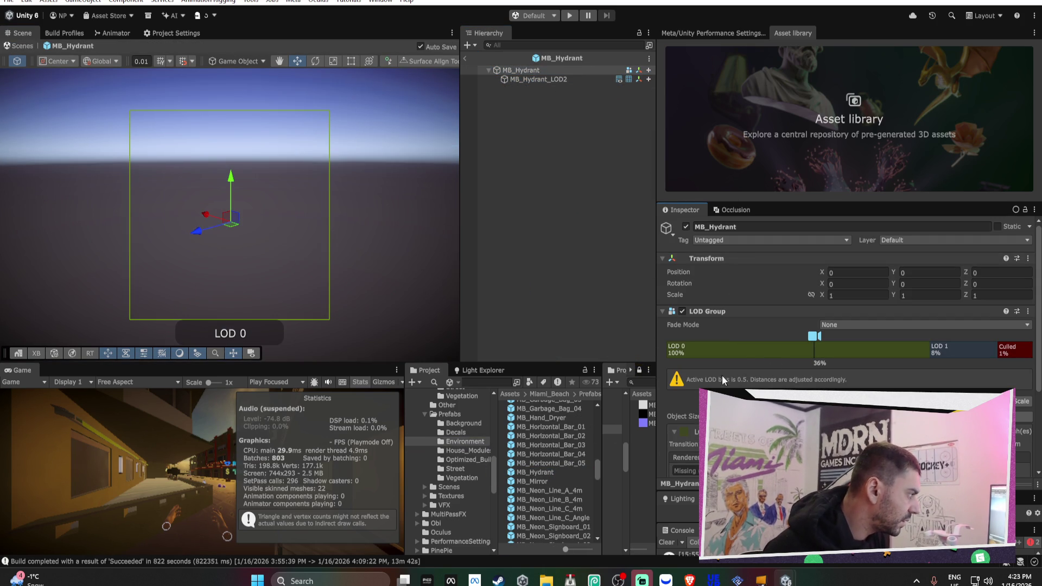
{"action": "right_click", "coordinate": [731, 347]}
{"action": "left_click", "coordinate": [755, 360]}
{"action": "left_click", "coordinate": [530, 296]}
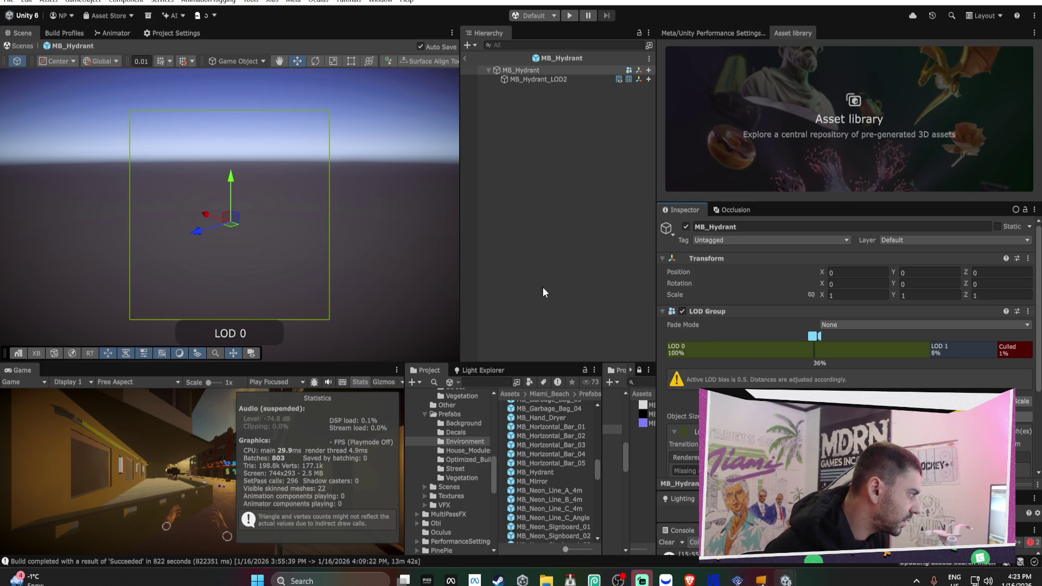
{"action": "left_click", "coordinate": [853, 326]}
{"action": "left_click", "coordinate": [825, 342]}
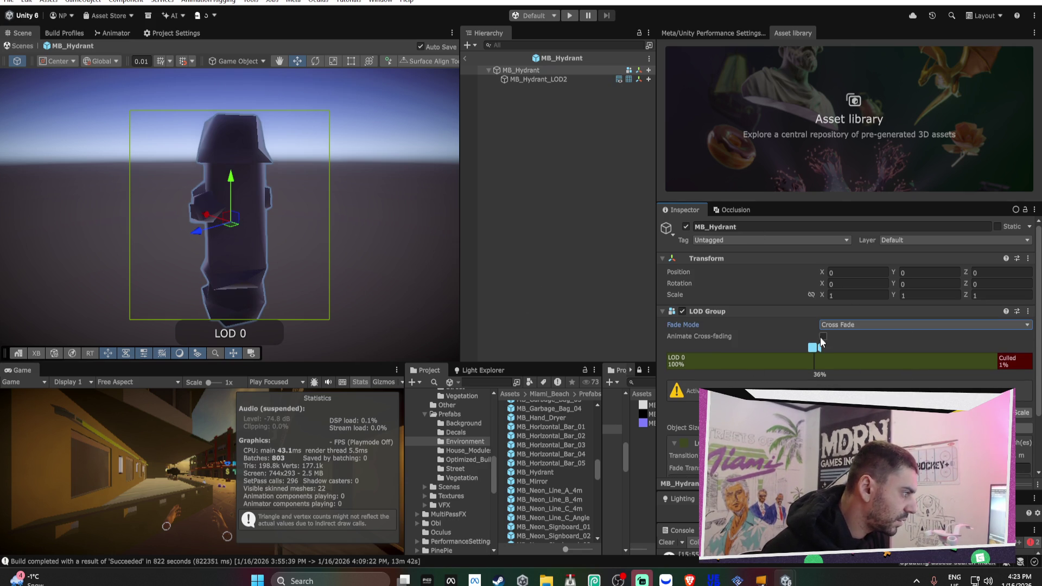
Add a Box Collider to the MB_Hydrant_LOD2 mesh
{"action": "left_click", "coordinate": [537, 79]}
{"action": "scroll", "coordinate": [847, 325], "scroll_direction": "down", "scroll_amount": 4}
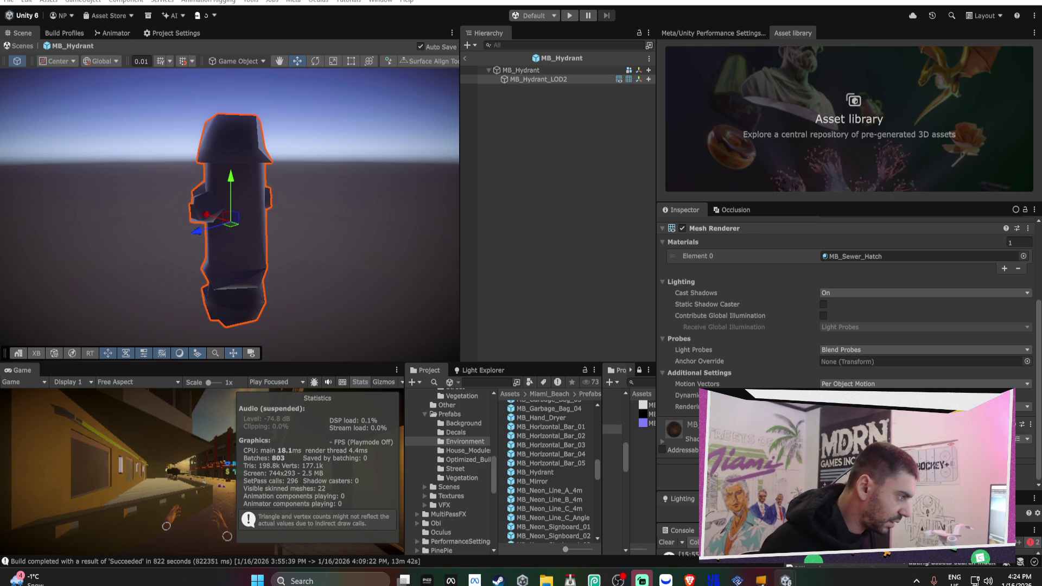
{"action": "key", "text": "Return"}
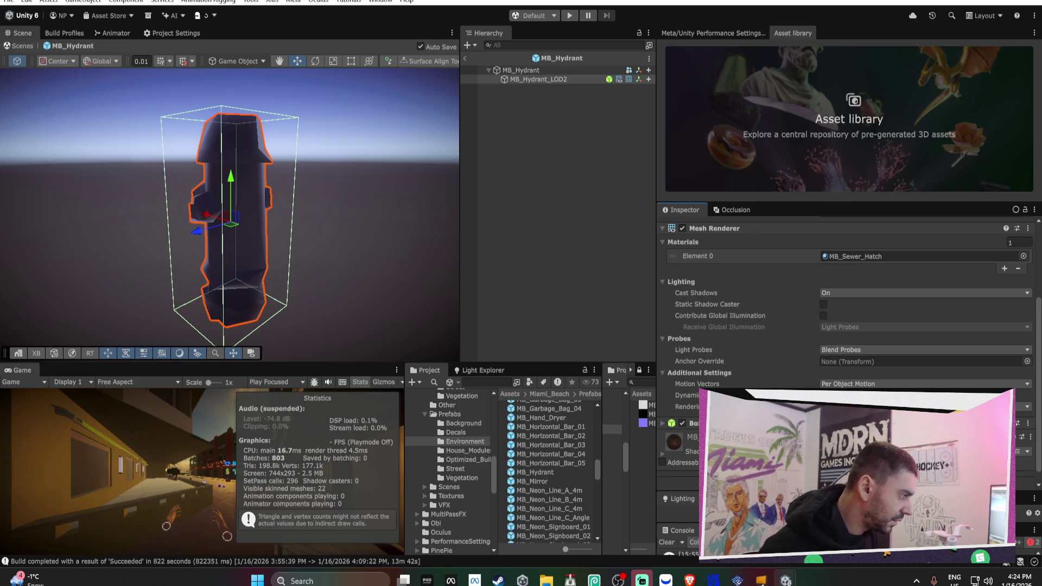
{"action": "mouse_move", "coordinate": [337, 165]}
{"action": "left_mouse_down"}
{"action": "mouse_move", "coordinate": [599, 166]}
{"action": "mouse_move", "coordinate": [866, 195]}
{"action": "mouse_move", "coordinate": [321, 156]}
{"action": "mouse_move", "coordinate": [523, 193]}
{"action": "mouse_move", "coordinate": [224, 162]}
{"action": "mouse_move", "coordinate": [493, 203]}
{"action": "mouse_move", "coordinate": [539, 187]}
{"action": "mouse_move", "coordinate": [525, 135]}
{"action": "mouse_move", "coordinate": [783, 153]}
{"action": "mouse_move", "coordinate": [450, 158]}
{"action": "mouse_move", "coordinate": [405, 140]}
{"action": "mouse_move", "coordinate": [394, 168]}
{"action": "mouse_move", "coordinate": [442, 167]}
{"action": "left_mouse_up"}
Check the MB_Hydrant root's LOD Group, undoing then redoing the MB_Hydrant_LOD1 removal
{"action": "left_click", "coordinate": [521, 70]}
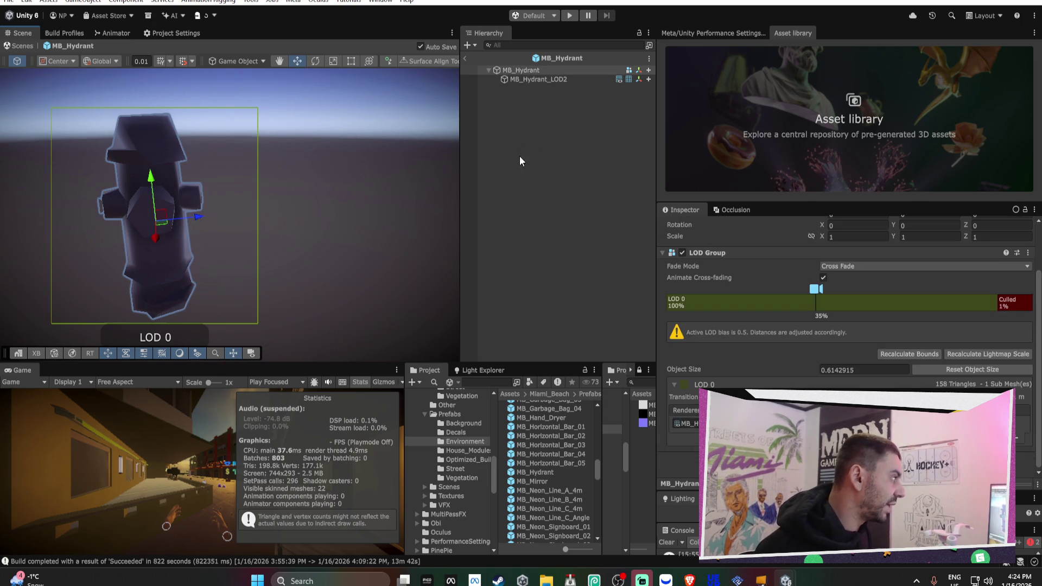
{"action": "left_click", "coordinate": [565, 135]}
{"action": "key", "text": "ctrl+z"}
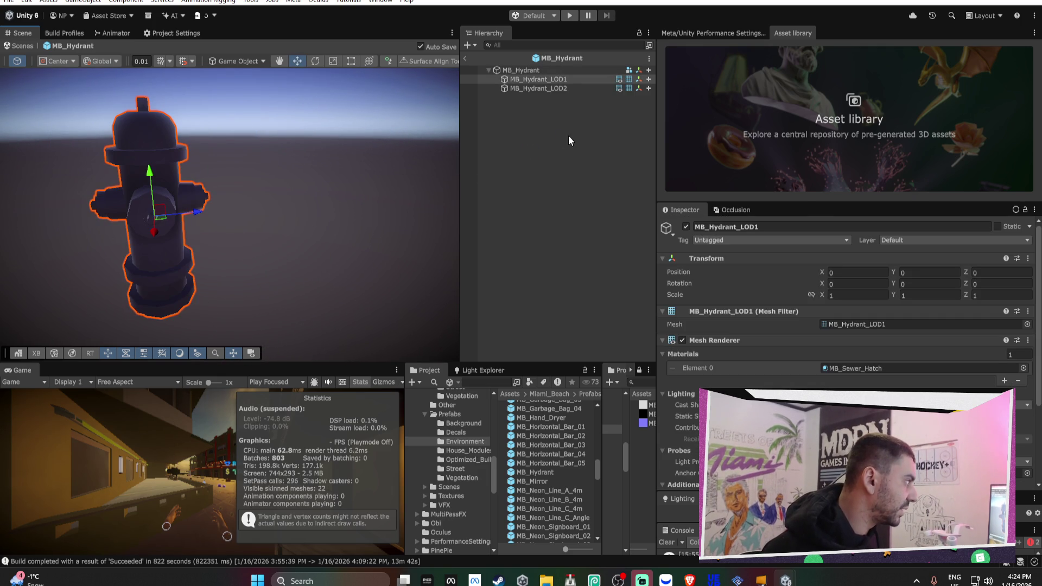
{"action": "scroll", "coordinate": [868, 370], "scroll_direction": "down", "scroll_amount": 5}
{"action": "left_click", "coordinate": [522, 70]}
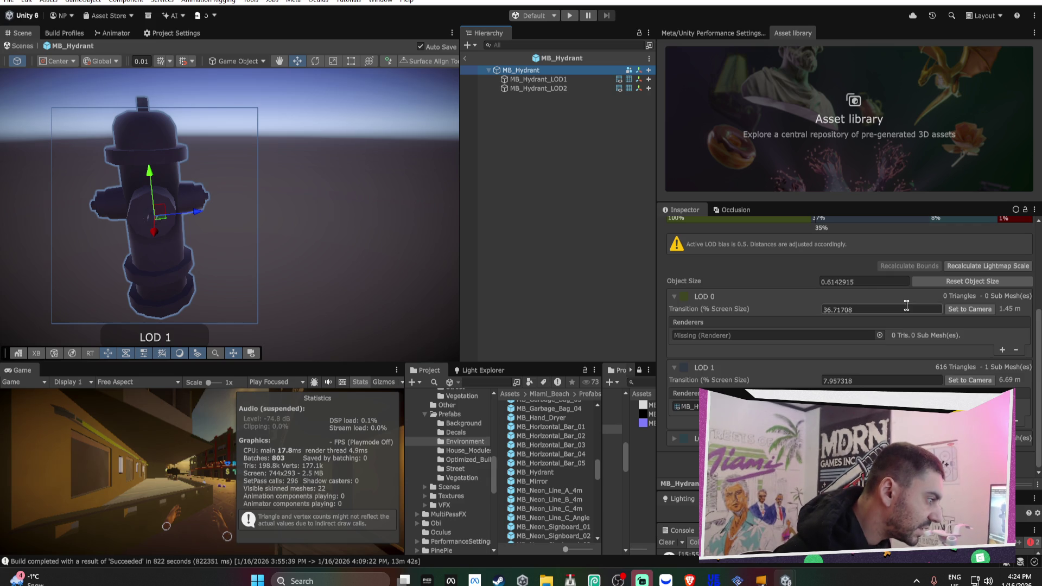
{"action": "key", "text": "ctrl+y"}
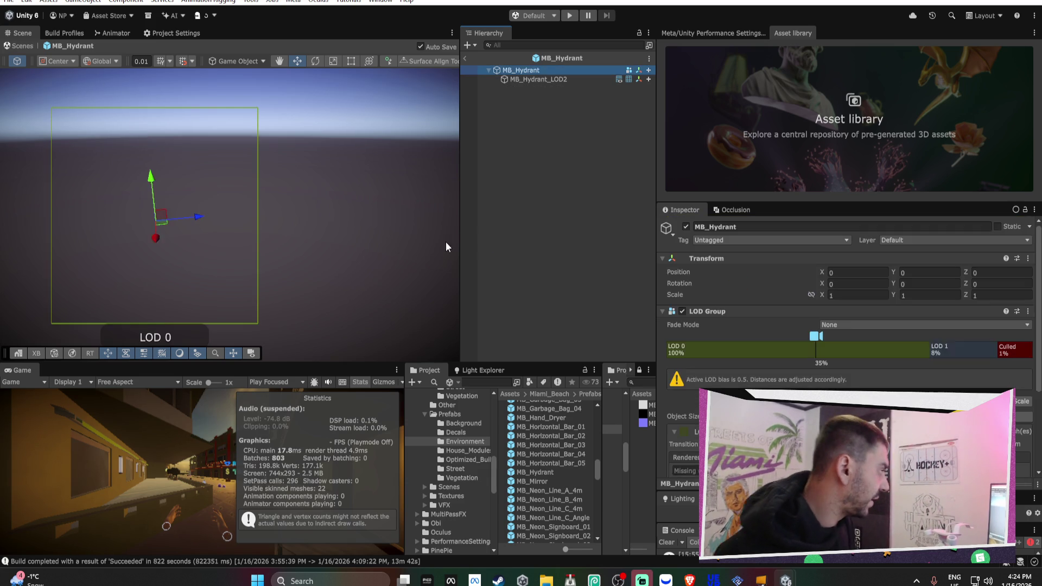
{"action": "key", "text": "ctrl+y"}
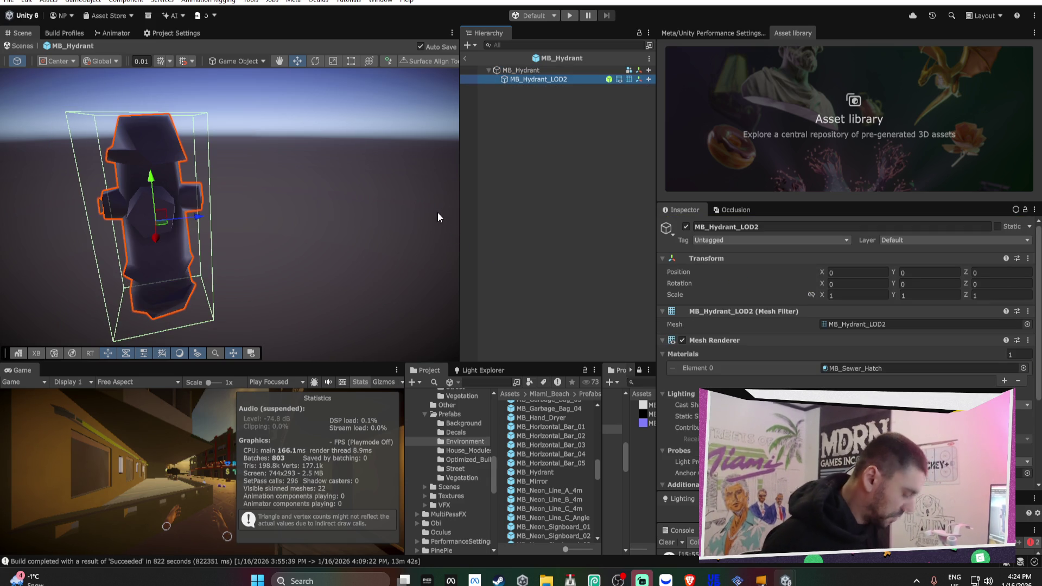
Return to the street scene and locate the newspaper box's prefab asset
{"action": "left_click", "coordinate": [465, 58]}
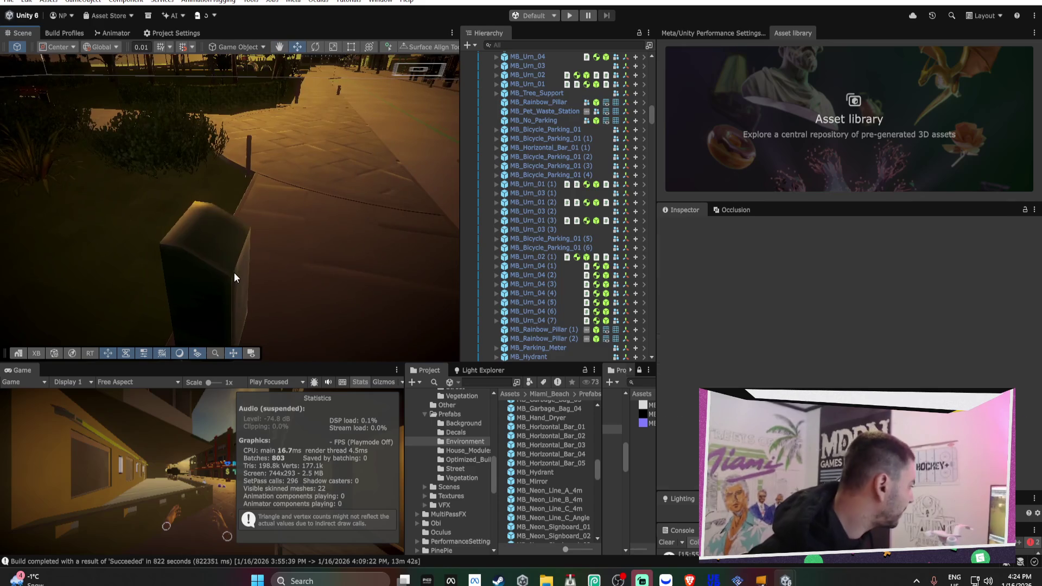
{"action": "left_click", "coordinate": [228, 271]}
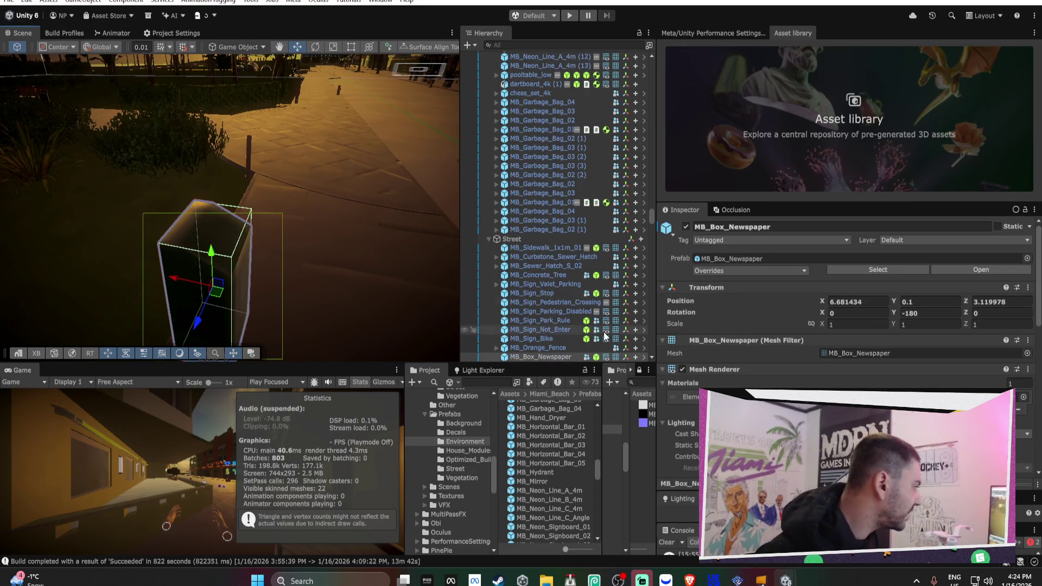
{"action": "left_click", "coordinate": [770, 258]}
In MB_Box_Newspaper, remove the Culled range, set fade mode to Cross Fade, and exit
{"action": "double_click", "coordinate": [555, 472]}
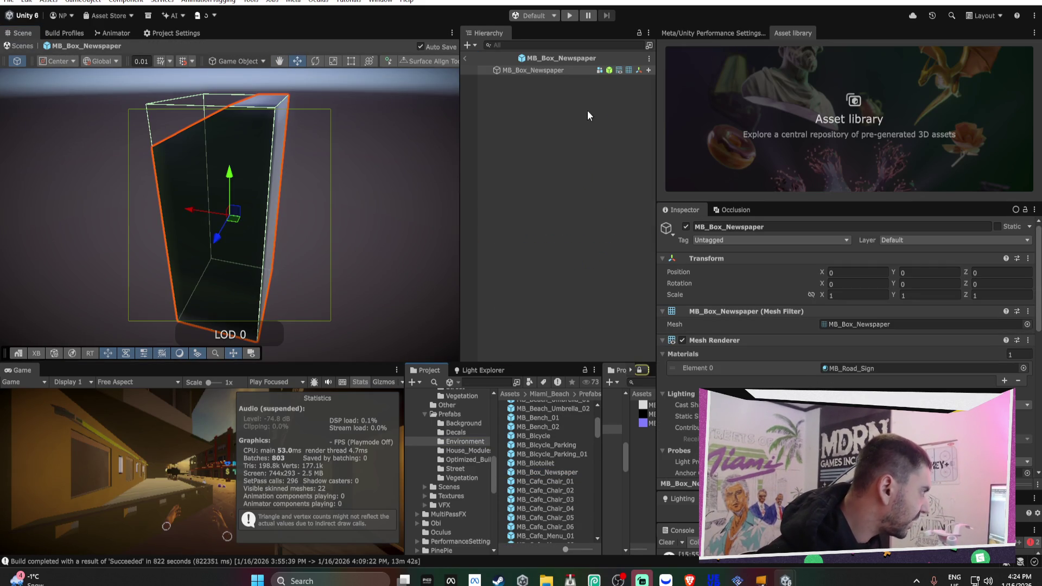
{"action": "left_click", "coordinate": [528, 236]}
{"action": "left_click", "coordinate": [522, 75]}
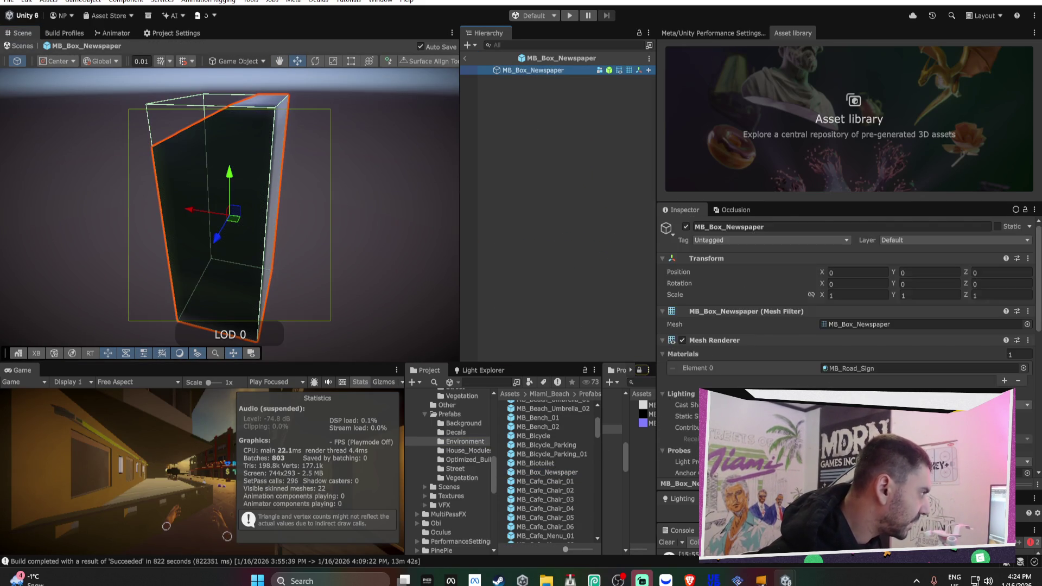
{"action": "left_click_drag", "start_coordinate": [982, 374], "coordinate": [1008, 373]}
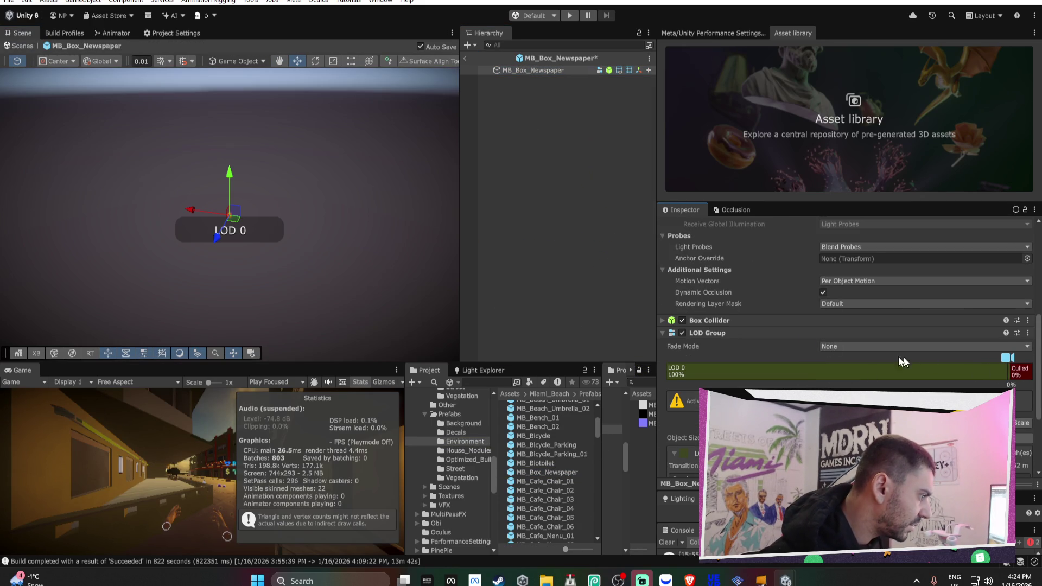
{"action": "left_click", "coordinate": [835, 367]}
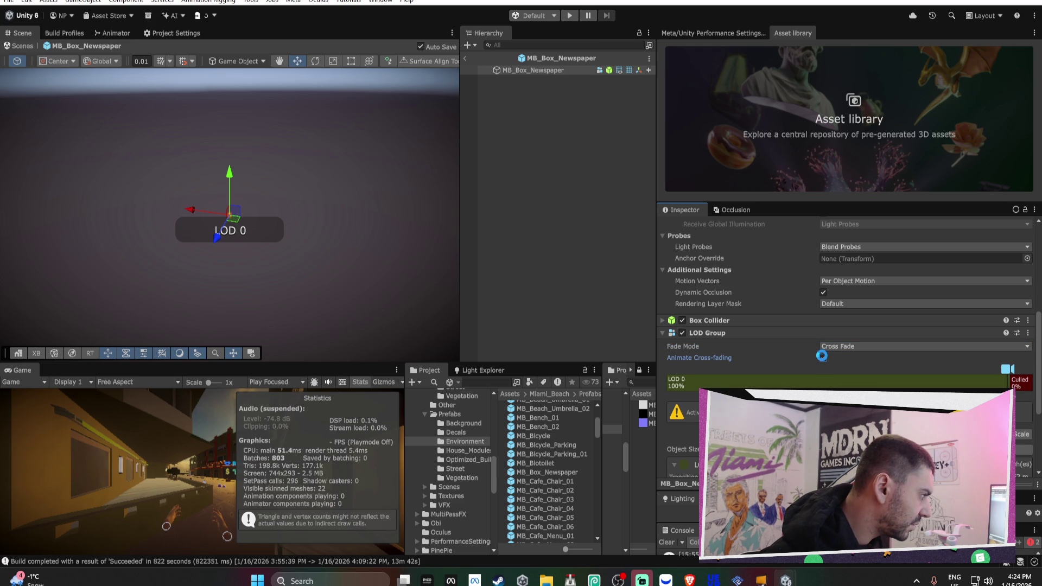
{"action": "left_click", "coordinate": [465, 59]}
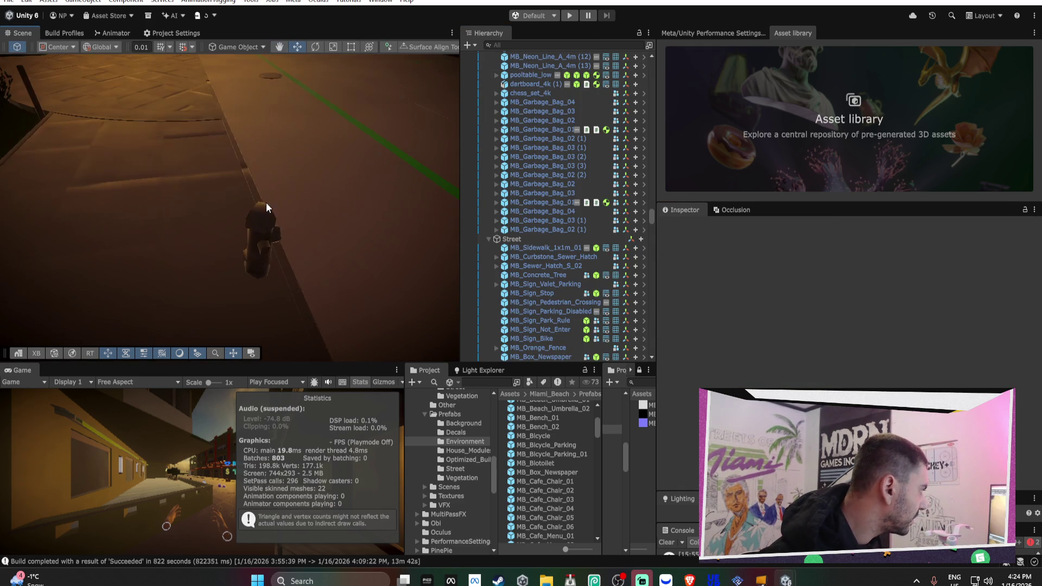
Pick the hydrant's MB_Hydrant_LOD2 mesh from the overlapping objects in the street
{"action": "left_click", "coordinate": [407, 247]}
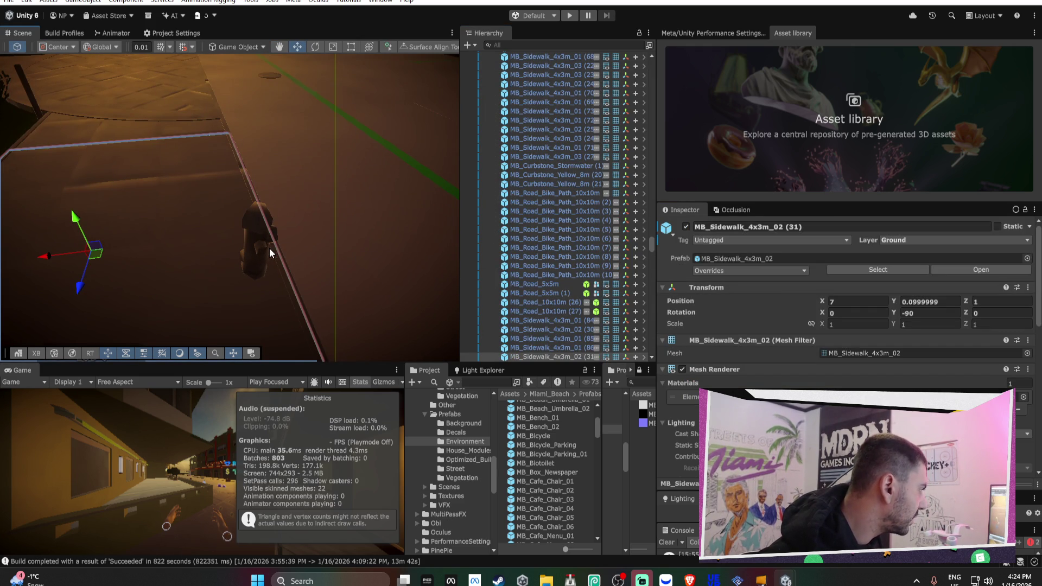
{"action": "scroll", "coordinate": [258, 239], "scroll_direction": "up", "scroll_amount": 5}
{"action": "left_click", "coordinate": [268, 224]}
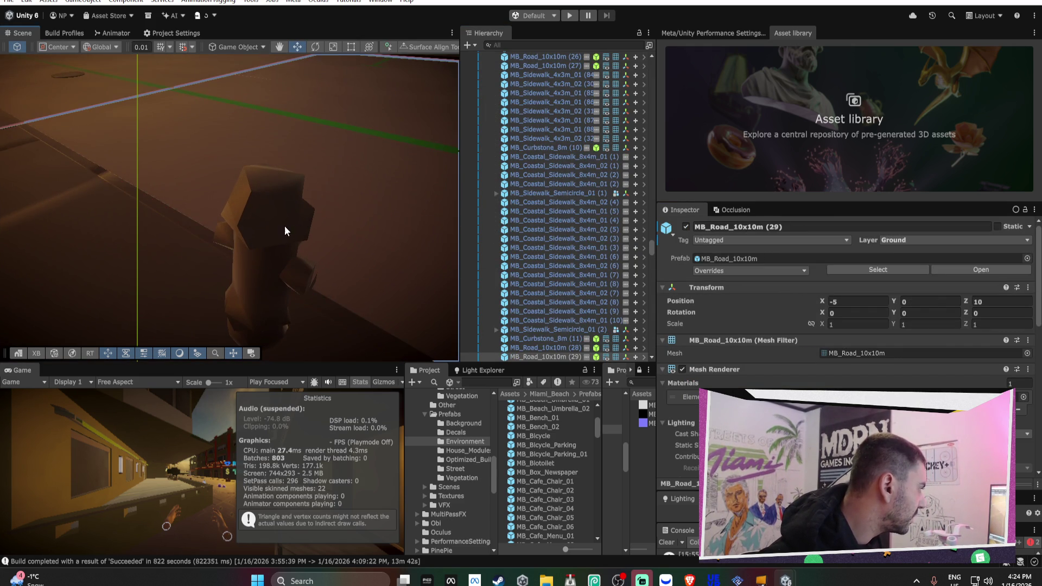
{"action": "scroll", "coordinate": [292, 231], "scroll_direction": "down", "scroll_amount": 3}
{"action": "right_click", "coordinate": [332, 201]}
{"action": "left_click", "coordinate": [331, 197]}
{"action": "left_click", "coordinate": [326, 199]}
{"action": "left_click", "coordinate": [324, 205], "text": "ctrl+alt"}
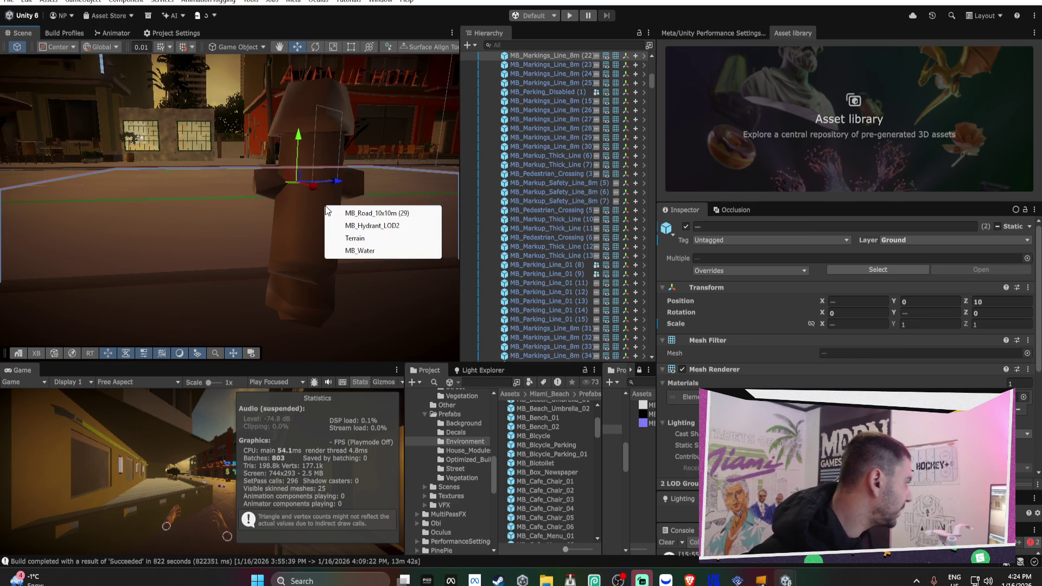
{"action": "left_click", "coordinate": [360, 225]}
Select the MB_Hydrant root and preview its LOD Group at the culled distance
{"action": "scroll", "coordinate": [844, 368], "scroll_direction": "down", "scroll_amount": 5}
{"action": "scroll", "coordinate": [844, 364], "scroll_direction": "up", "scroll_amount": 5}
{"action": "left_click", "coordinate": [571, 339]}
{"action": "left_click", "coordinate": [571, 348]}
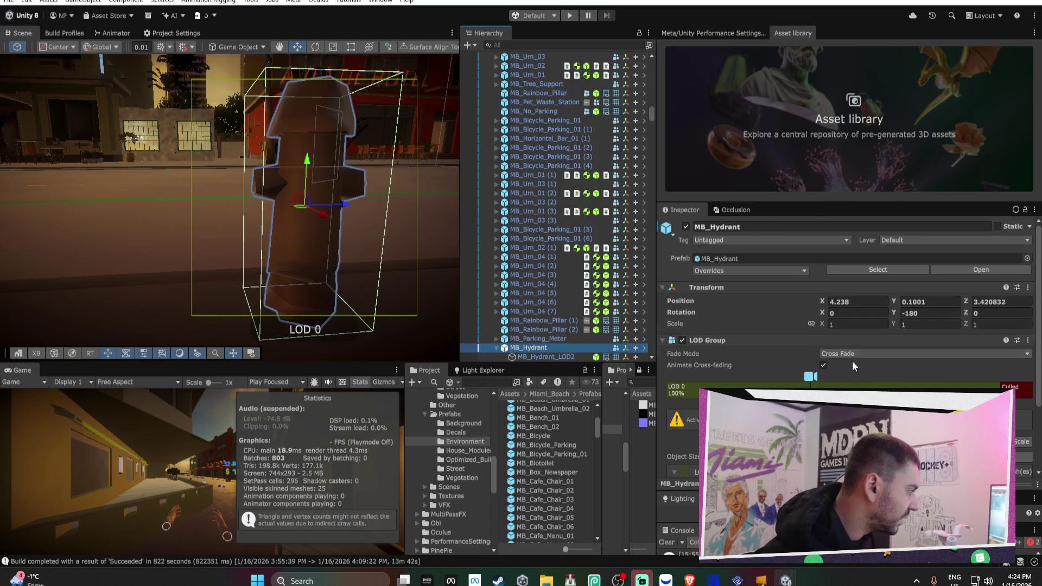
{"action": "left_click_drag", "start_coordinate": [810, 376], "coordinate": [1009, 376]}
{"action": "right_click", "coordinate": [724, 337]}
{"action": "mouse_move", "coordinate": [770, 374]}
{"action": "left_click", "coordinate": [892, 378]}
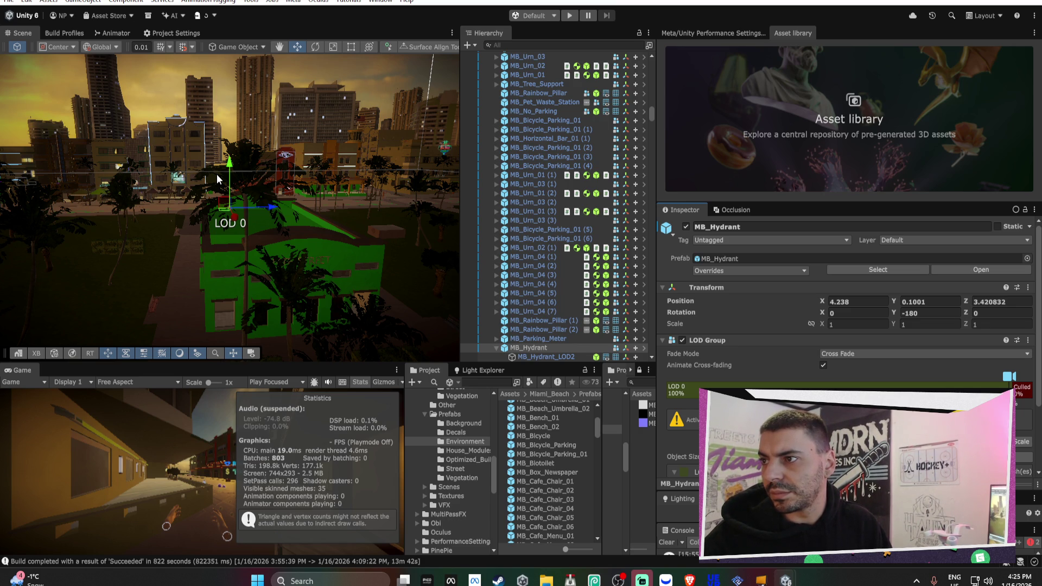
{"action": "mouse_move", "coordinate": [217, 174]}
{"action": "left_mouse_down"}
{"action": "mouse_move", "coordinate": [222, 234]}
{"action": "mouse_move", "coordinate": [295, 237]}
{"action": "mouse_move", "coordinate": [244, 217]}
{"action": "mouse_move", "coordinate": [284, 200]}
{"action": "mouse_move", "coordinate": [393, 197]}
{"action": "mouse_move", "coordinate": [398, 207]}
{"action": "left_mouse_up"}
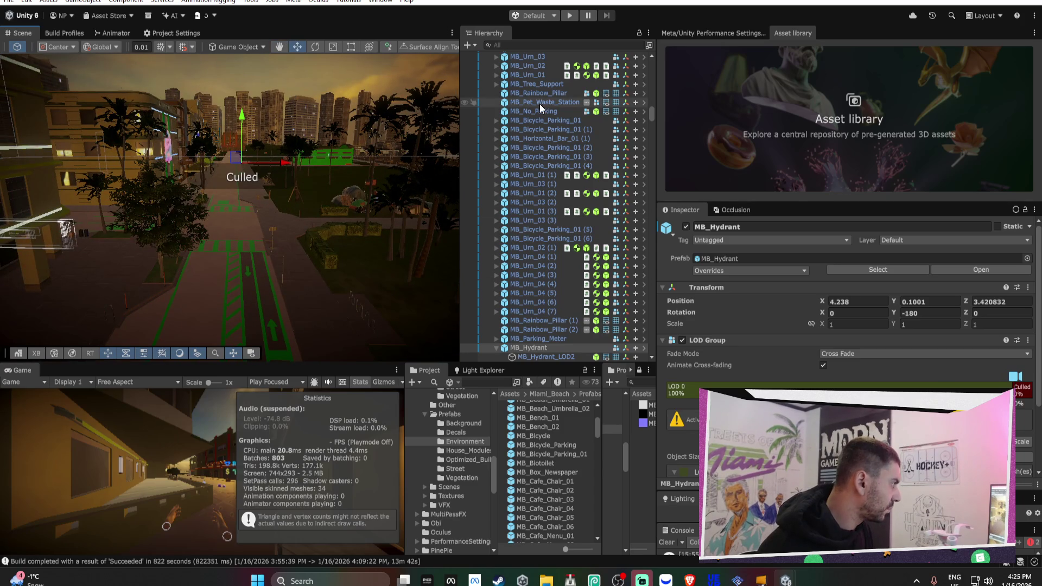
{"action": "mouse_move", "coordinate": [179, 187]}
{"action": "left_mouse_down"}
{"action": "mouse_move", "coordinate": [57, 182]}
{"action": "mouse_move", "coordinate": [81, 226]}
{"action": "mouse_move", "coordinate": [162, 195]}
{"action": "mouse_move", "coordinate": [360, 169]}
{"action": "left_mouse_up"}
Change the maximum value of the settings panel's resolution scale slider
{"action": "left_click", "coordinate": [304, 139]}
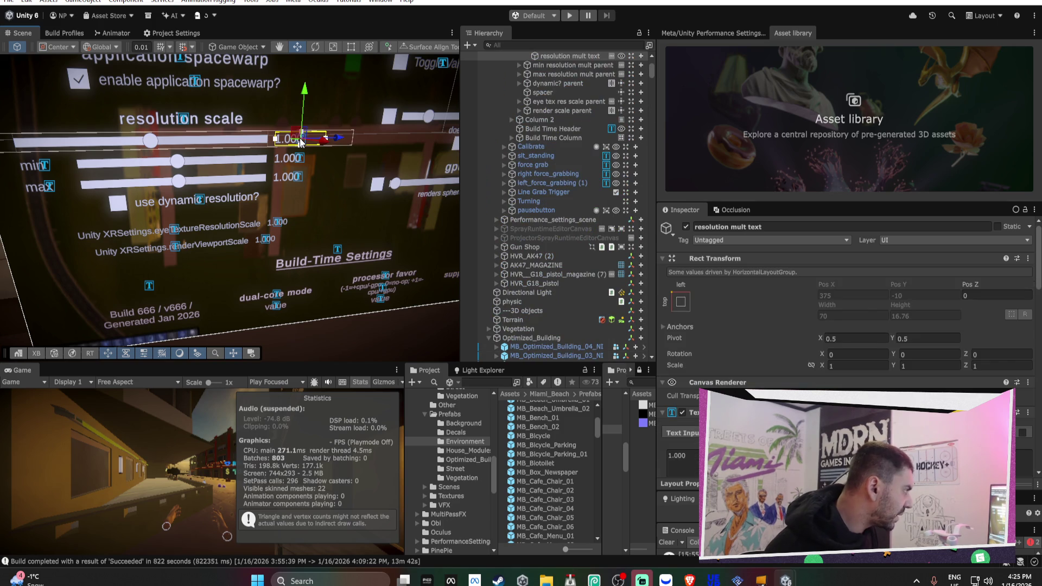
{"action": "scroll", "coordinate": [805, 296], "scroll_direction": "down", "scroll_amount": 3}
{"action": "scroll", "coordinate": [558, 127], "scroll_direction": "up", "scroll_amount": 3}
{"action": "left_click", "coordinate": [549, 115]}
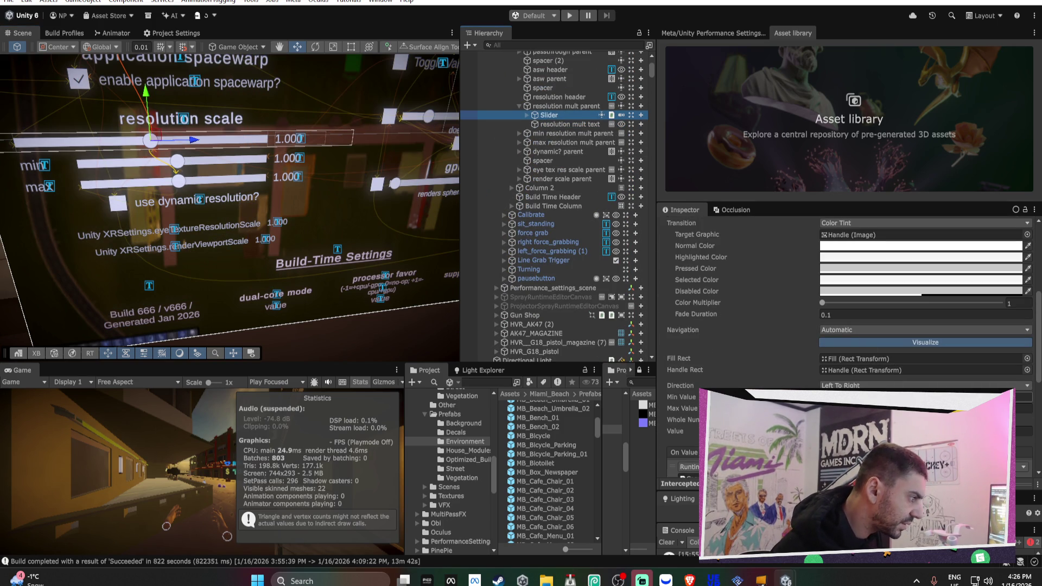
{"action": "left_click", "coordinate": [922, 408]}
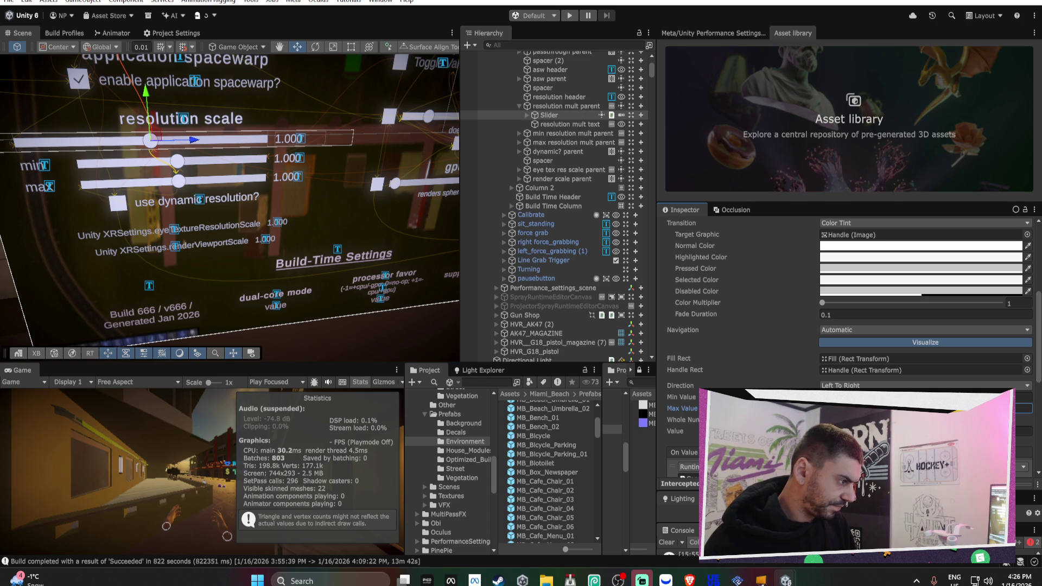
{"action": "key", "text": "Return"}
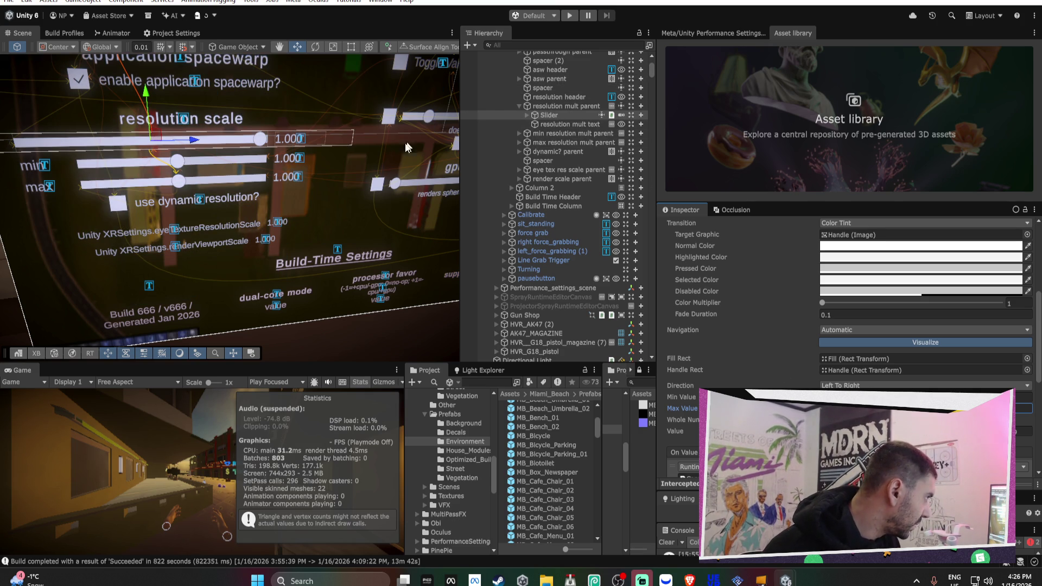
Set the min resolution slider's maximum value to 1
{"action": "left_click", "coordinate": [319, 166]}
{"action": "left_click", "coordinate": [319, 166]}
{"action": "left_click", "coordinate": [1023, 408]}
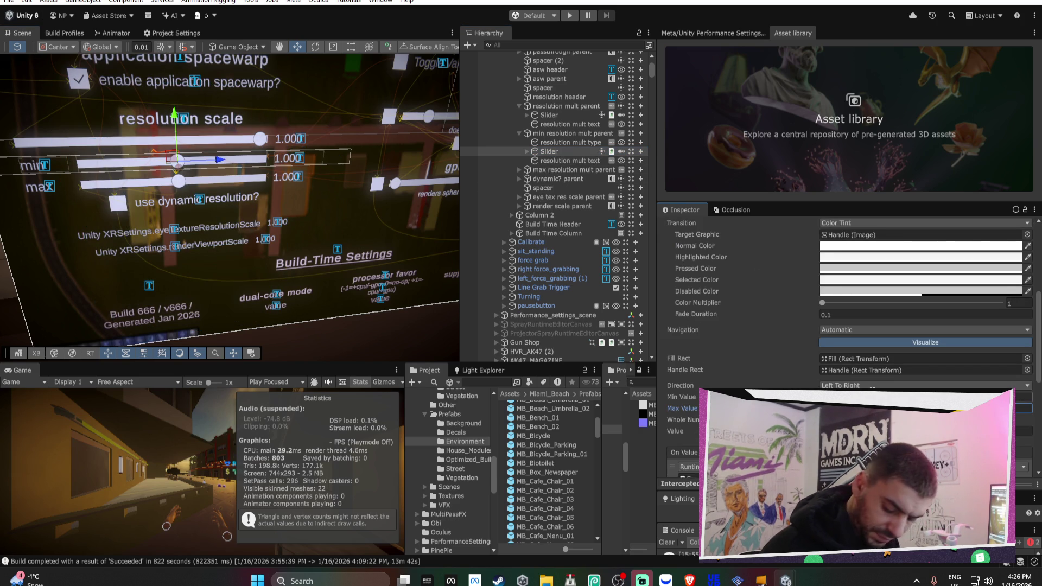
{"action": "type", "text": "1"}
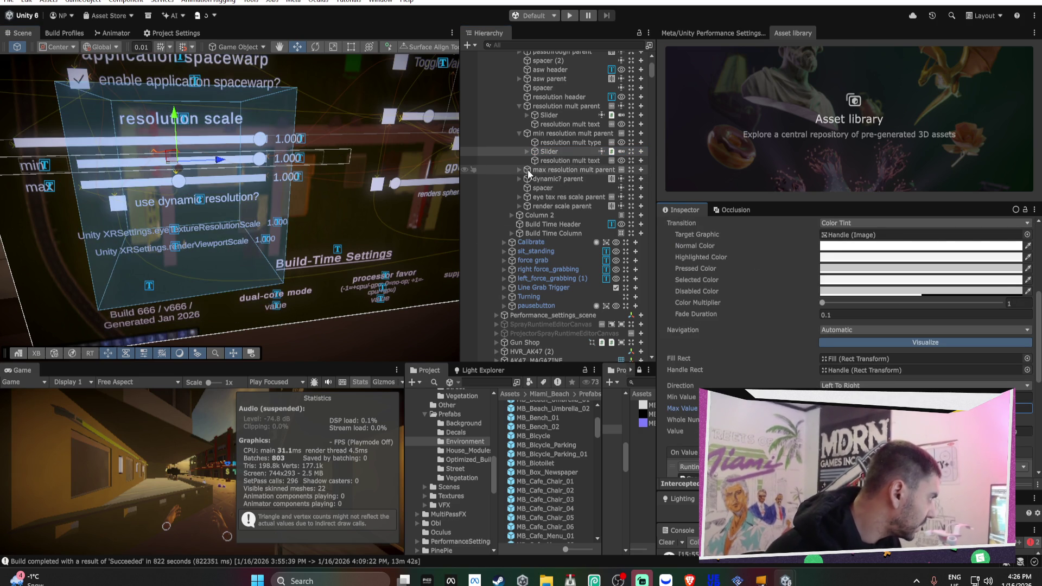
{"action": "left_click", "coordinate": [179, 181]}
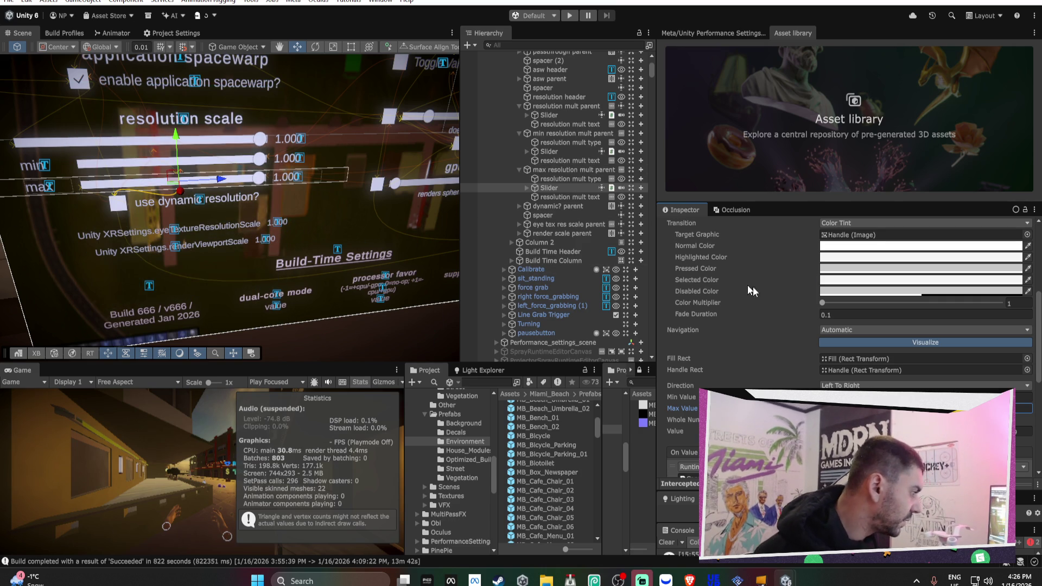
Inspect the eye texture scale text and label, then open the VRMPAssets Themes folder
{"action": "scroll", "coordinate": [575, 217], "scroll_direction": "up", "scroll_amount": 5}
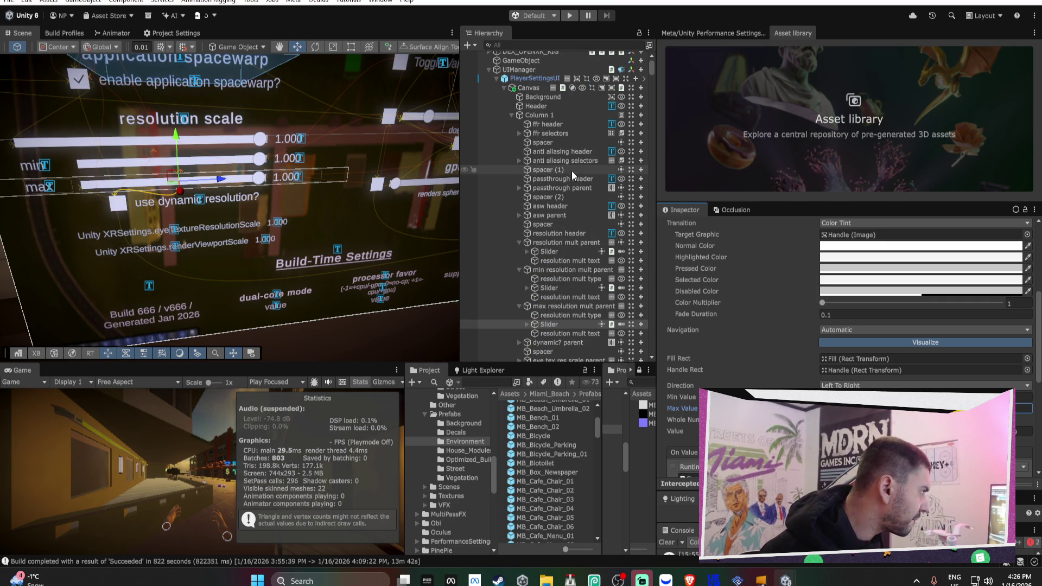
{"action": "left_click", "coordinate": [276, 220]}
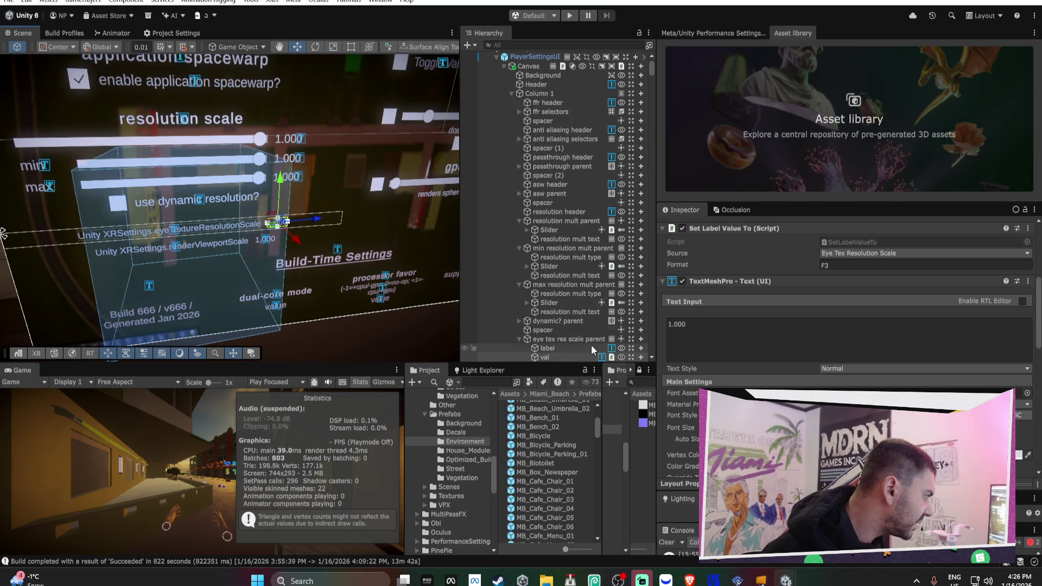
{"action": "left_click", "coordinate": [582, 337]}
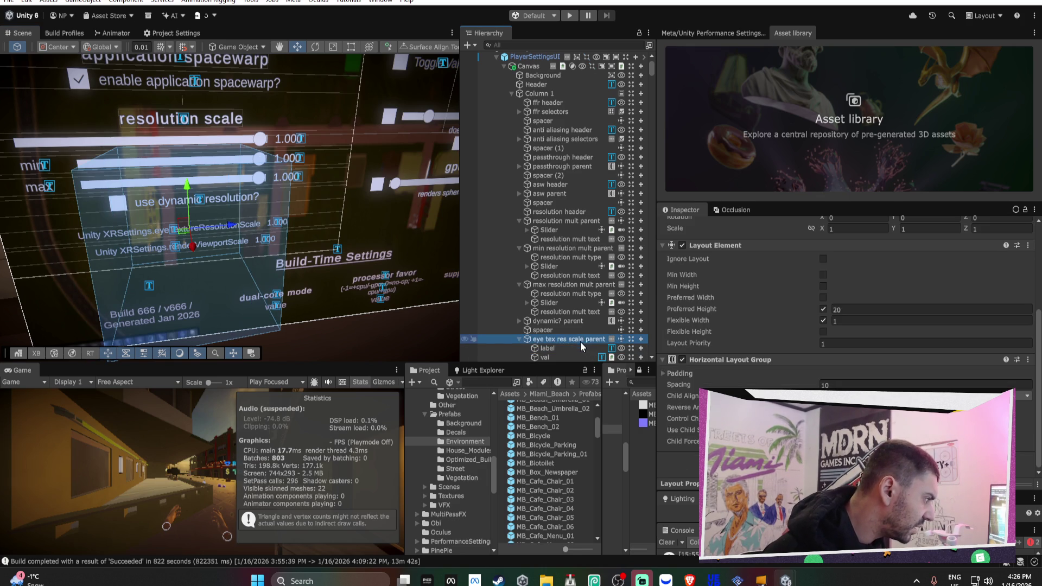
{"action": "left_click", "coordinate": [578, 345]}
{"action": "scroll", "coordinate": [446, 503], "scroll_direction": "down", "scroll_amount": 10}
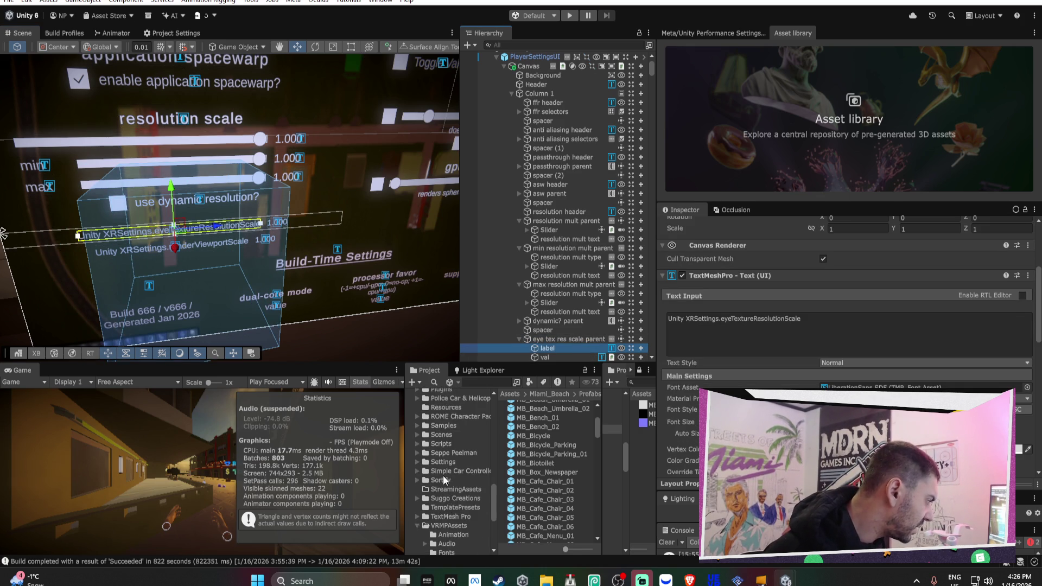
{"action": "scroll", "coordinate": [479, 506], "scroll_direction": "down", "scroll_amount": 3}
{"action": "left_click", "coordinate": [462, 513]}
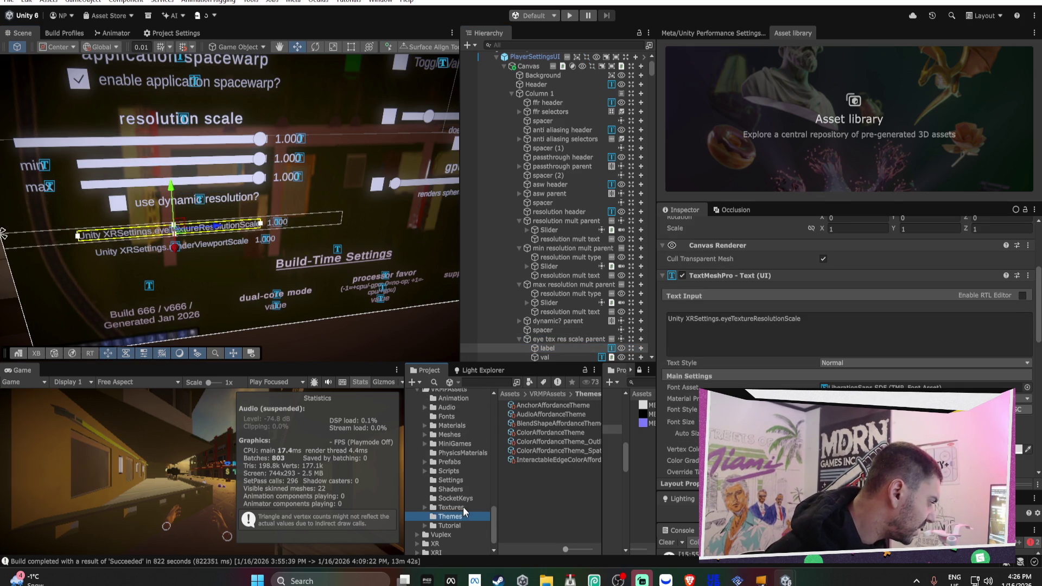
{"action": "scroll", "coordinate": [464, 501], "scroll_direction": "up", "scroll_amount": 2}
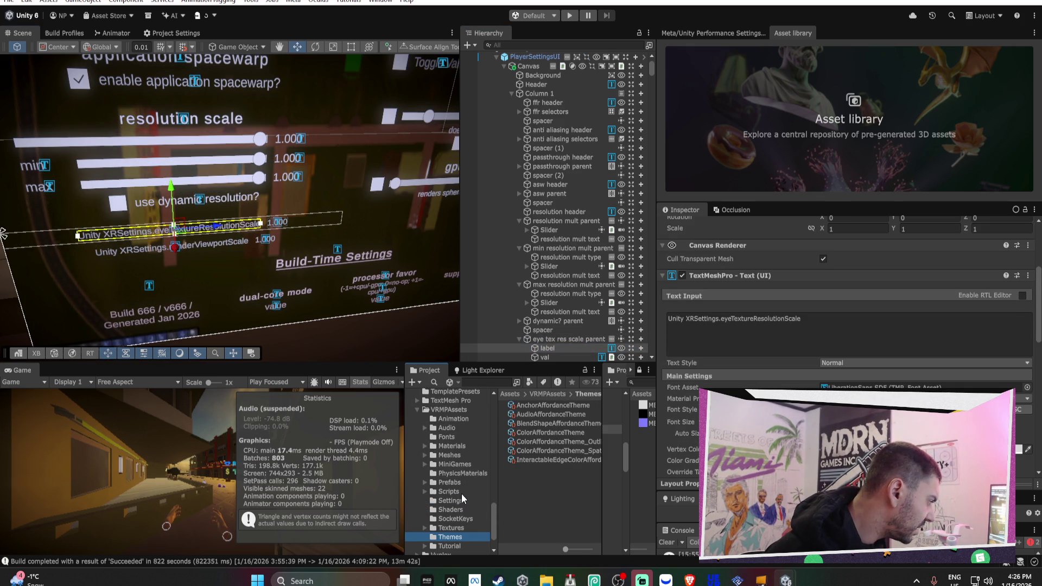
Set the URP-Performant asset's Render Scale to 0.55 in VRMPAssets/Settings
{"action": "left_click", "coordinate": [458, 503]}
{"action": "left_click", "coordinate": [544, 414]}
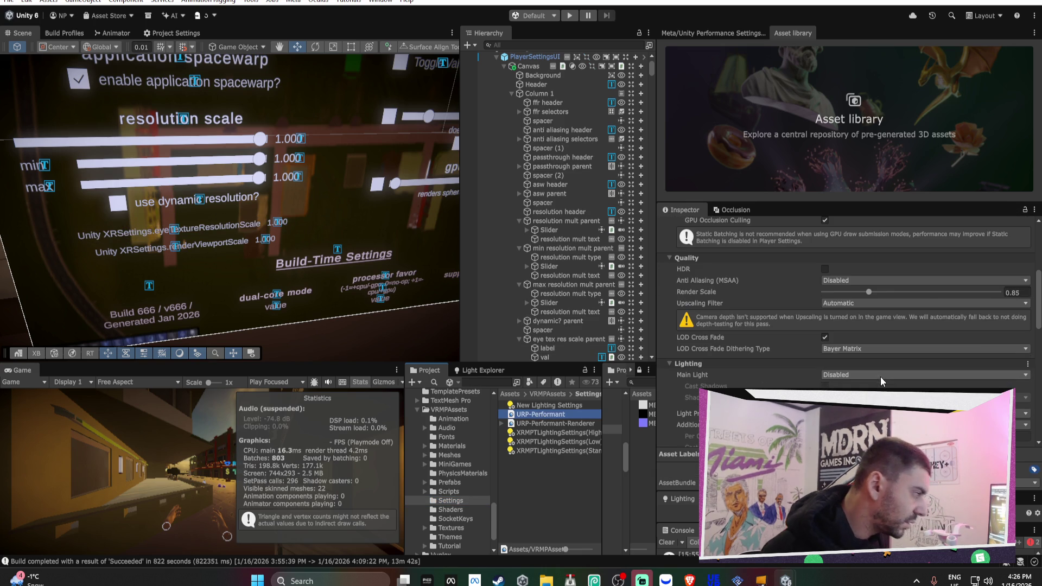
{"action": "left_click", "coordinate": [1015, 293]}
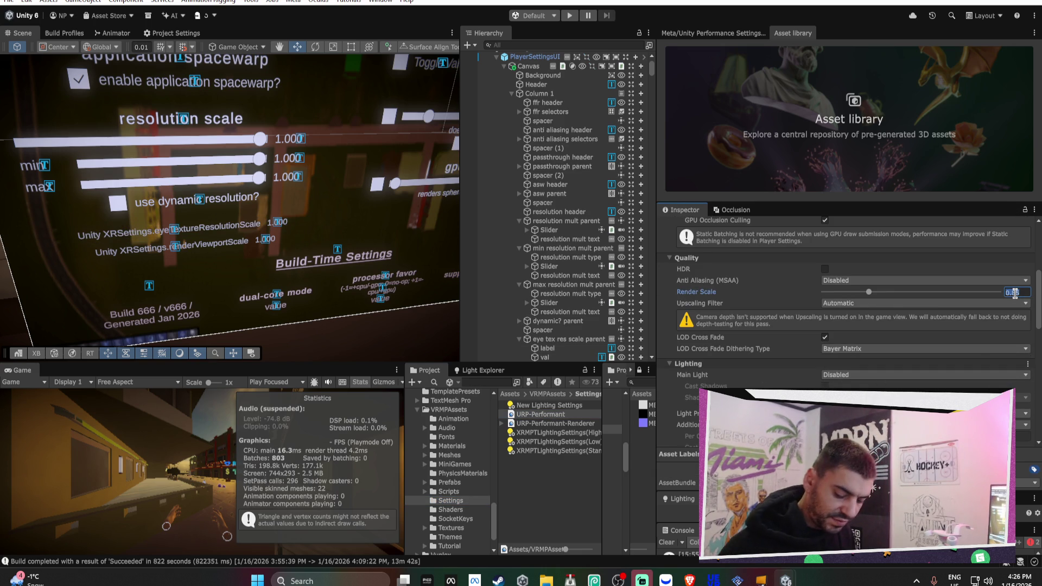
{"action": "type", "text": "0.55"}
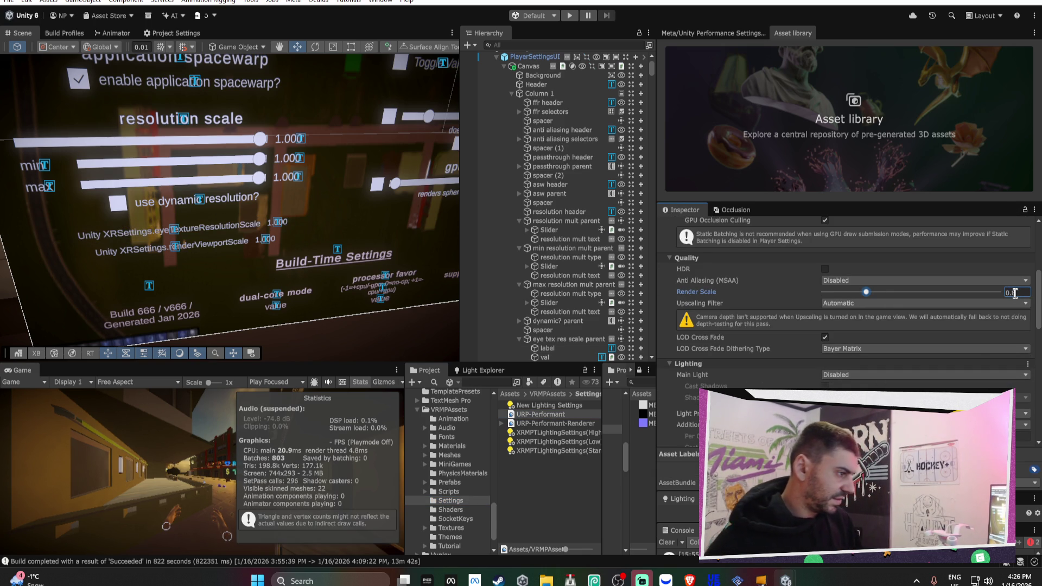
{"action": "scroll", "coordinate": [1009, 293], "scroll_direction": "down", "scroll_amount": 4}
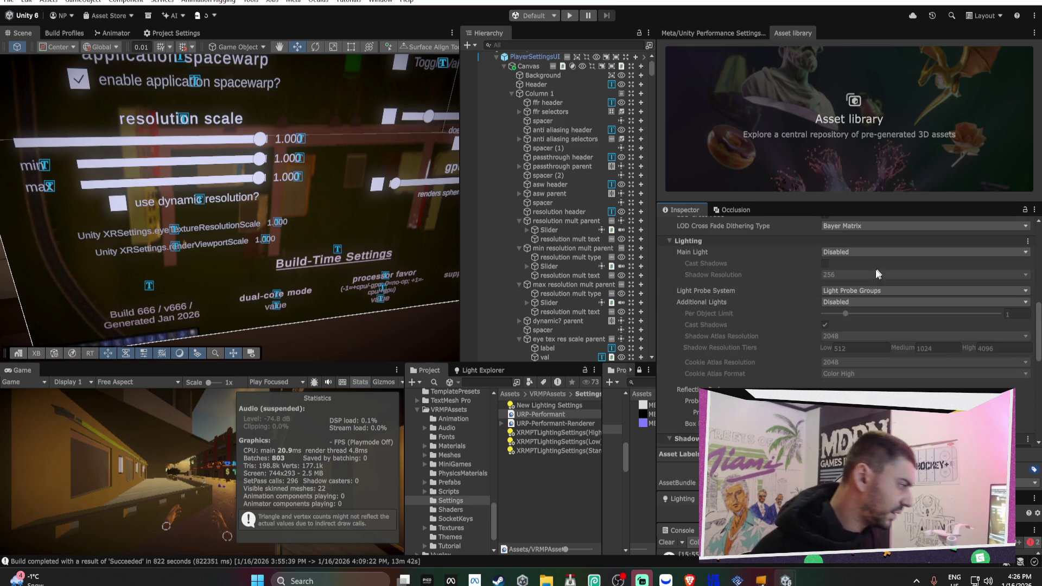
{"action": "scroll", "coordinate": [561, 277], "scroll_direction": "up", "scroll_amount": 2}
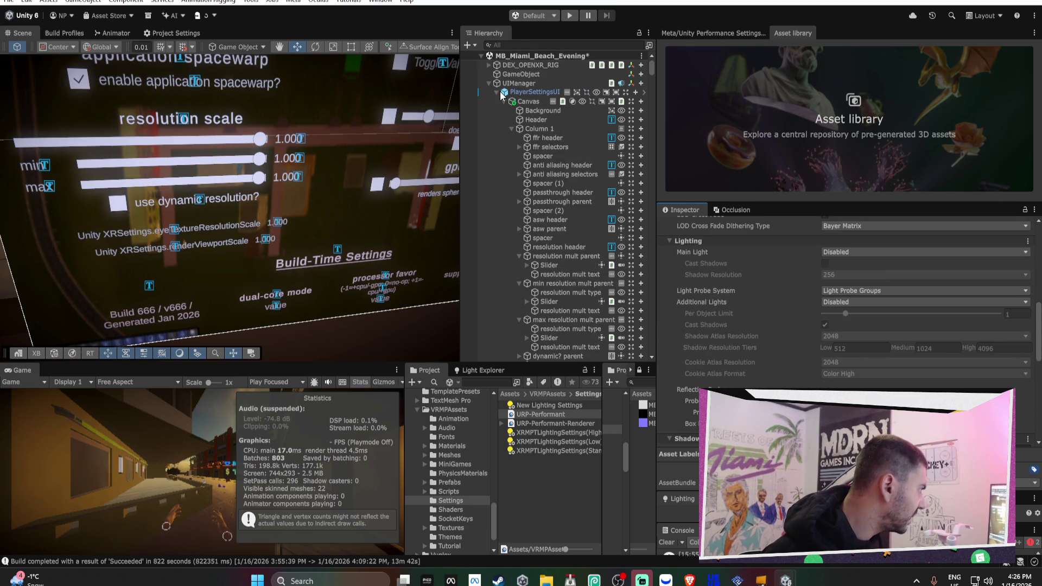
Select the resolution scale 1.000 value text on the scene's settings panel
{"action": "left_click", "coordinate": [245, 139]}
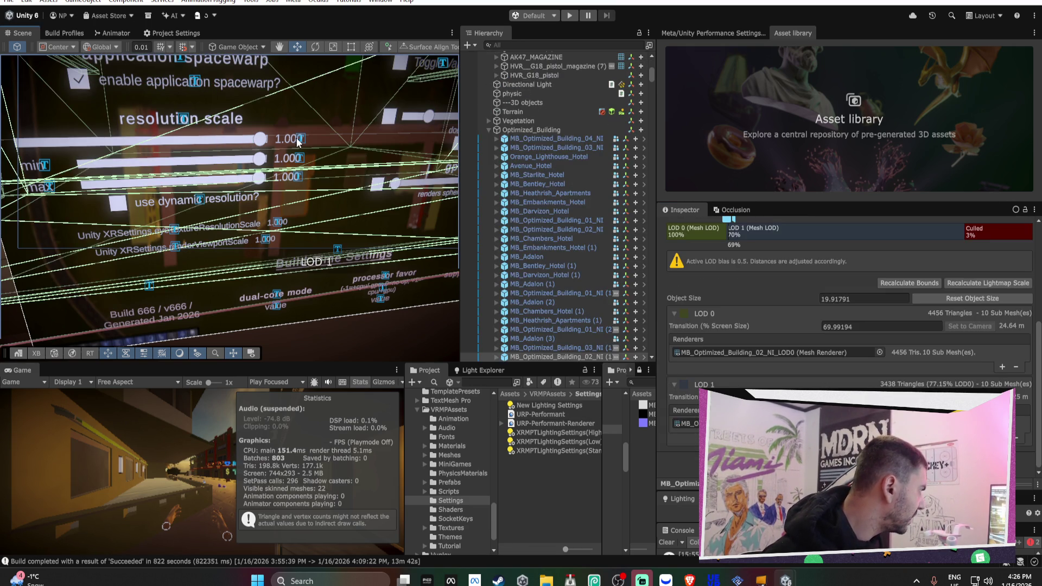
{"action": "left_click", "coordinate": [302, 143]}
{"action": "scroll", "coordinate": [837, 320], "scroll_direction": "down", "scroll_amount": 2}
{"action": "scroll", "coordinate": [838, 320], "scroll_direction": "down", "scroll_amount": 10}
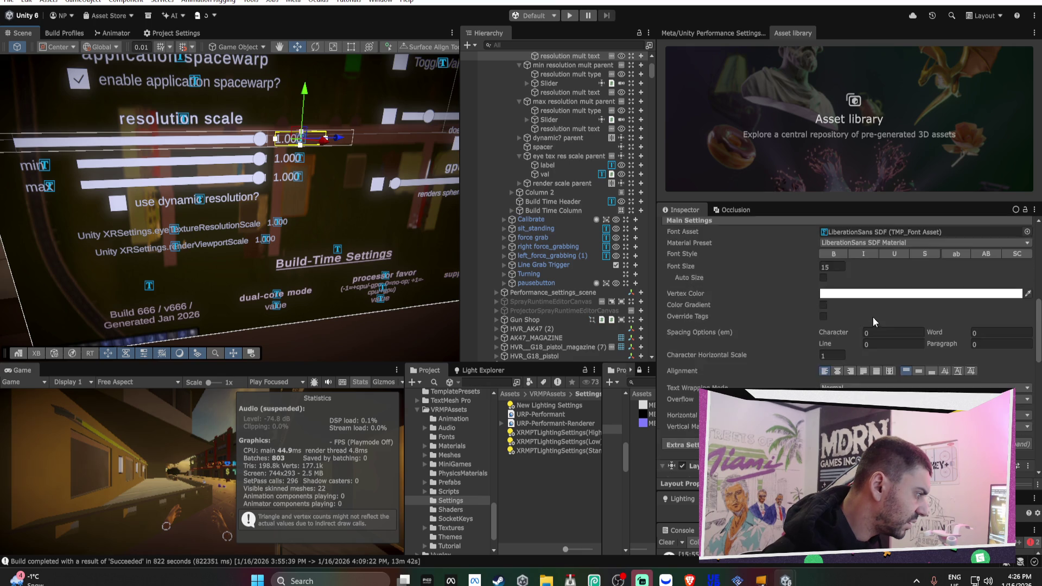
{"action": "scroll", "coordinate": [874, 315], "scroll_direction": "up", "scroll_amount": 12}
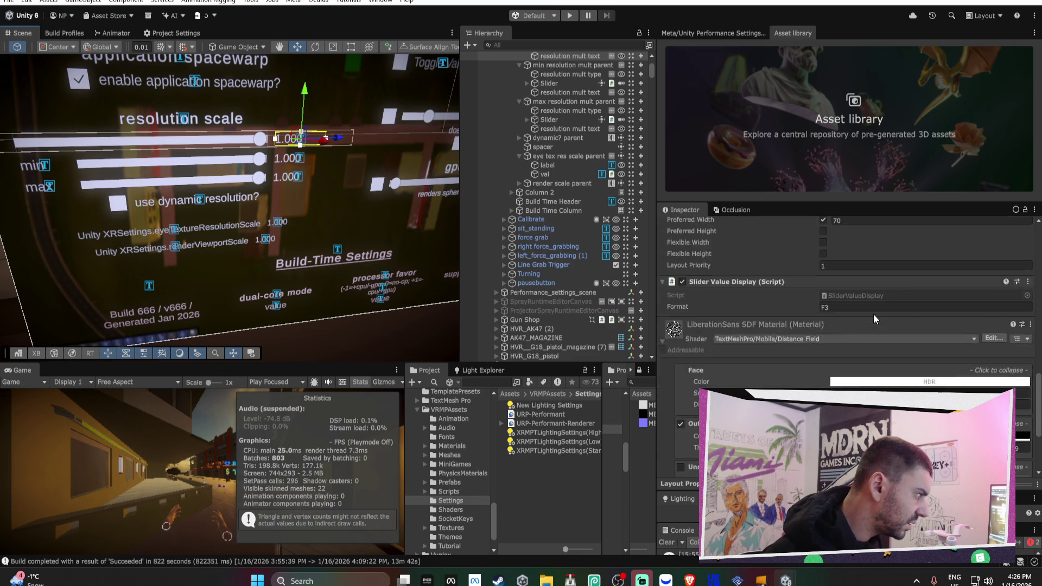
{"action": "scroll", "coordinate": [873, 314], "scroll_direction": "up", "scroll_amount": 3}
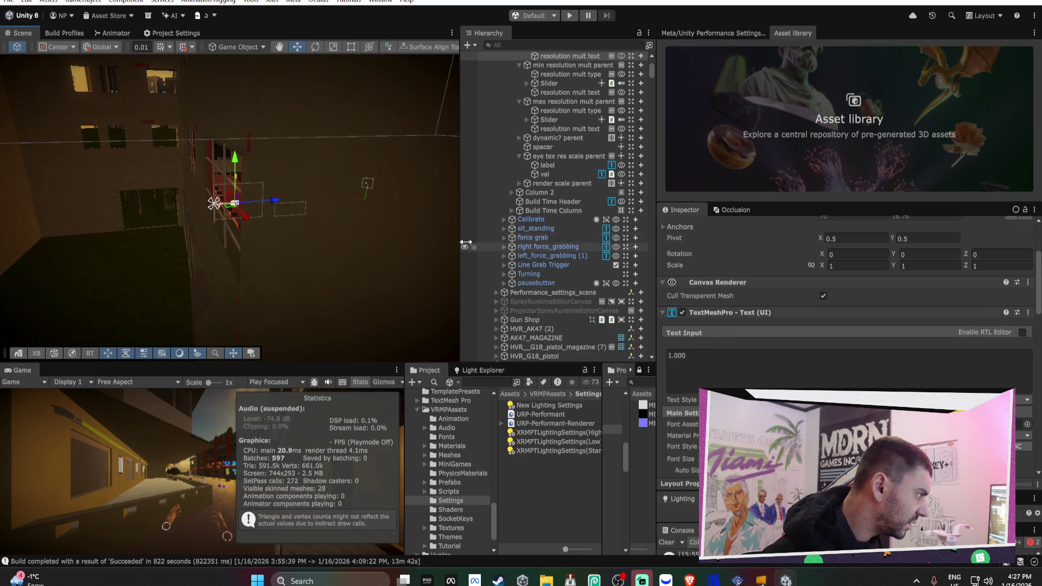
Select the GameManager object and delete it from the scene
{"action": "scroll", "coordinate": [583, 222], "scroll_direction": "down", "scroll_amount": 15}
{"action": "mouse_move", "coordinate": [651, 81]}
{"action": "left_mouse_down"}
{"action": "mouse_move", "coordinate": [648, 217]}
{"action": "mouse_move", "coordinate": [618, 390]}
{"action": "left_mouse_up"}
{"action": "left_click", "coordinate": [559, 111]}
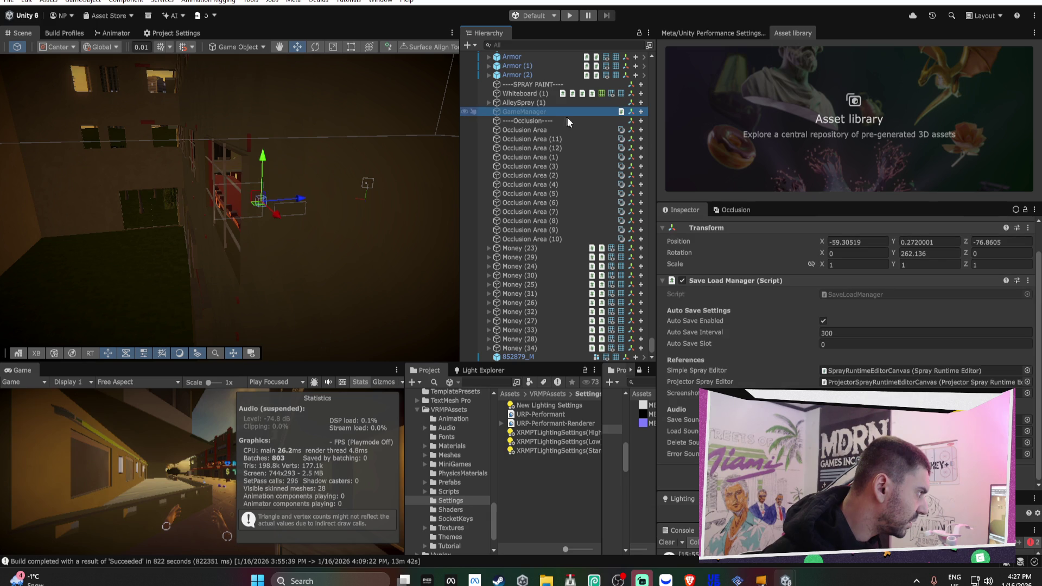
{"action": "scroll", "coordinate": [543, 301], "scroll_direction": "up", "scroll_amount": 5}
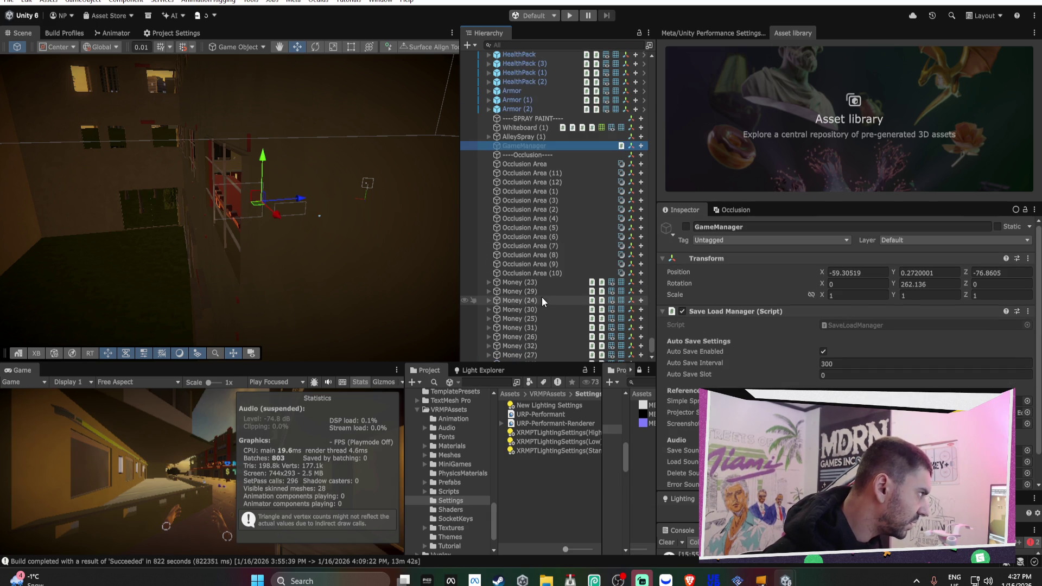
{"action": "mouse_move", "coordinate": [356, 291]}
{"action": "left_mouse_down"}
{"action": "mouse_move", "coordinate": [181, 304]}
{"action": "mouse_move", "coordinate": [238, 265]}
{"action": "left_mouse_up"}
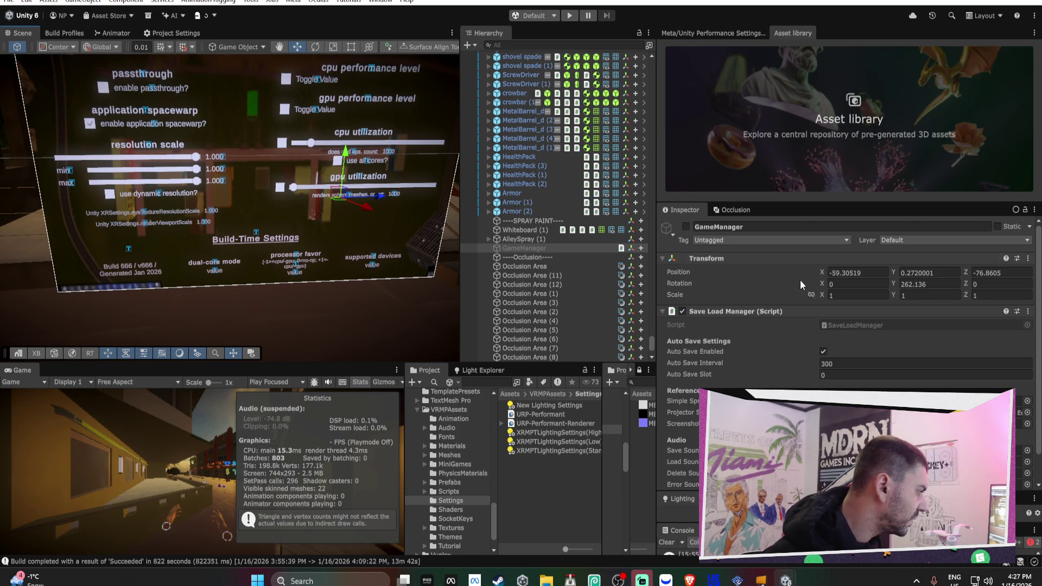
{"action": "left_click", "coordinate": [542, 249]}
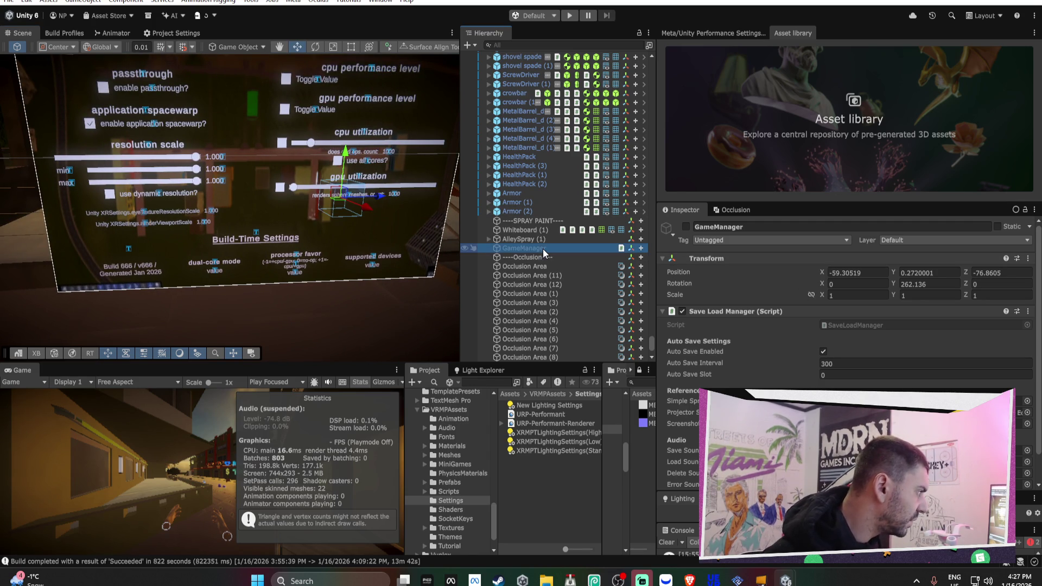
{"action": "key", "text": "Delete"}
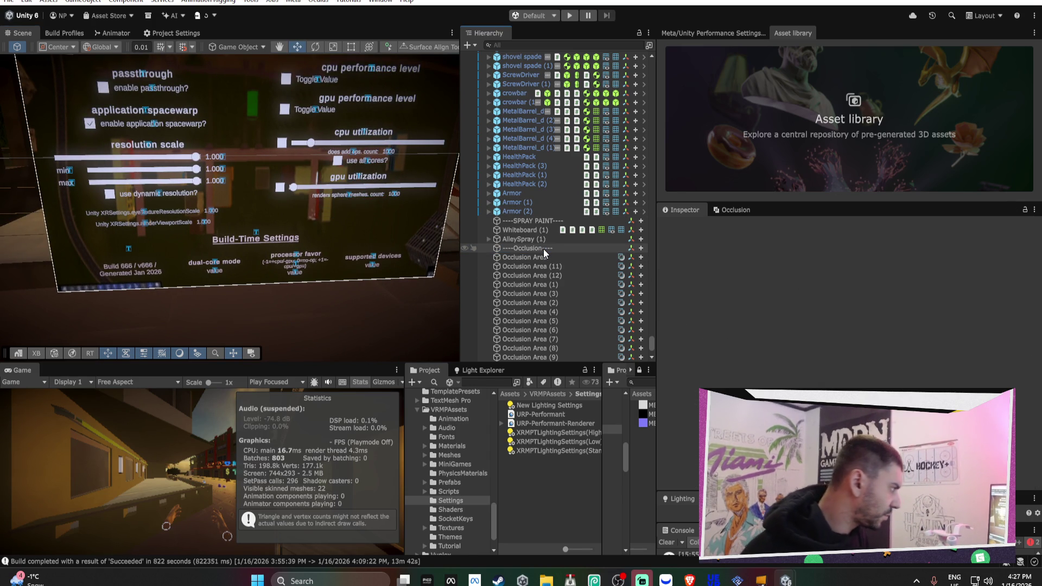
{"action": "key", "text": "ctrl+z"}
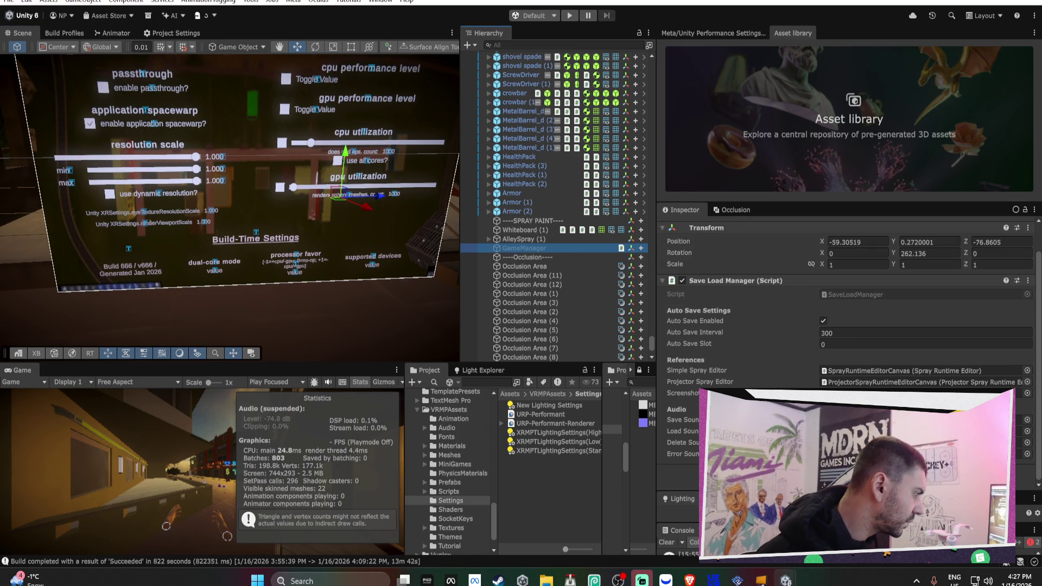
{"action": "key", "text": "Delete"}
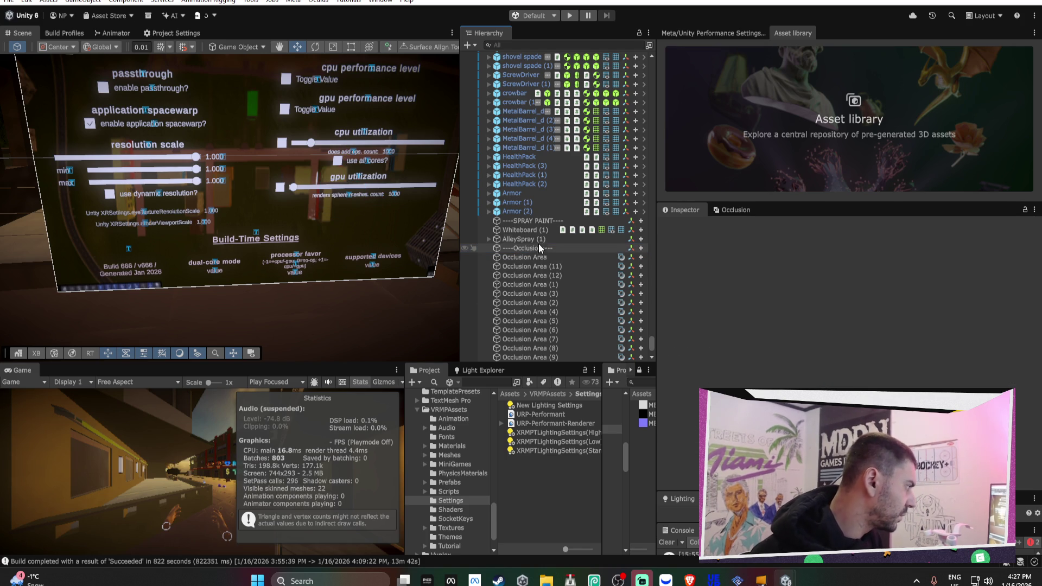
Show the Graphics page of Project Settings
{"action": "scroll", "coordinate": [539, 242], "scroll_direction": "down", "scroll_amount": 5}
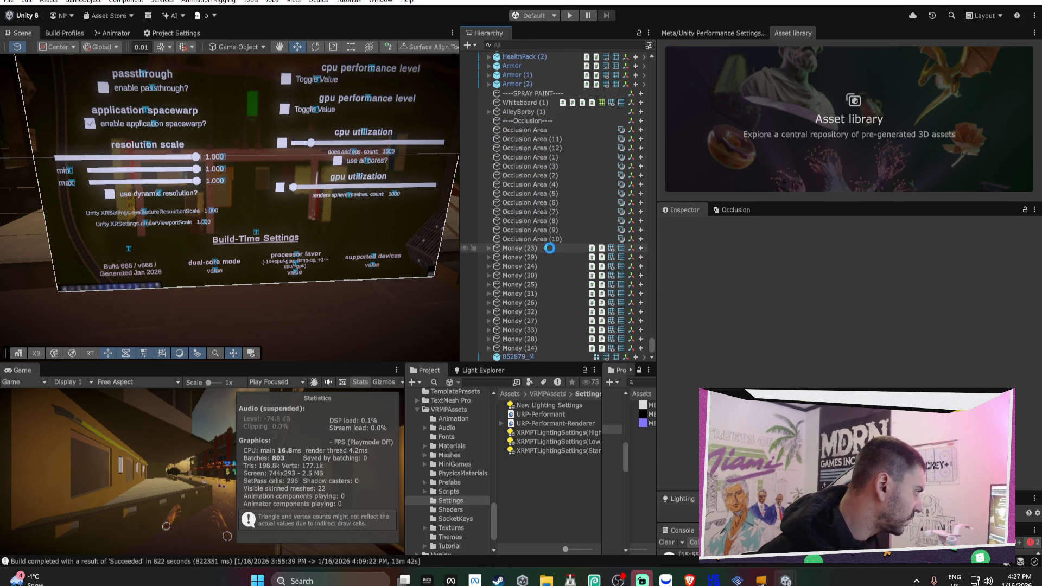
{"action": "scroll", "coordinate": [553, 247], "scroll_direction": "up", "scroll_amount": 9}
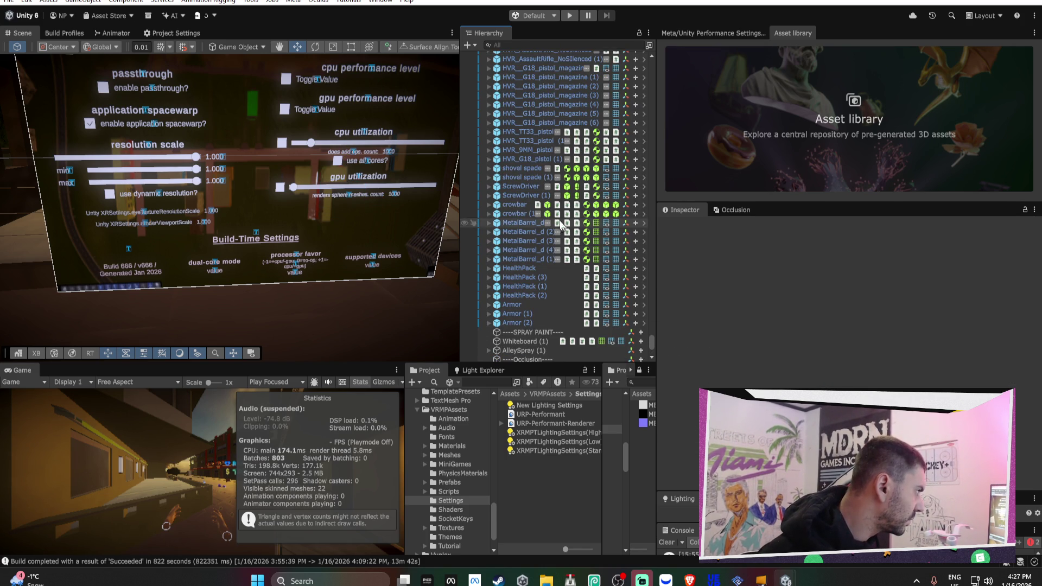
{"action": "left_click", "coordinate": [158, 33]}
Scroll up and enlarge the Game, Project and Graphics settings panels
{"action": "scroll", "coordinate": [269, 150], "scroll_direction": "up", "scroll_amount": 8}
{"action": "scroll", "coordinate": [414, 179], "scroll_direction": "up", "scroll_amount": 5}
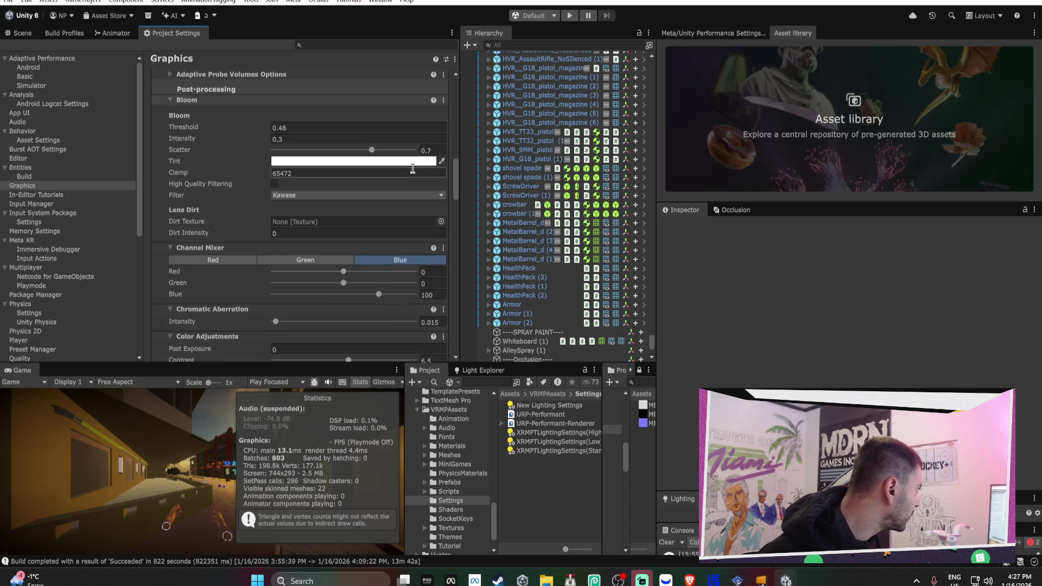
{"action": "scroll", "coordinate": [413, 169], "scroll_direction": "up", "scroll_amount": 4}
{"action": "left_click_drag", "start_coordinate": [274, 364], "coordinate": [273, 245]}
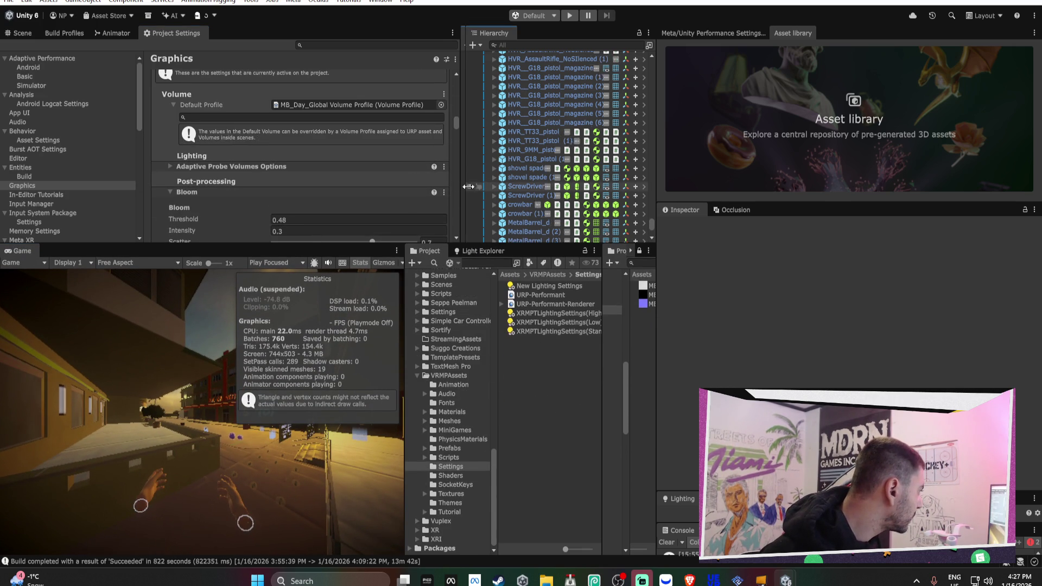
{"action": "left_click_drag", "start_coordinate": [462, 187], "coordinate": [596, 187]}
Set Bloom Threshold to 0.56 and Intensity to 0.84, then collapse Bloom
{"action": "mouse_move", "coordinate": [214, 205]}
{"action": "left_mouse_down"}
{"action": "mouse_move", "coordinate": [246, 204]}
{"action": "mouse_move", "coordinate": [154, 203]}
{"action": "mouse_move", "coordinate": [230, 205]}
{"action": "mouse_move", "coordinate": [216, 219]}
{"action": "left_mouse_up"}
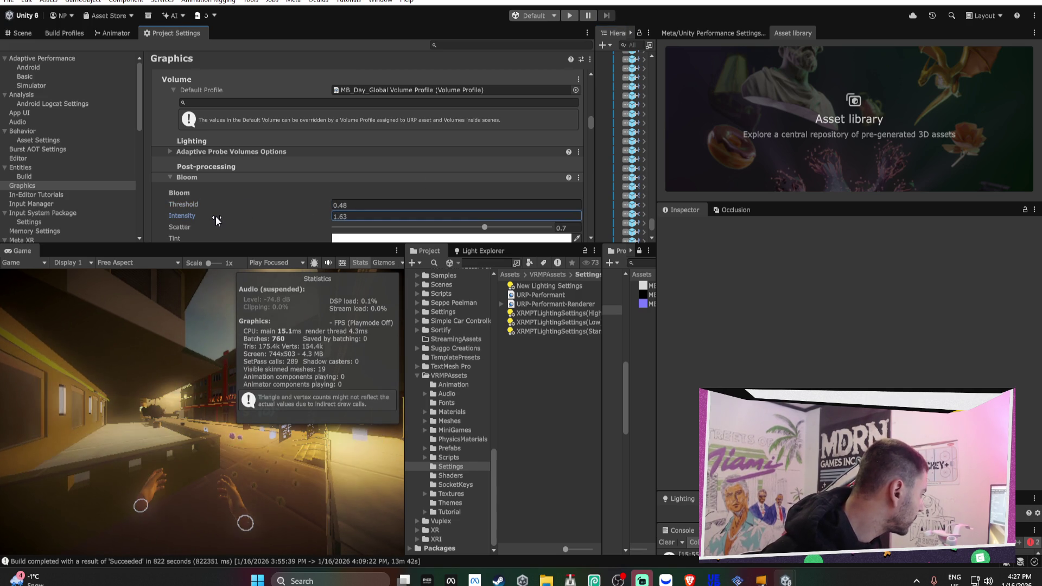
{"action": "key", "text": "ctrl+z"}
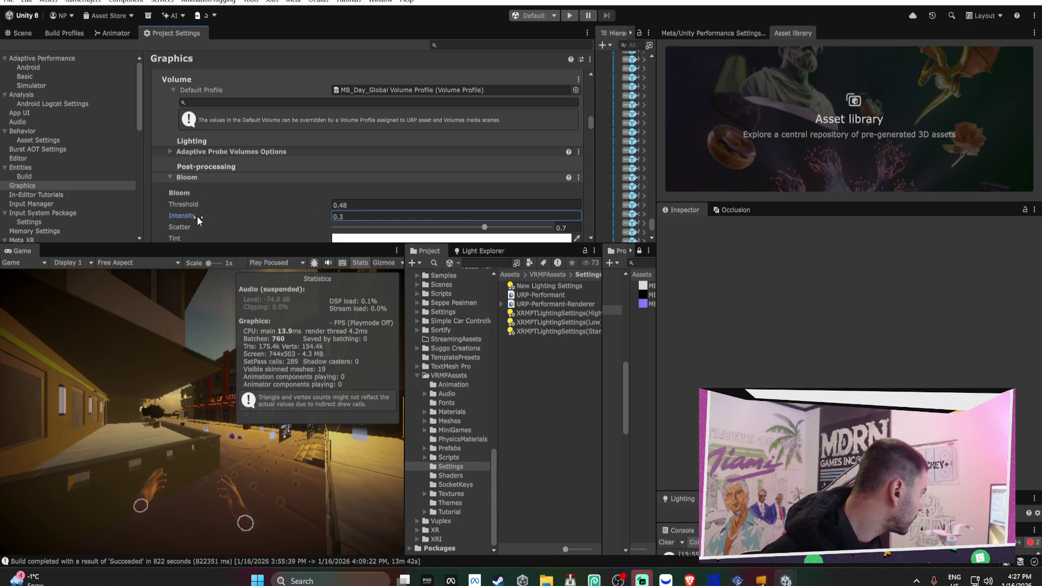
{"action": "left_click_drag", "start_coordinate": [198, 219], "coordinate": [208, 220]}
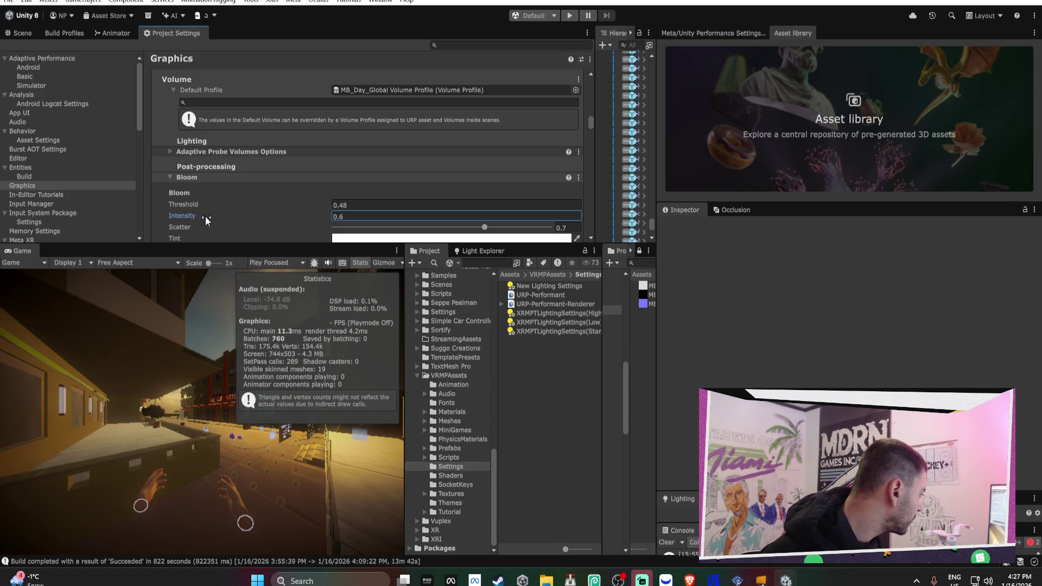
{"action": "left_click_drag", "start_coordinate": [187, 206], "coordinate": [191, 208]}
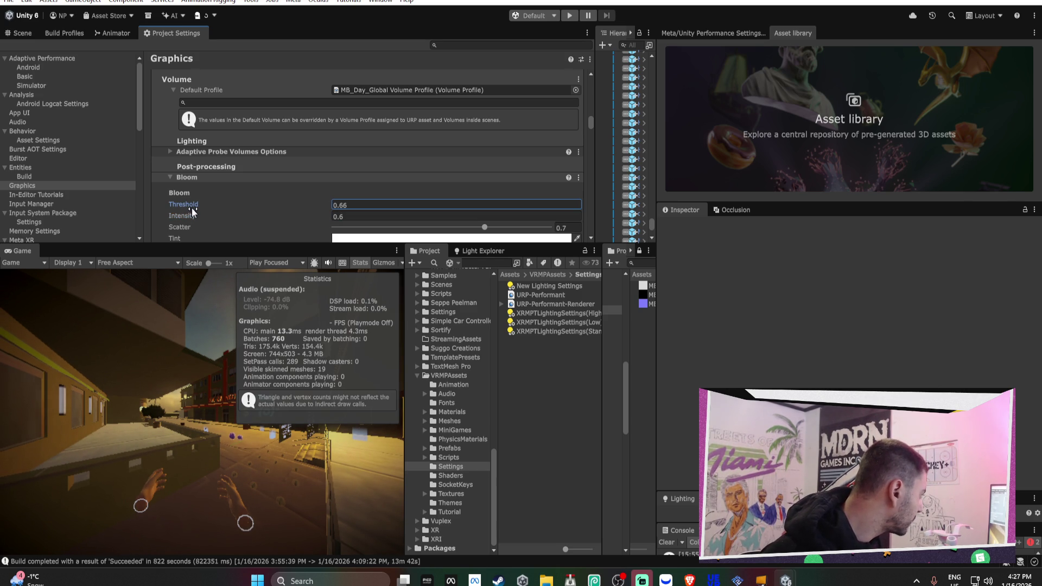
{"action": "left_click", "coordinate": [181, 220]}
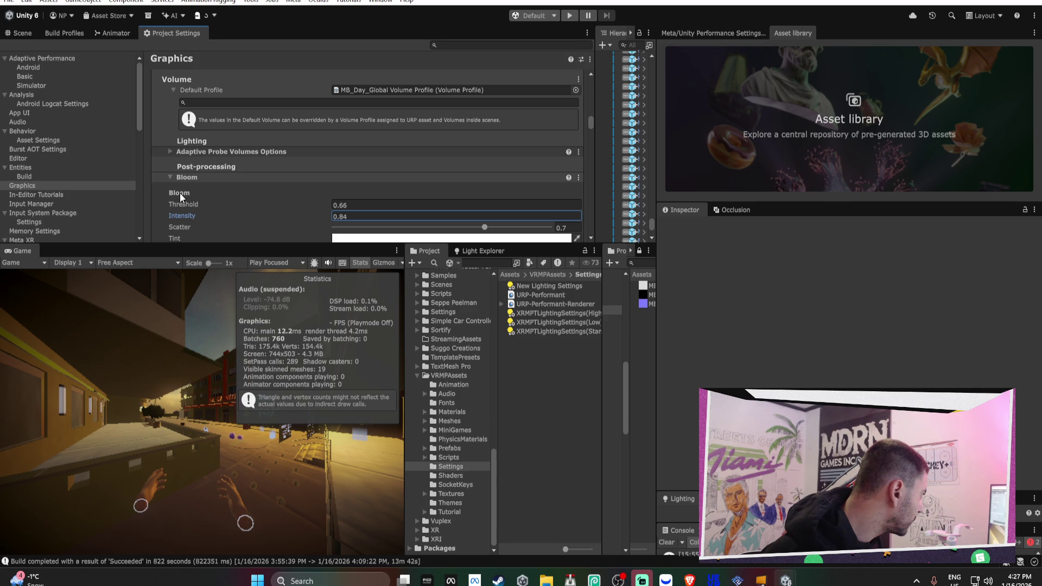
{"action": "left_click_drag", "start_coordinate": [177, 207], "coordinate": [173, 207]}
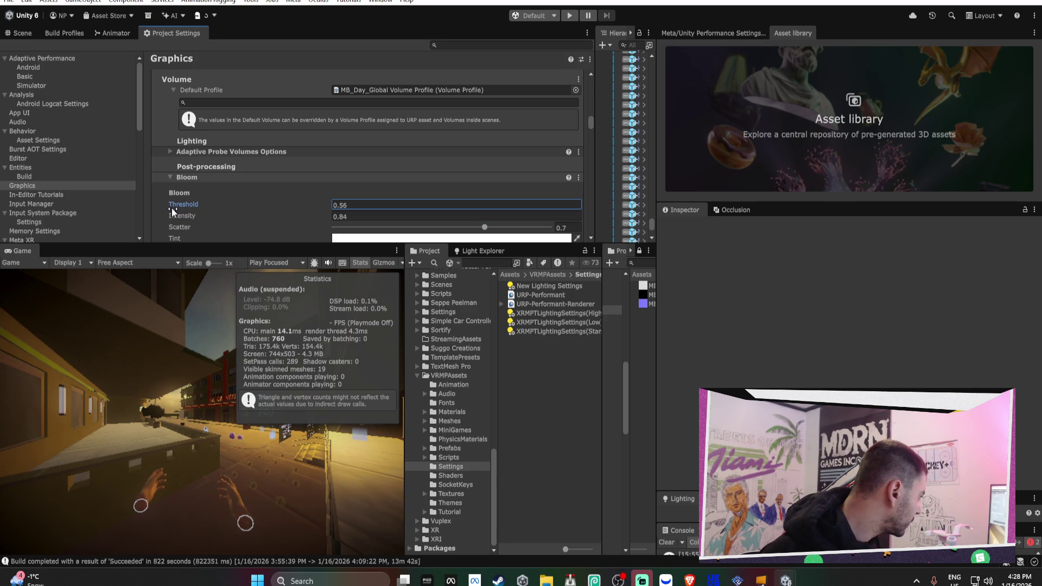
{"action": "left_click", "coordinate": [232, 175]}
Raise Green's contribution in the Channel Mixer Red output, then switch to the Brave browser
{"action": "scroll", "coordinate": [237, 165], "scroll_direction": "down", "scroll_amount": 3}
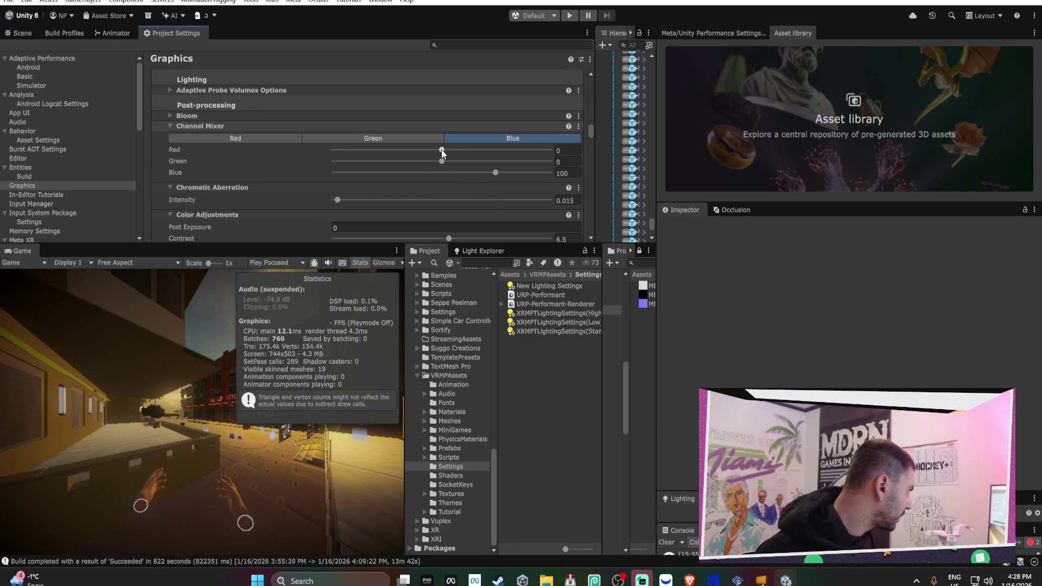
{"action": "left_click", "coordinate": [264, 140]}
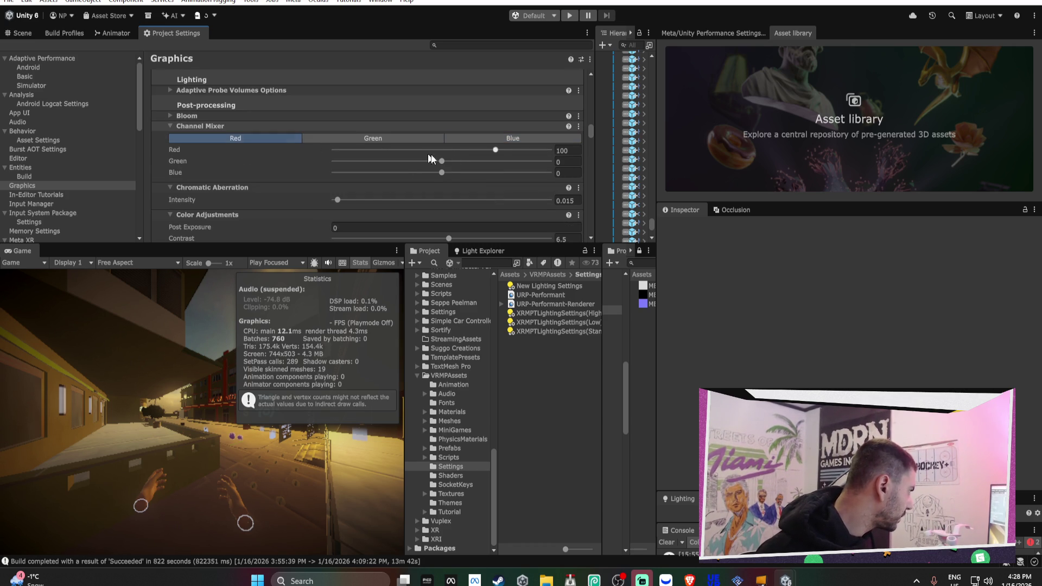
{"action": "mouse_move", "coordinate": [493, 152]}
{"action": "left_mouse_down"}
{"action": "mouse_move", "coordinate": [528, 152]}
{"action": "mouse_move", "coordinate": [494, 151]}
{"action": "mouse_move", "coordinate": [514, 161]}
{"action": "left_mouse_up"}
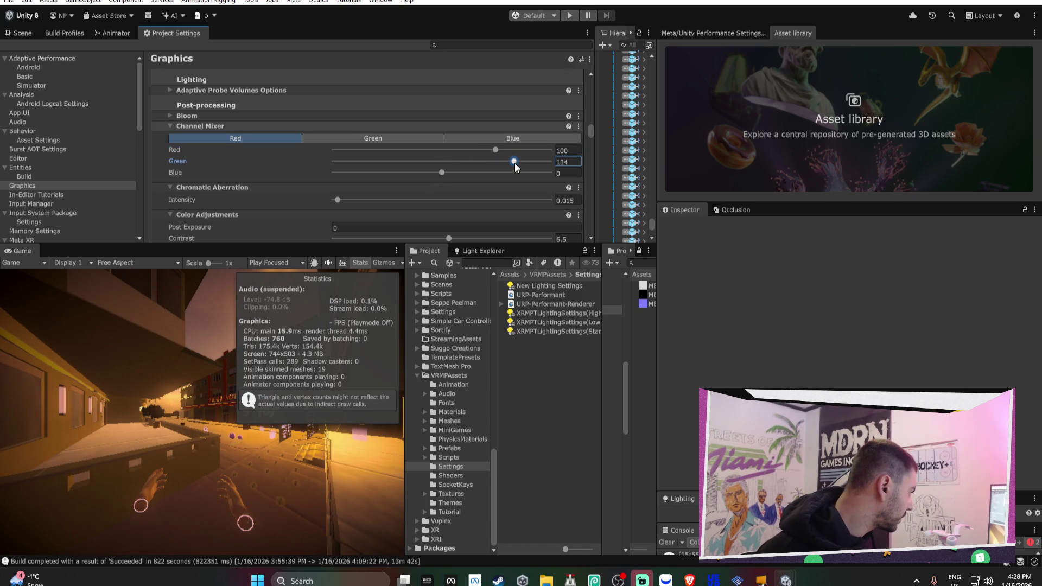
{"action": "left_click", "coordinate": [689, 579]}
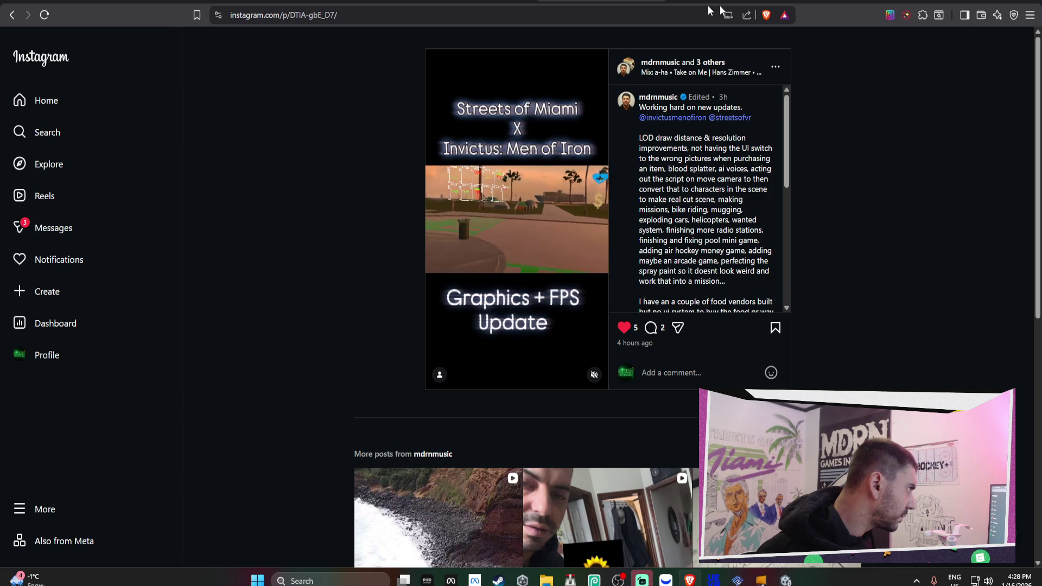
Search Google Images for 'GTA VICE CITY' in a new tab
{"action": "key", "text": "ctrl+t"}
{"action": "type", "text": "GTA V"}
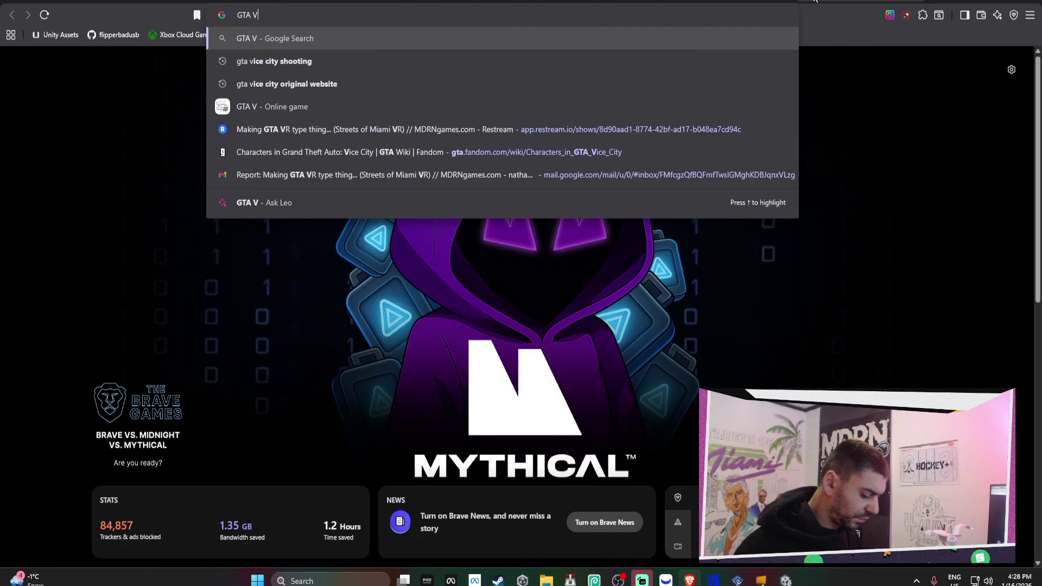
{"action": "type", "text": "ICE CITY"}
{"action": "key", "text": "Return"}
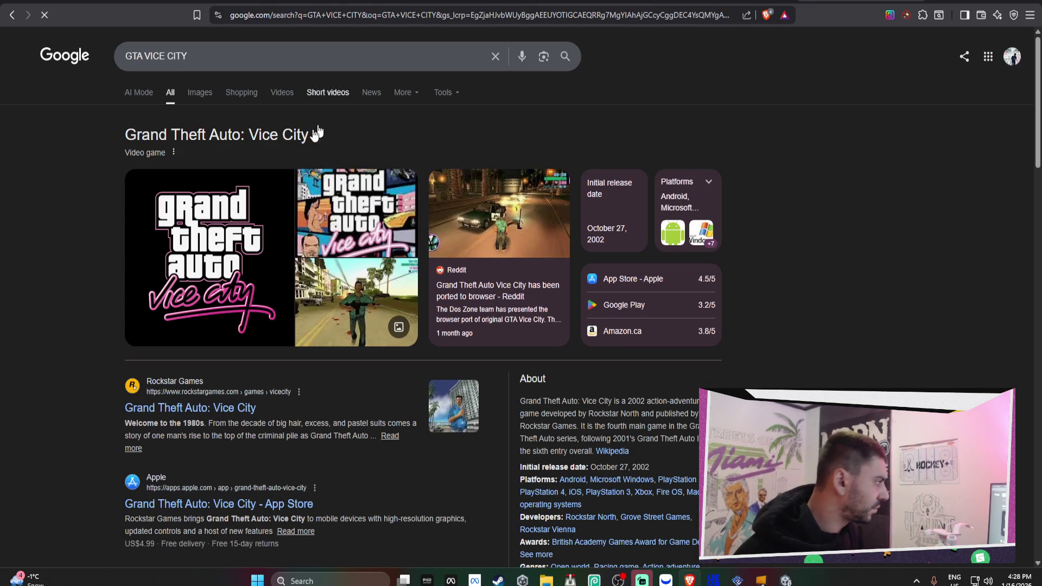
{"action": "left_click", "coordinate": [200, 94]}
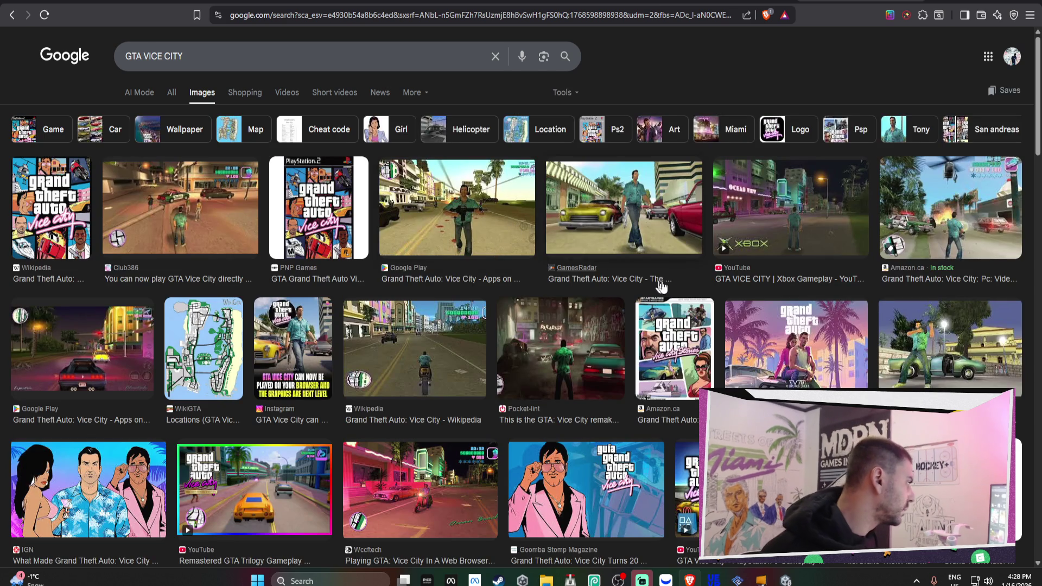
Copy the Xbox gameplay thumbnail's image address and paste it into a new tab
{"action": "left_click", "coordinate": [798, 220]}
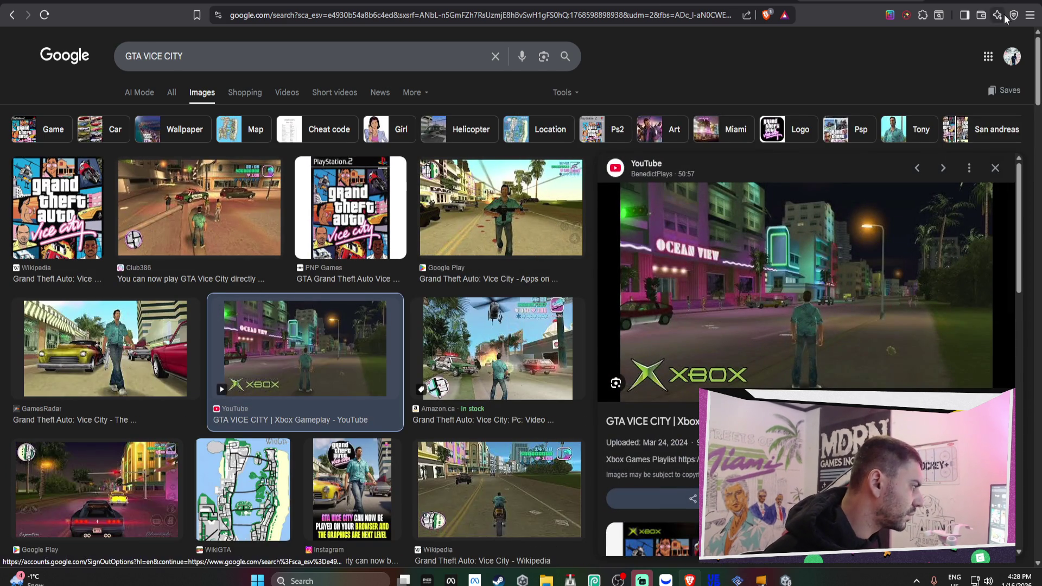
{"action": "key", "text": "F11"}
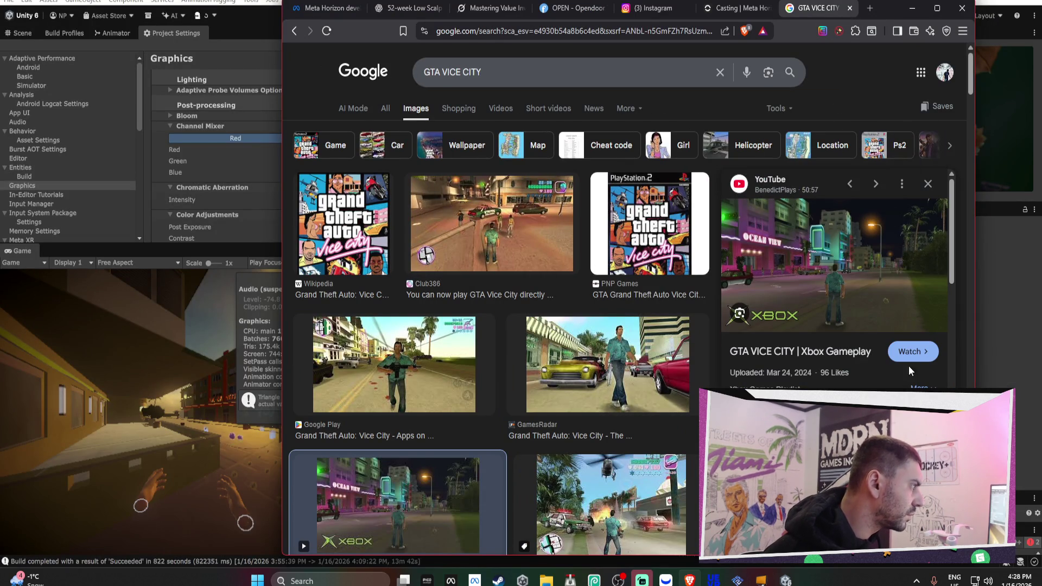
{"action": "left_click", "coordinate": [921, 341]}
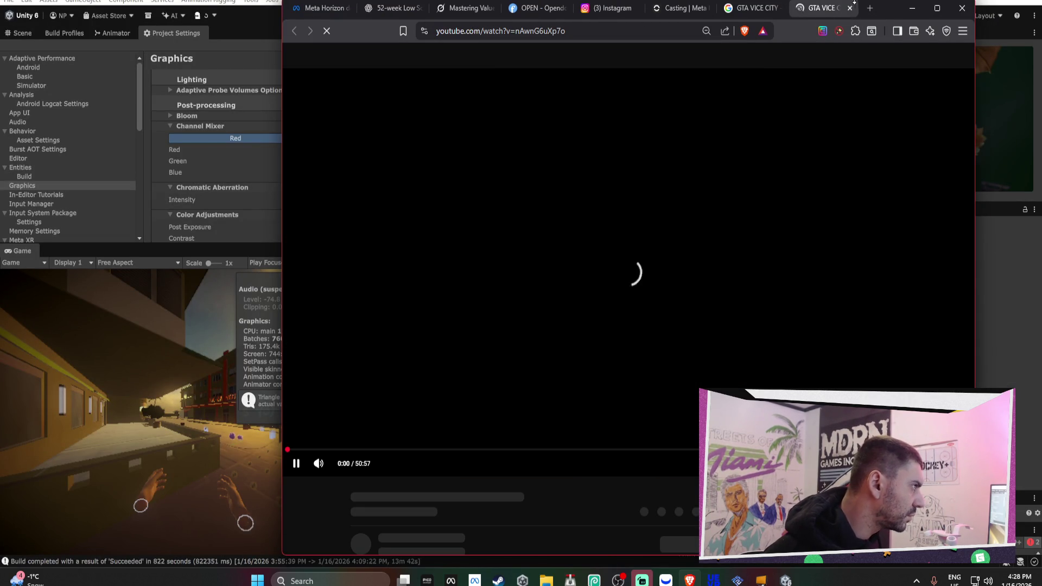
{"action": "left_click", "coordinate": [850, 8]}
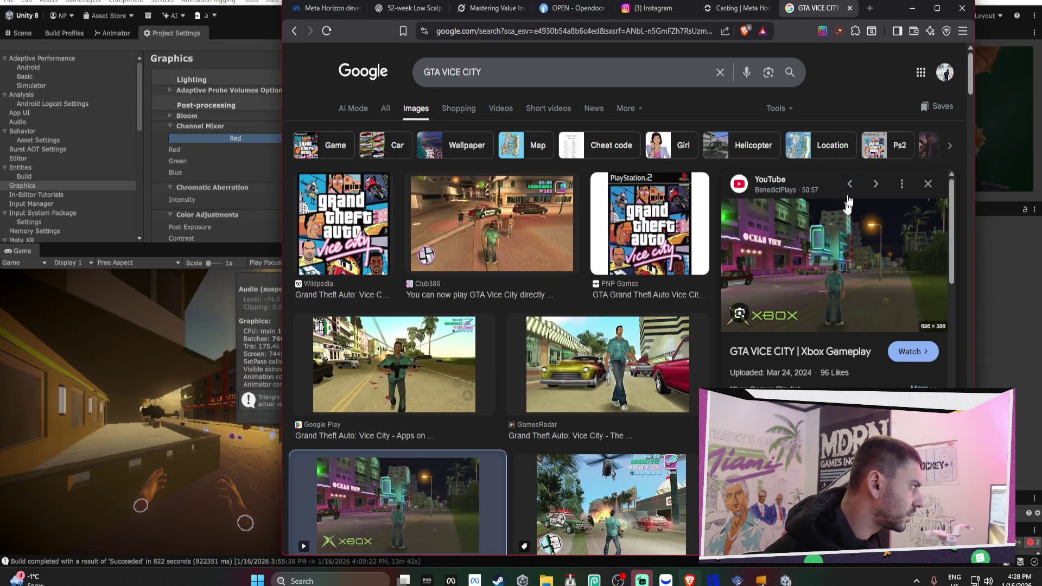
{"action": "right_click", "coordinate": [817, 246]}
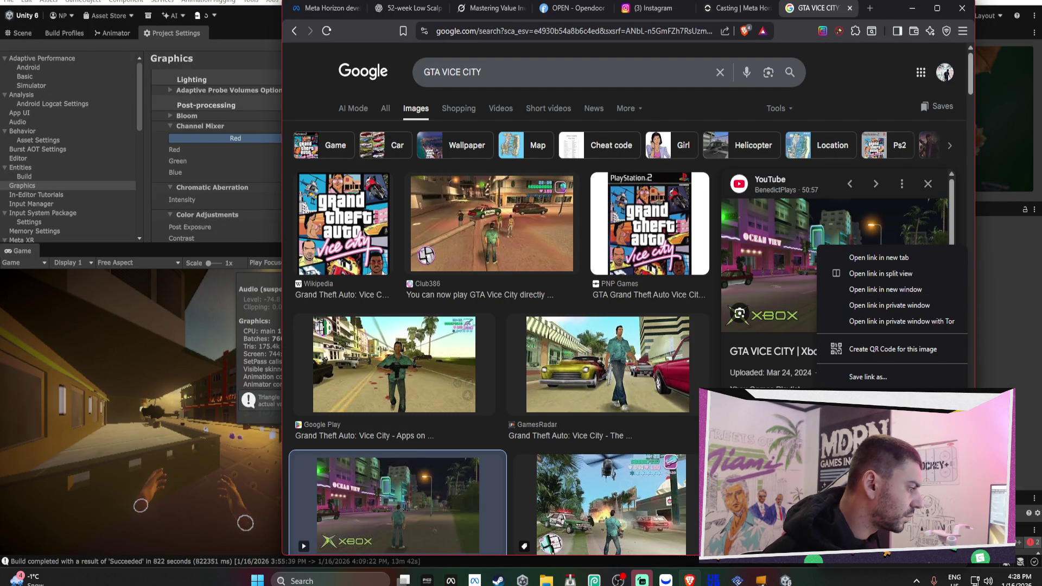
{"action": "left_click", "coordinate": [841, 116]}
{"action": "left_click", "coordinate": [874, 10]}
{"action": "key", "text": "ctrl+v"}
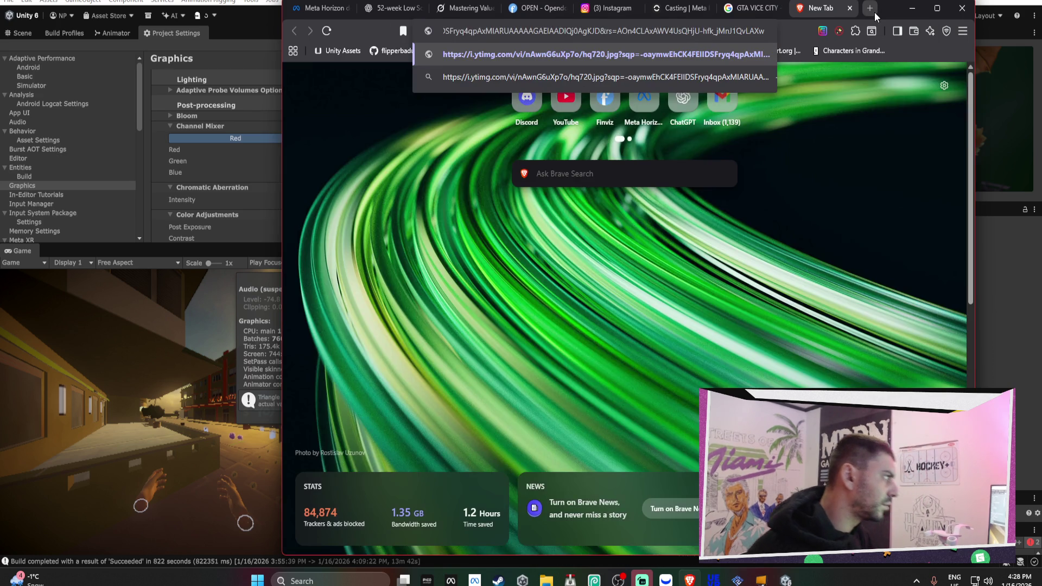
Load the pasted Vice City screenshot URL, zoom it, then minimize Brave to return to Unity
{"action": "key", "text": "Return"}
{"action": "scroll", "coordinate": [684, 311], "scroll_direction": "up", "scroll_amount": 6}
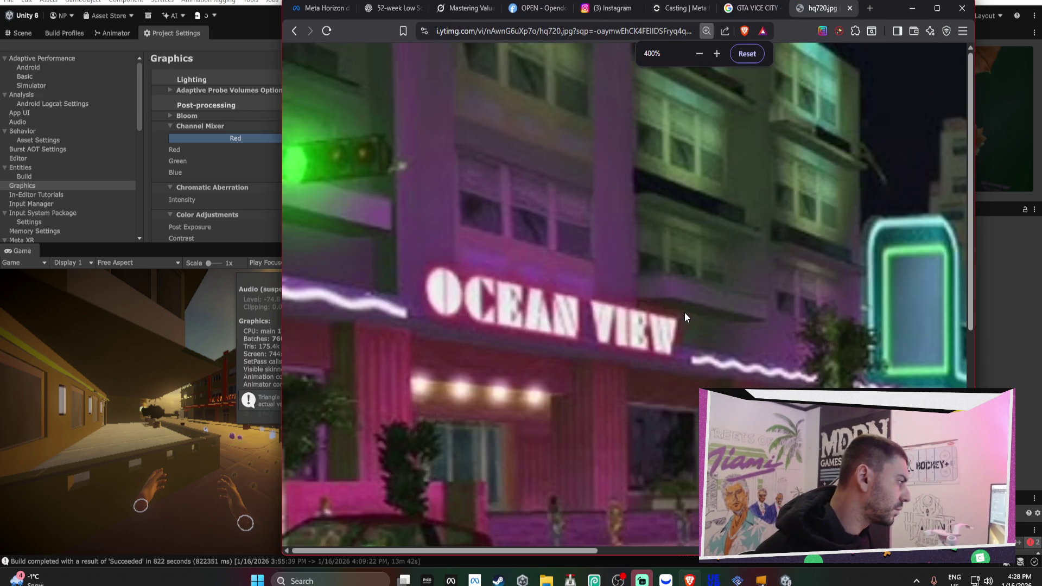
{"action": "scroll", "coordinate": [682, 313], "scroll_direction": "down", "scroll_amount": 2}
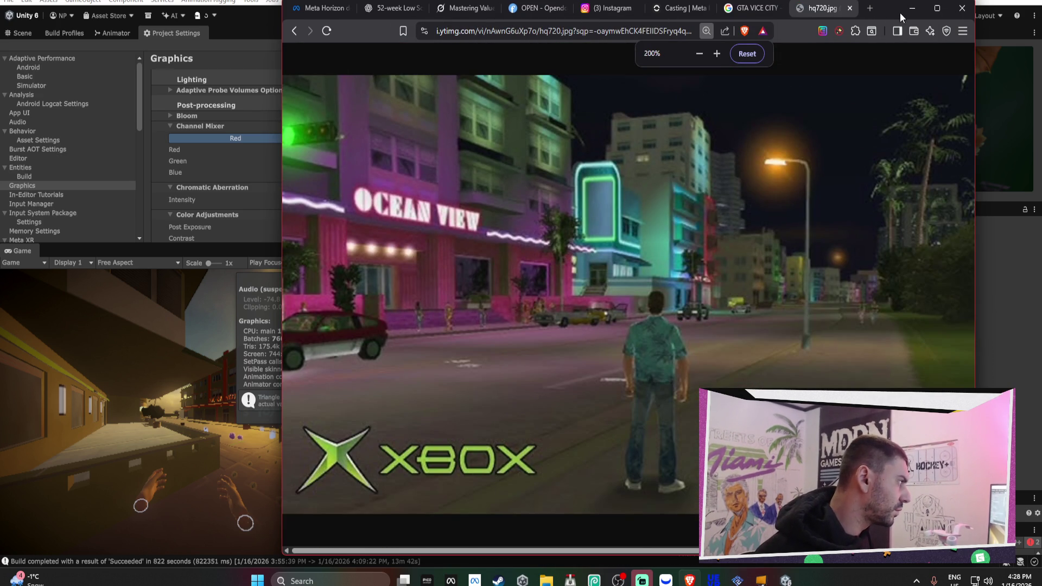
{"action": "left_click_drag", "start_coordinate": [880, 9], "coordinate": [882, 24]}
{"action": "left_click", "coordinate": [127, 432]}
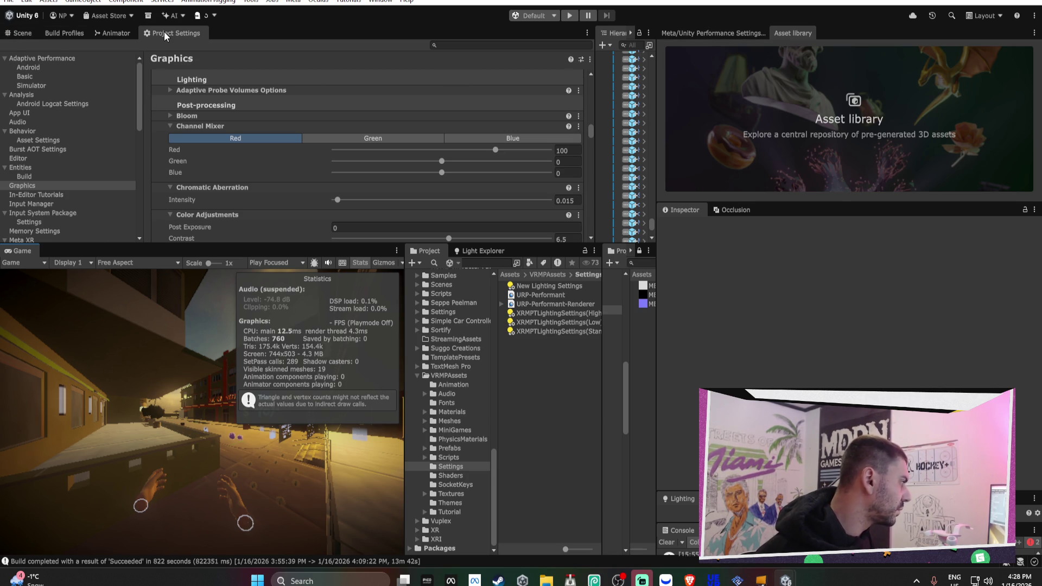
{"action": "mouse_move", "coordinate": [950, 8]}
{"action": "left_mouse_down"}
{"action": "mouse_move", "coordinate": [822, 154]}
{"action": "mouse_move", "coordinate": [603, 77]}
{"action": "left_mouse_up"}
{"action": "mouse_move", "coordinate": [900, 28]}
{"action": "left_mouse_down"}
{"action": "mouse_move", "coordinate": [934, 47]}
{"action": "mouse_move", "coordinate": [1003, 48]}
{"action": "mouse_move", "coordinate": [1039, 3]}
{"action": "left_mouse_up"}
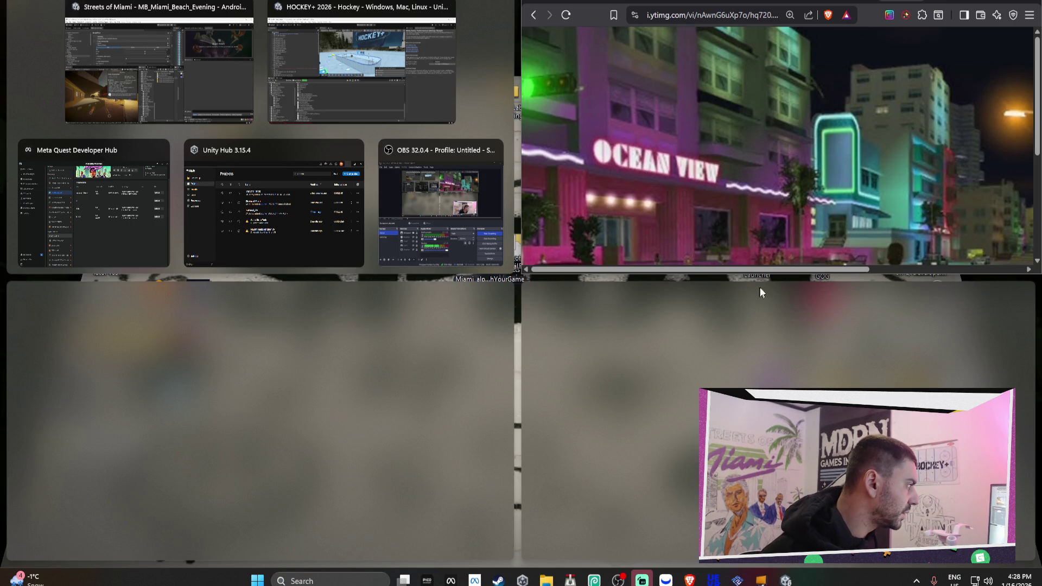
{"action": "left_click", "coordinate": [781, 178]}
{"action": "left_click", "coordinate": [871, 270]}
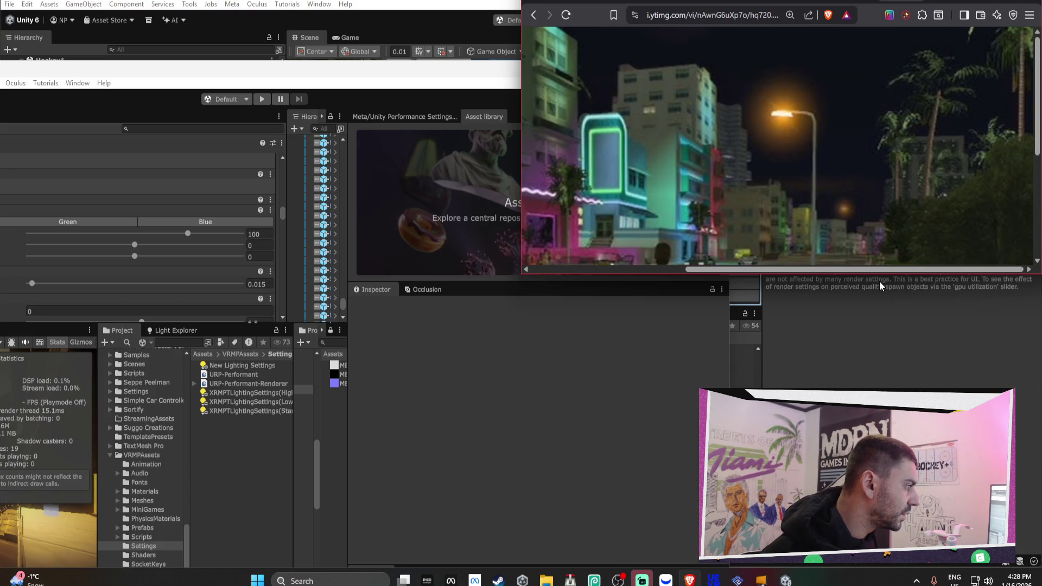
{"action": "double_click", "coordinate": [878, 272]}
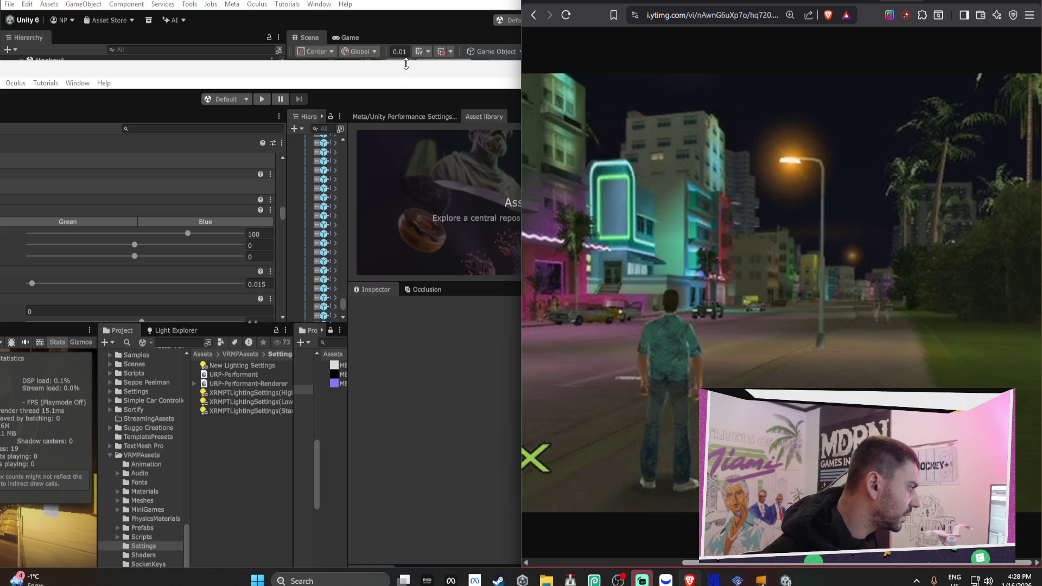
{"action": "mouse_move", "coordinate": [411, 78]}
{"action": "left_mouse_down"}
{"action": "mouse_move", "coordinate": [535, 24]}
{"action": "mouse_move", "coordinate": [624, 16]}
{"action": "mouse_move", "coordinate": [378, 34]}
{"action": "left_mouse_up"}
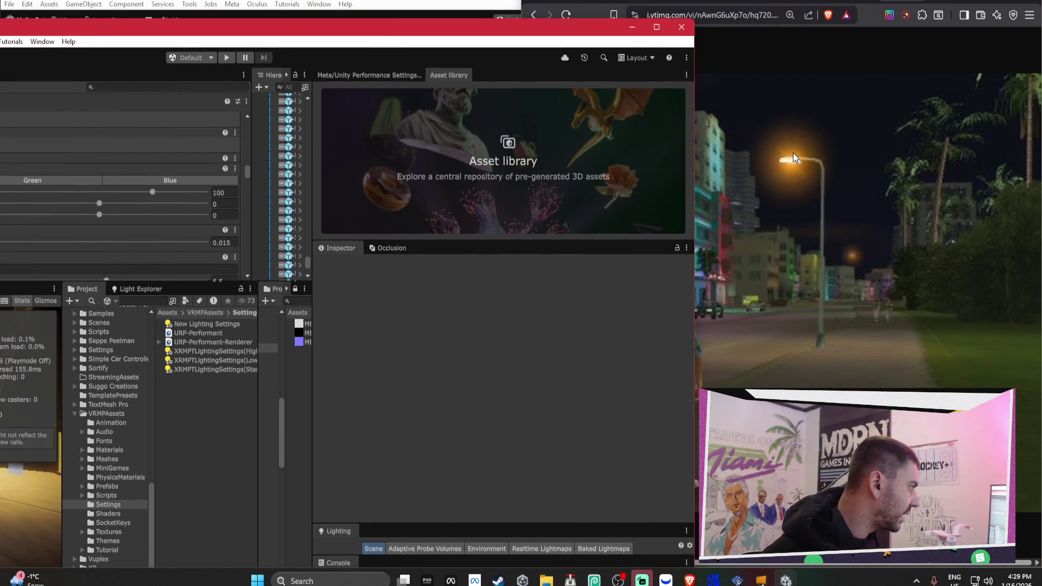
{"action": "left_click_drag", "start_coordinate": [521, 24], "coordinate": [357, 123]}
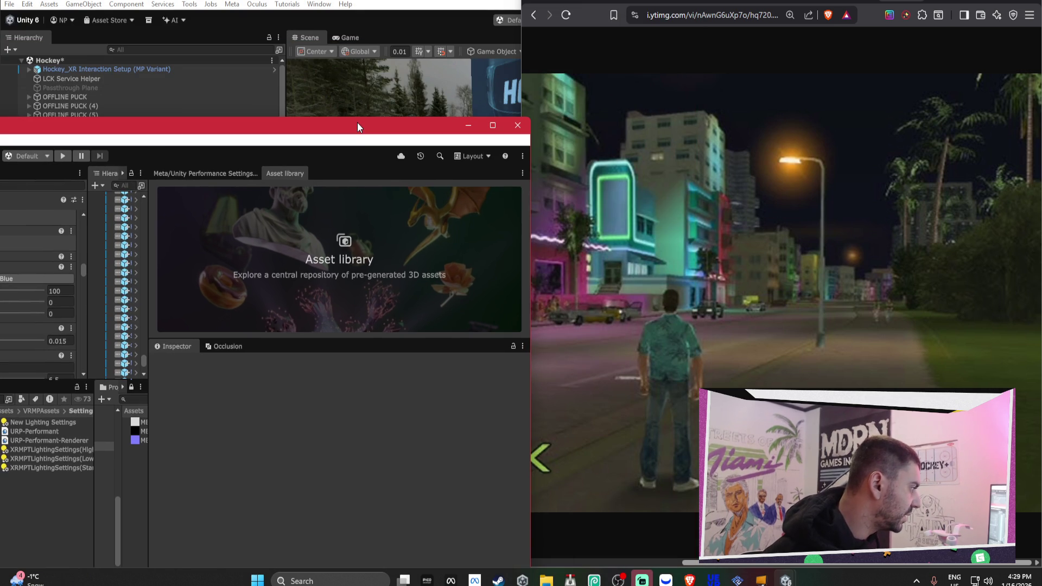
{"action": "double_click", "coordinate": [357, 122]}
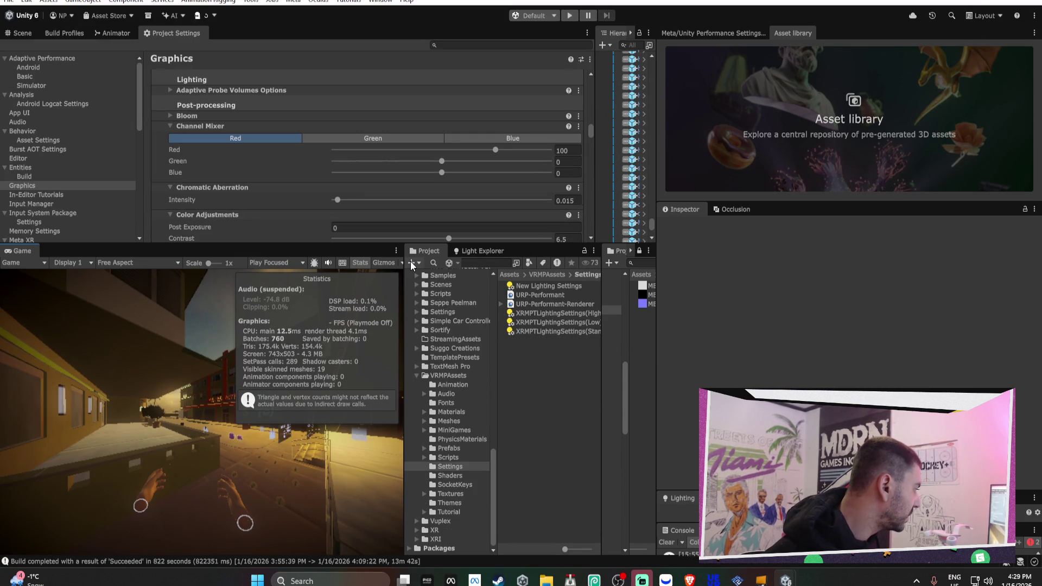
Inspect the URP-Performant asset and set Additional Lights to Per Pixel
{"action": "left_click_drag", "start_coordinate": [656, 321], "coordinate": [723, 317]}
{"action": "left_click", "coordinate": [604, 294]}
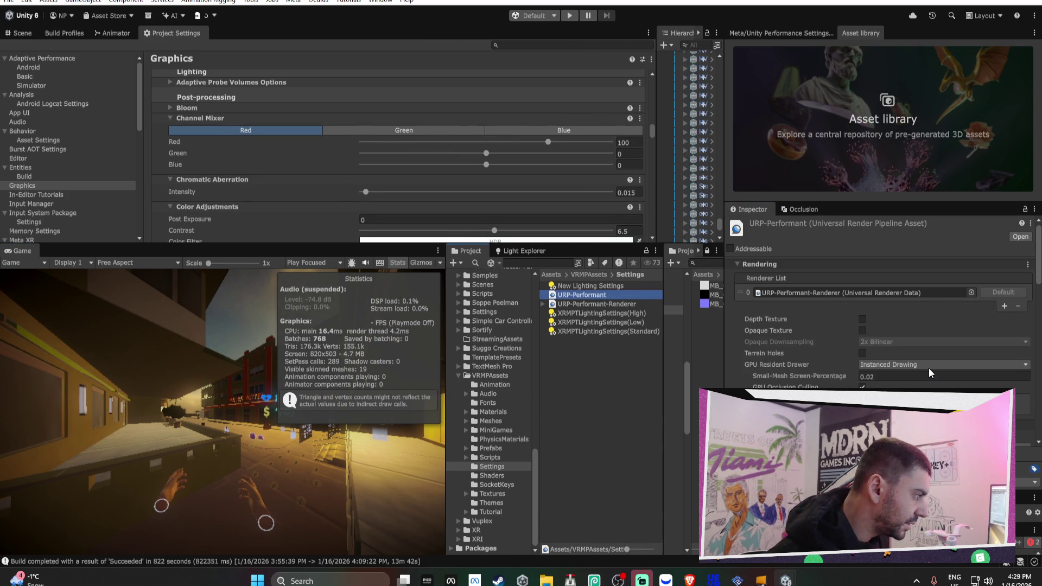
{"action": "left_click_drag", "start_coordinate": [1037, 266], "coordinate": [1032, 328]}
{"action": "left_click", "coordinate": [878, 352]}
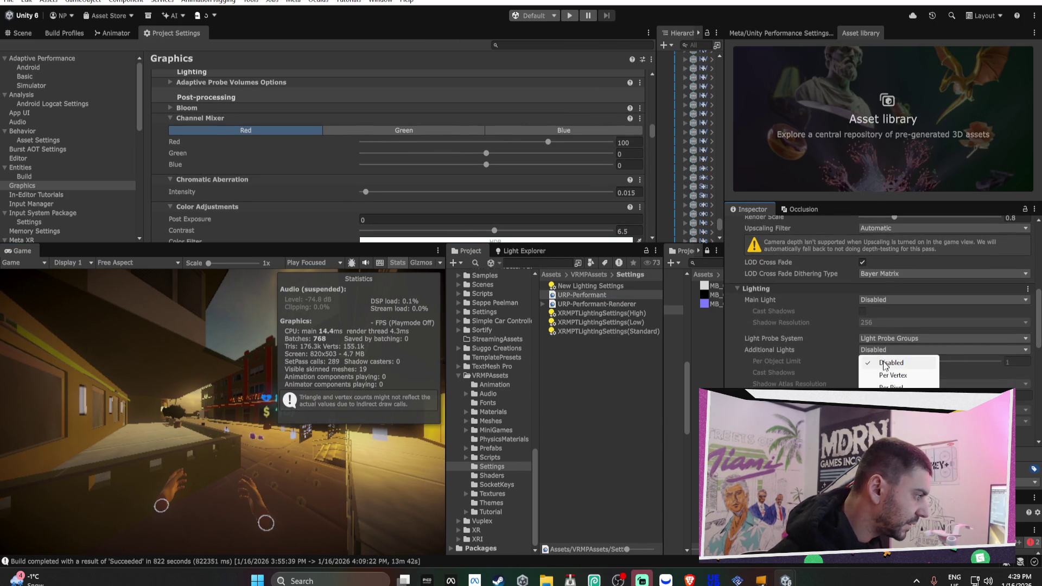
{"action": "left_click", "coordinate": [898, 387]}
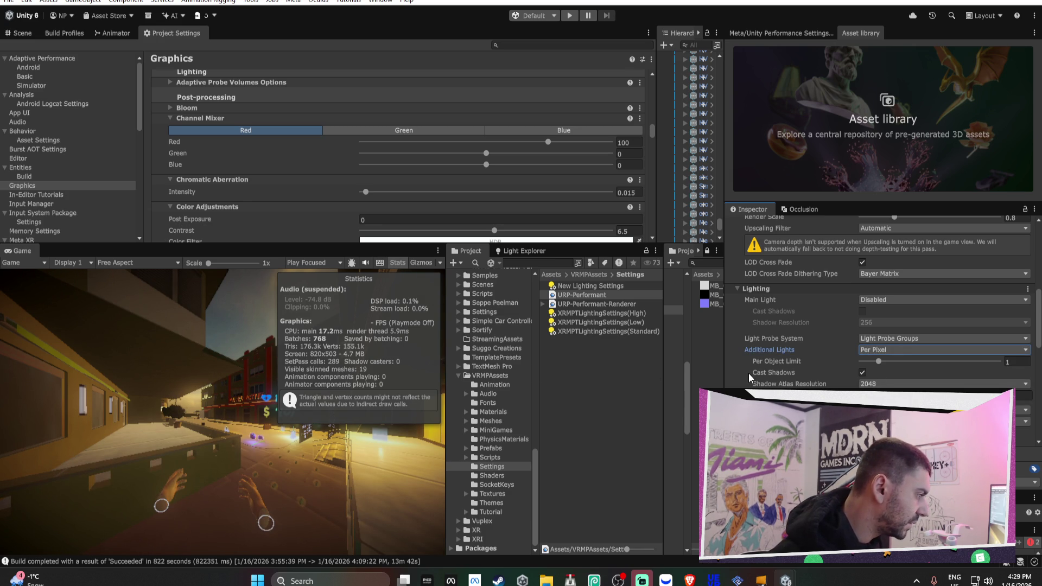
Keep upscaling filter on Automatic, set MSAA to 4x, and maximize the Game view
{"action": "scroll", "coordinate": [874, 333], "scroll_direction": "up", "scroll_amount": 3}
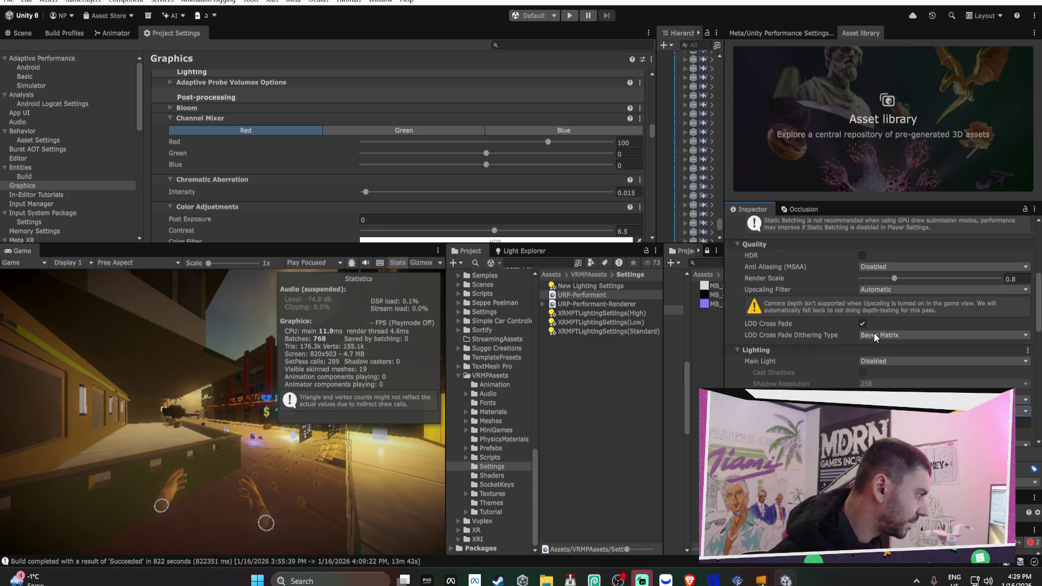
{"action": "scroll", "coordinate": [874, 333], "scroll_direction": "up", "scroll_amount": 2}
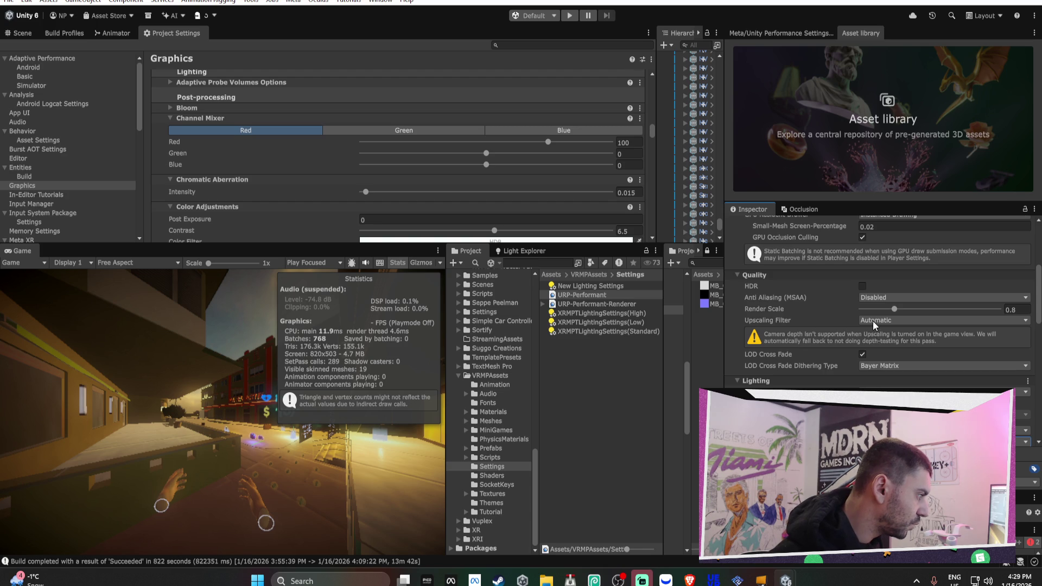
{"action": "left_click", "coordinate": [873, 320]}
{"action": "left_click", "coordinate": [875, 330]}
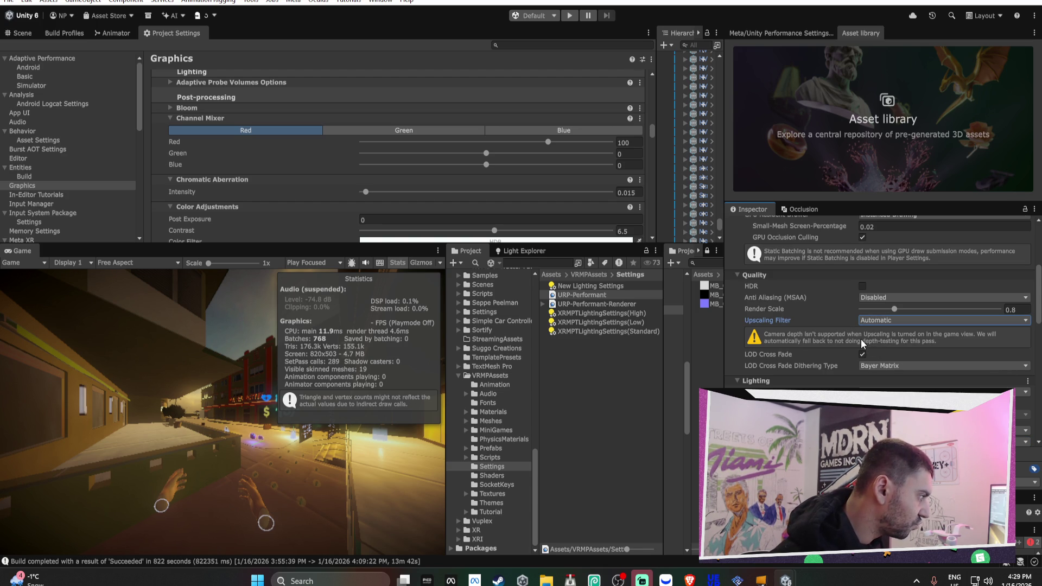
{"action": "left_click", "coordinate": [880, 300]}
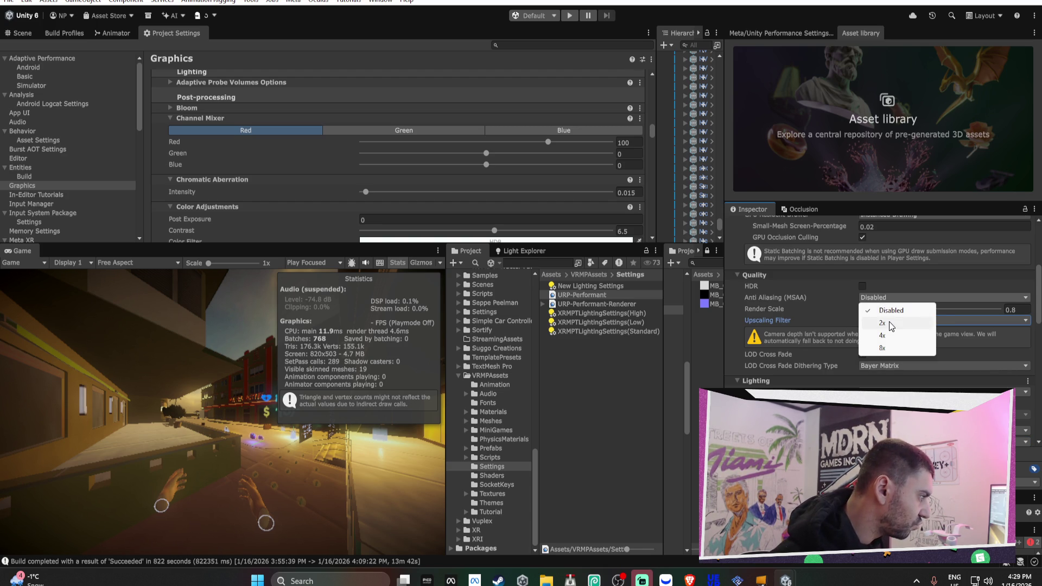
{"action": "left_click", "coordinate": [889, 322]}
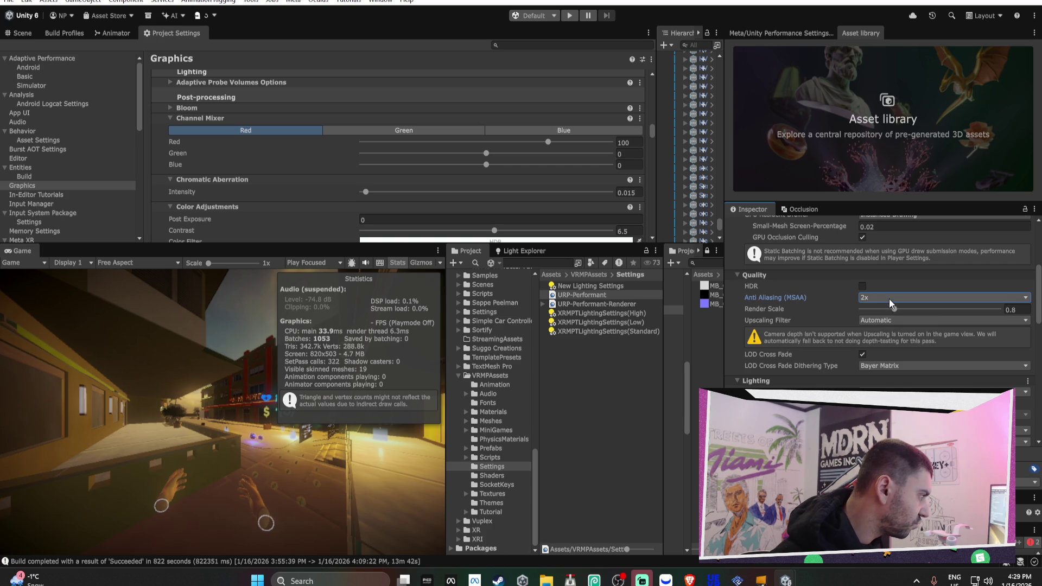
{"action": "left_click", "coordinate": [889, 298]}
{"action": "left_click", "coordinate": [890, 334]}
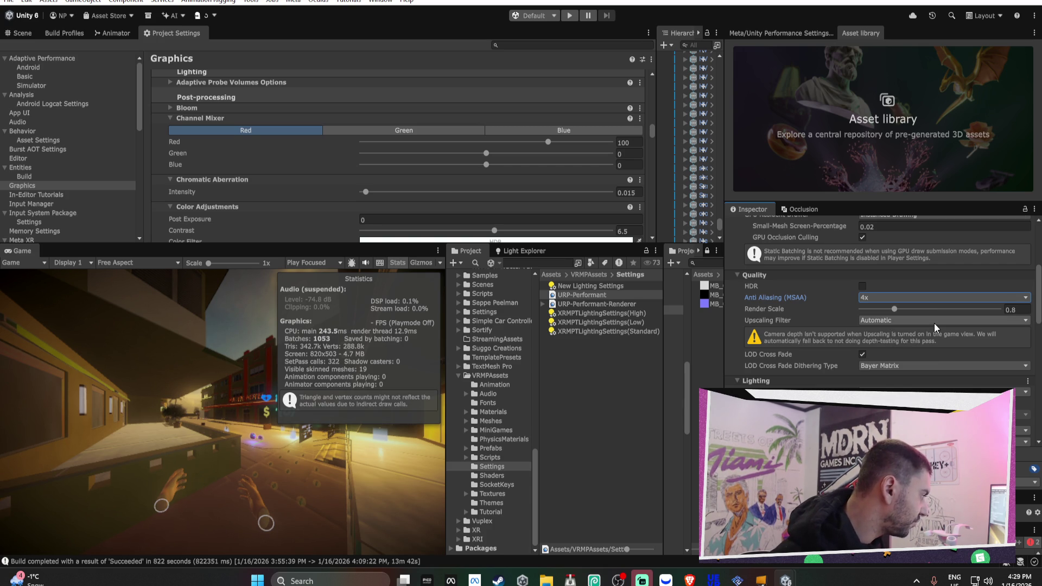
{"action": "left_click", "coordinate": [1015, 312]}
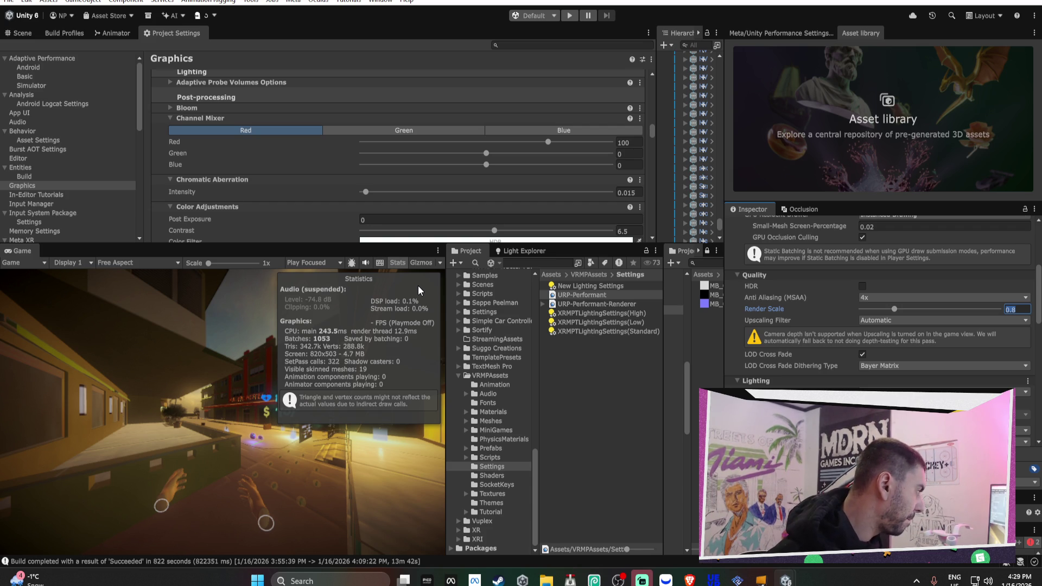
{"action": "double_click", "coordinate": [22, 250]}
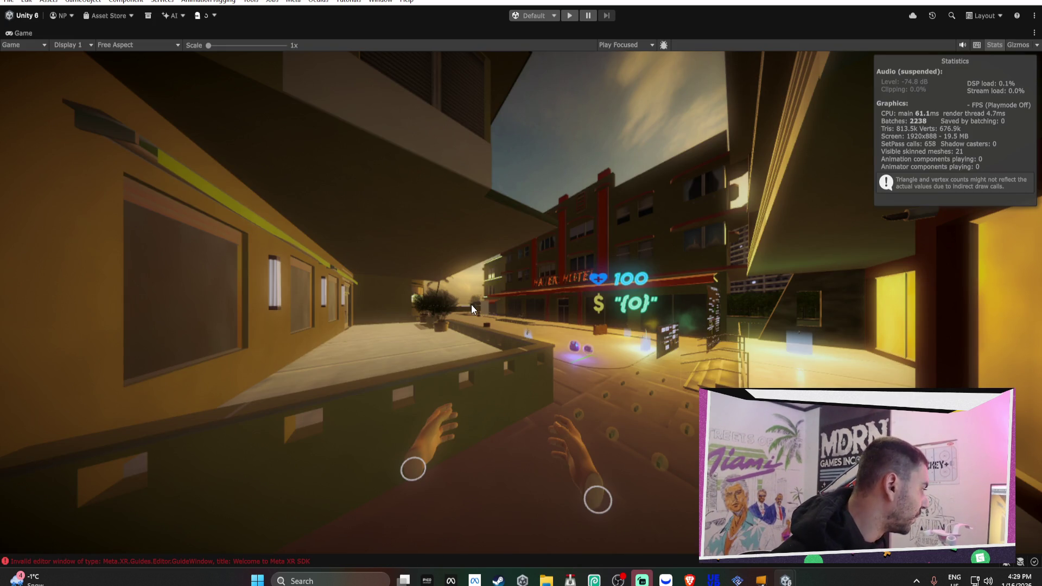
Maximize the Scene view and fly past the tents down the street toward the palms
{"action": "double_click", "coordinate": [16, 30]}
{"action": "double_click", "coordinate": [16, 30]}
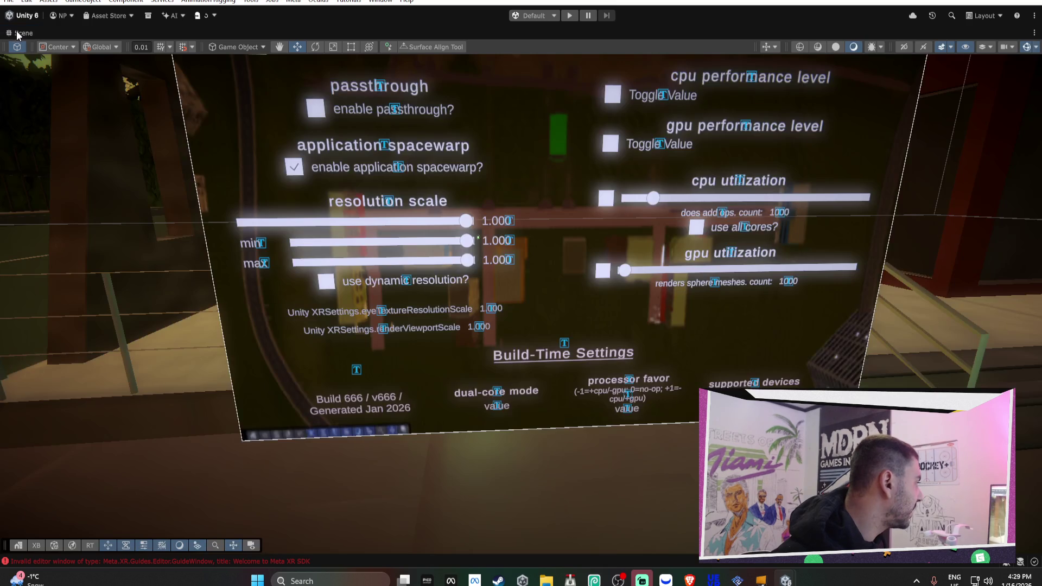
{"action": "key", "text": "w"}
{"action": "key", "text": "w"}
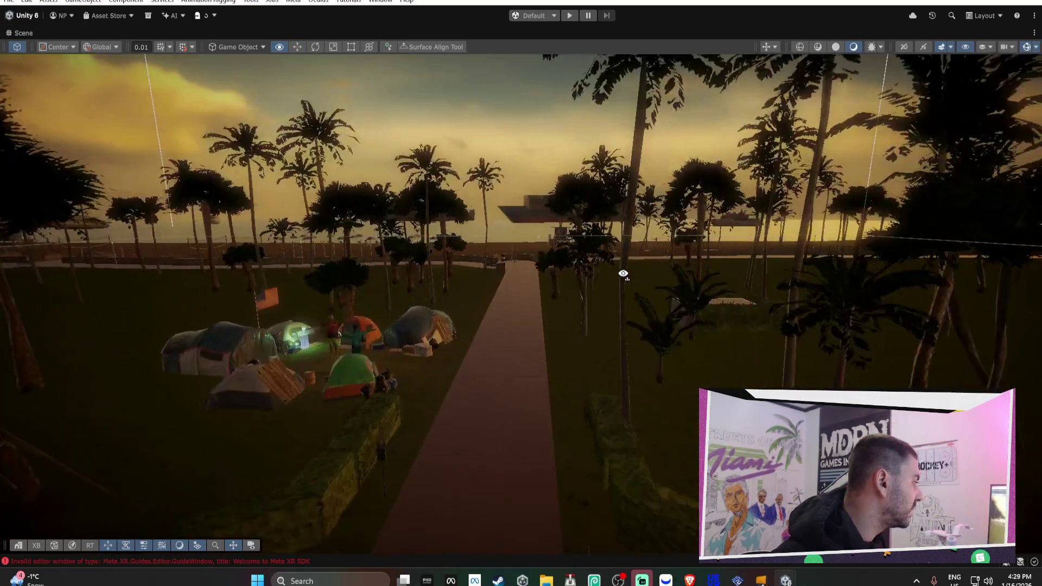
{"action": "key", "text": "w"}
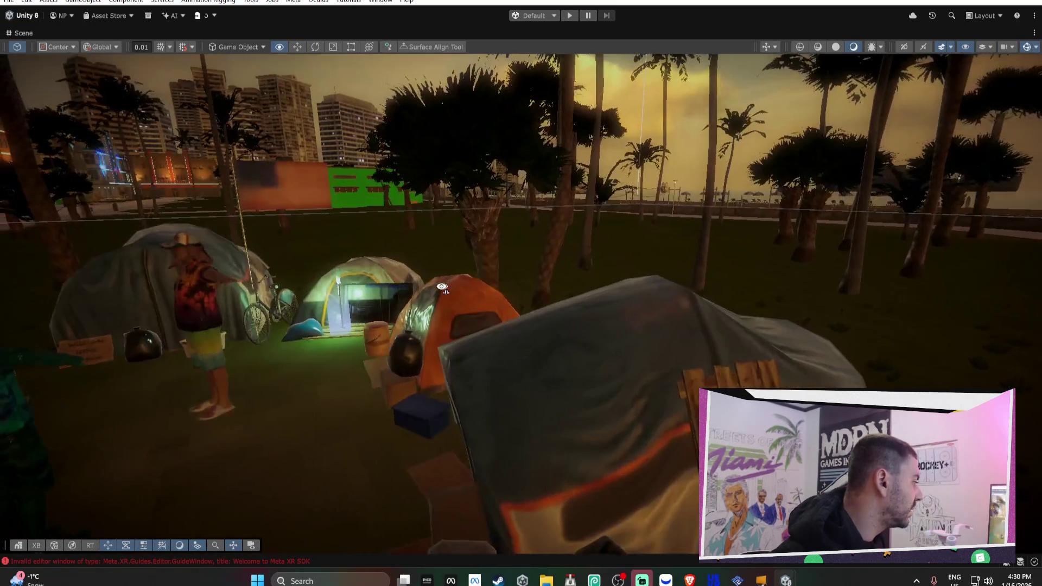
{"action": "key", "text": "w"}
{"action": "key", "text": "w"}
{"action": "key", "text": "w"}
{"action": "key", "text": "w"}
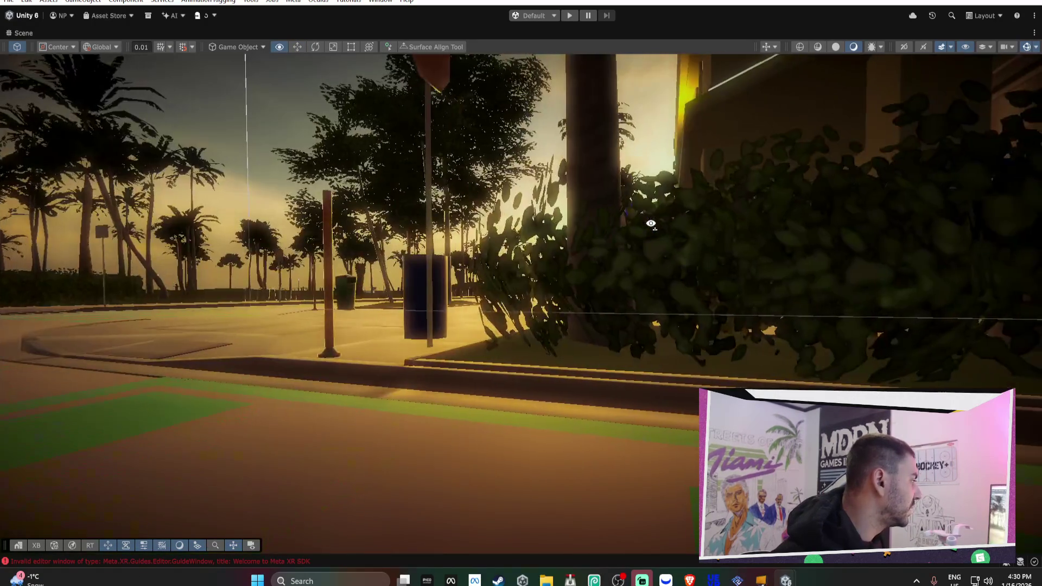
{"action": "key", "text": "w"}
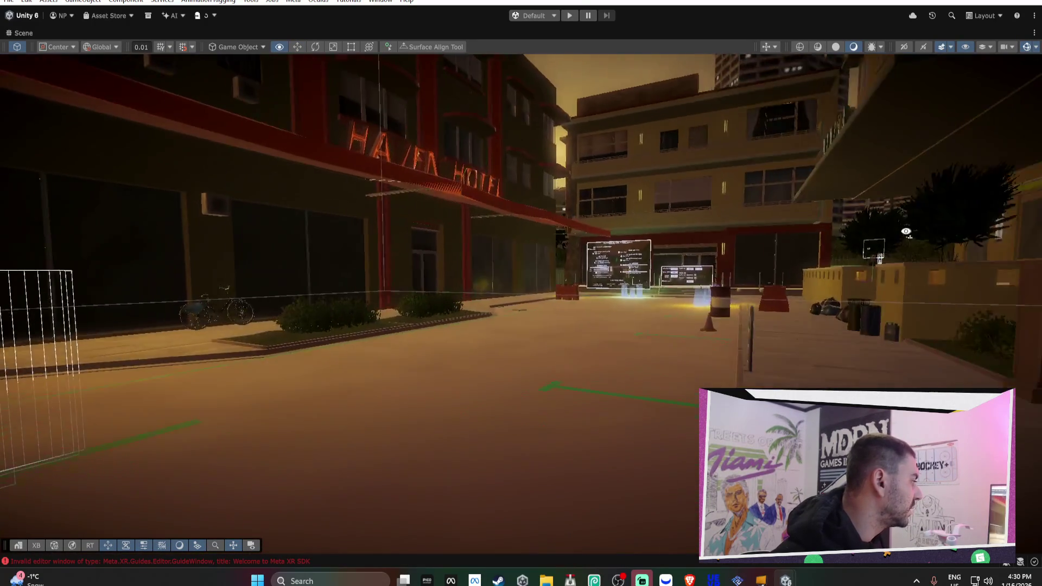
{"action": "key", "text": "w"}
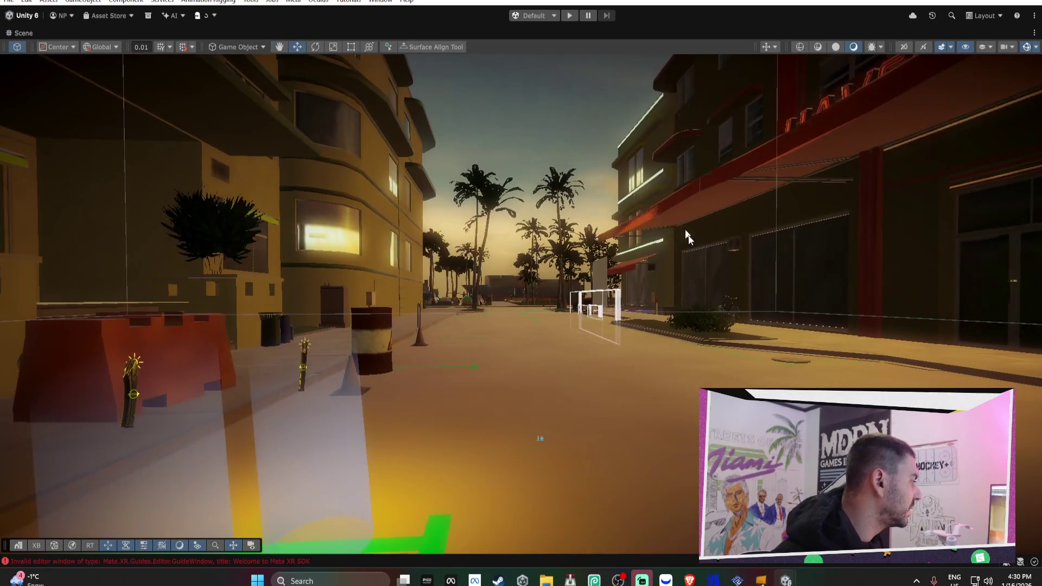
{"action": "left_click", "coordinate": [688, 580]}
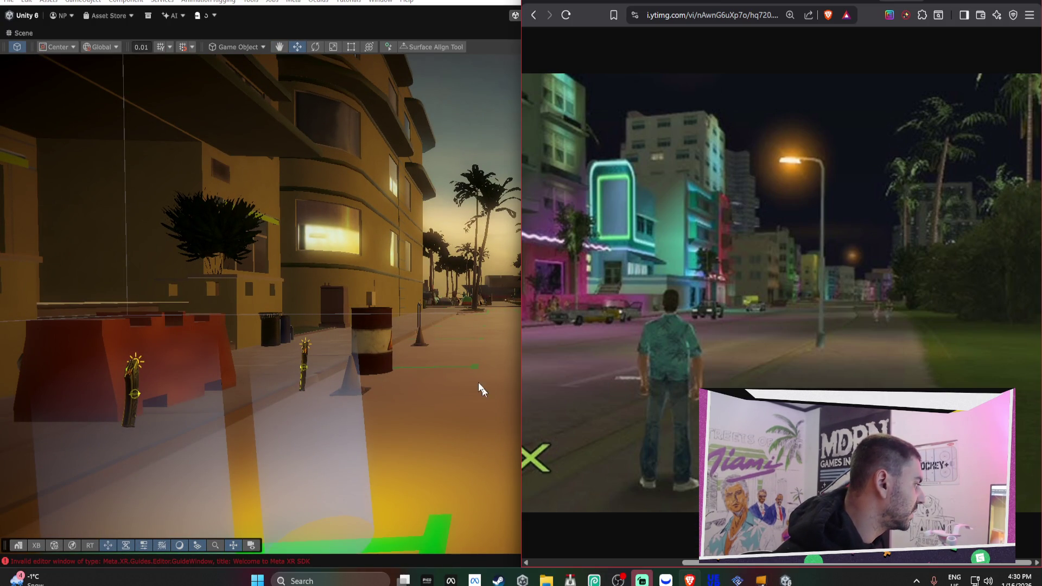
Fly the scene camera to the street corner and turn toward the beach boulevard
{"action": "left_click", "coordinate": [293, 279]}
{"action": "key", "text": "w"}
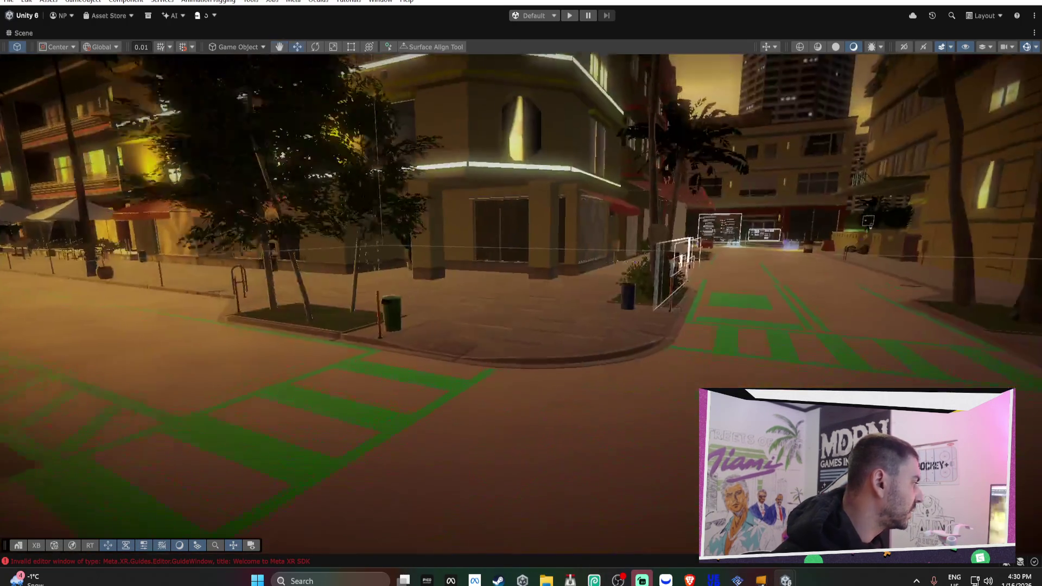
{"action": "left_click_drag", "start_coordinate": [536, 373], "coordinate": [537, 373]}
In Brave, browse GTA VICE CITY image results and preview the Notebookcheck image
{"action": "left_click", "coordinate": [691, 581]}
{"action": "left_click", "coordinate": [535, 14]}
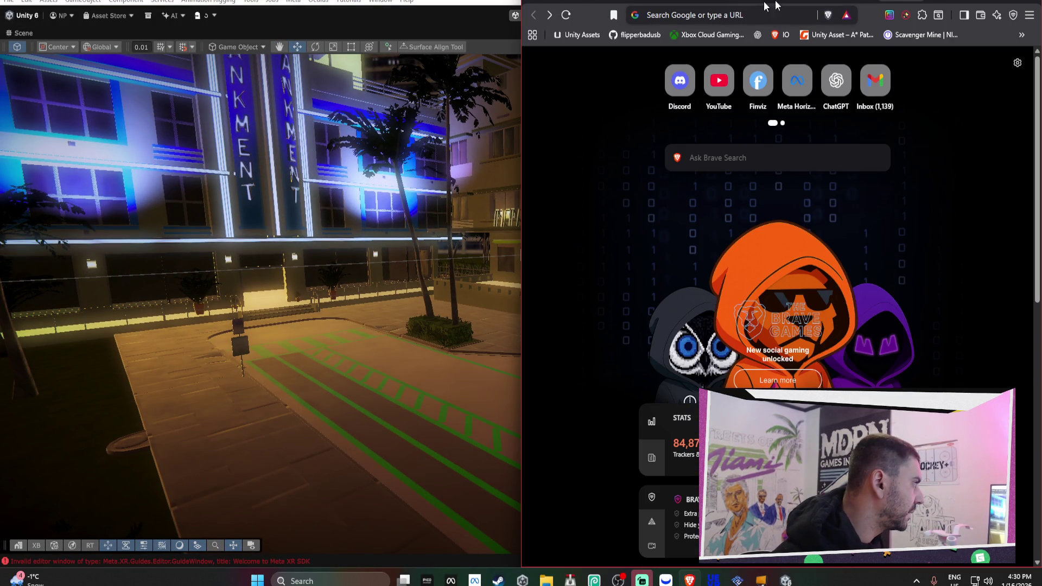
{"action": "left_click", "coordinate": [924, 2]}
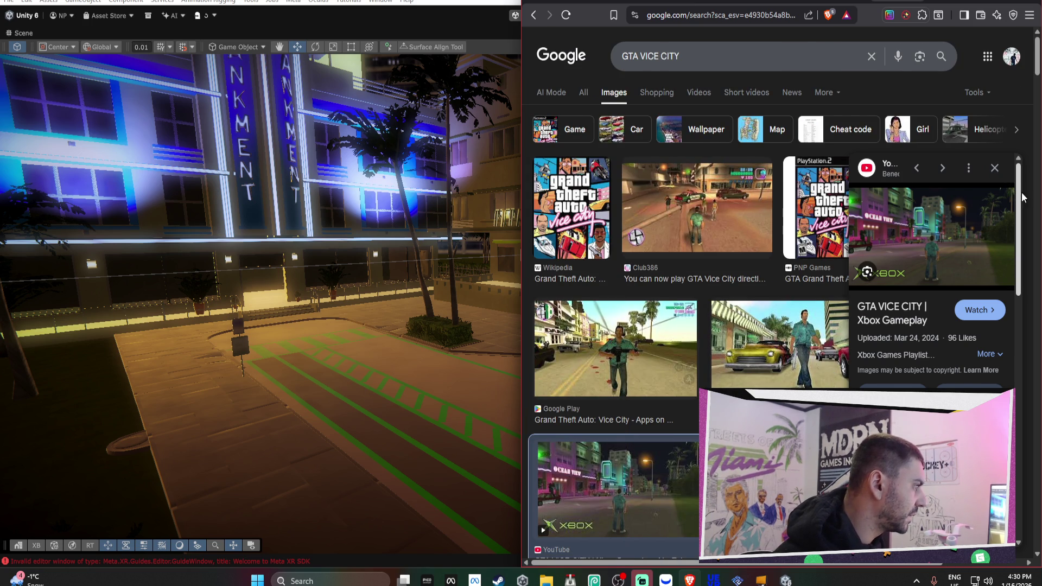
{"action": "scroll", "coordinate": [965, 245], "scroll_direction": "down", "scroll_amount": 10}
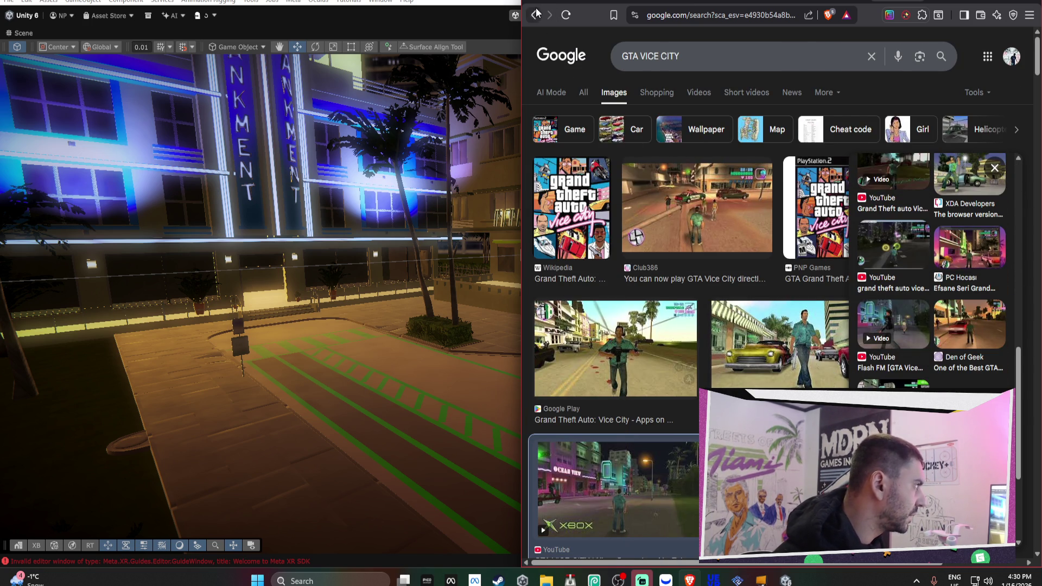
{"action": "left_click", "coordinate": [535, 14]}
{"action": "scroll", "coordinate": [825, 227], "scroll_direction": "down", "scroll_amount": 4}
{"action": "scroll", "coordinate": [824, 227], "scroll_direction": "down", "scroll_amount": 3}
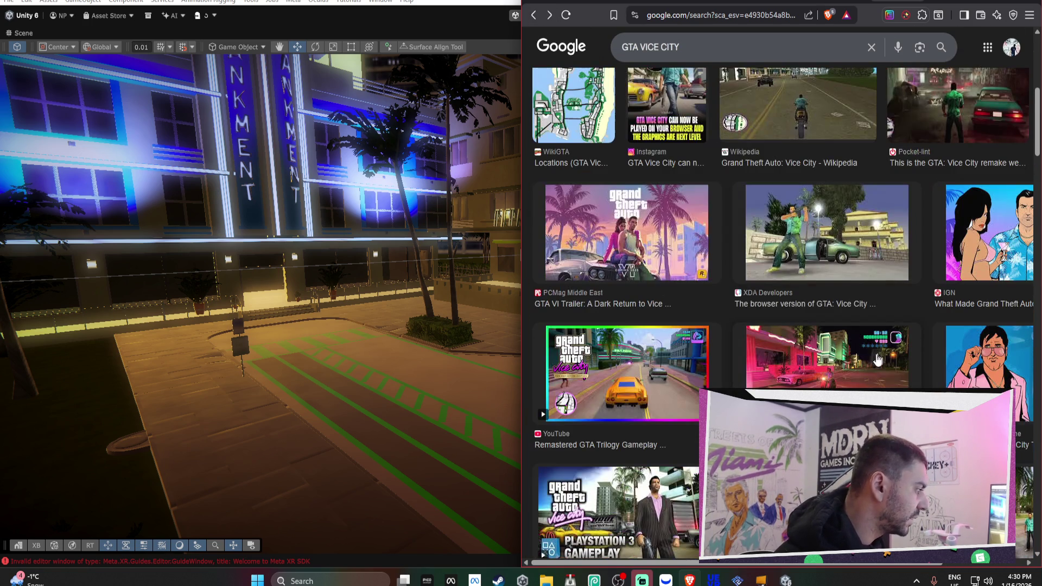
{"action": "scroll", "coordinate": [880, 334], "scroll_direction": "down", "scroll_amount": 1}
{"action": "scroll", "coordinate": [884, 329], "scroll_direction": "down", "scroll_amount": 5}
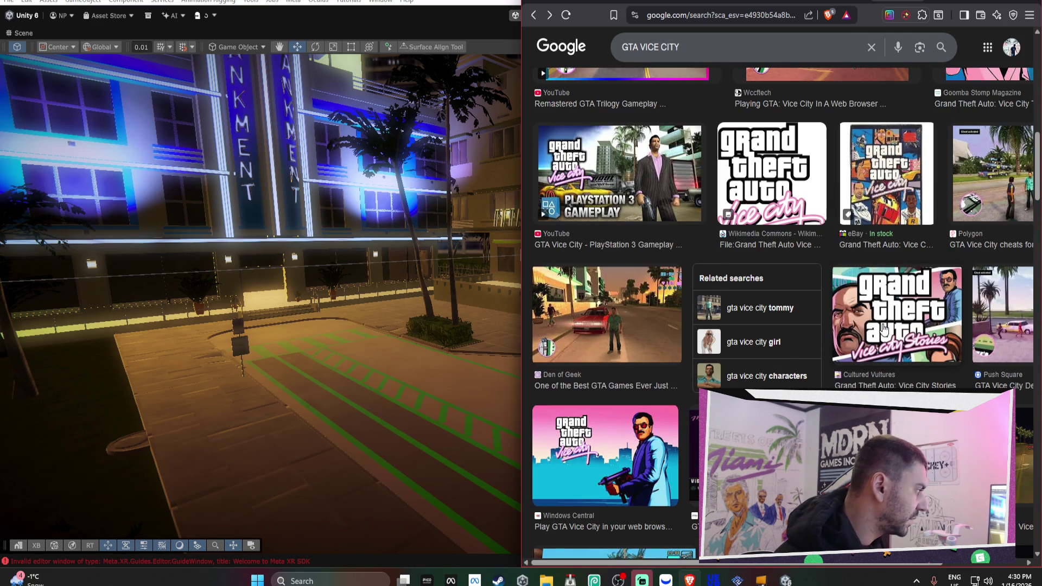
{"action": "scroll", "coordinate": [883, 327], "scroll_direction": "down", "scroll_amount": 4}
{"action": "scroll", "coordinate": [883, 328], "scroll_direction": "down", "scroll_amount": 7}
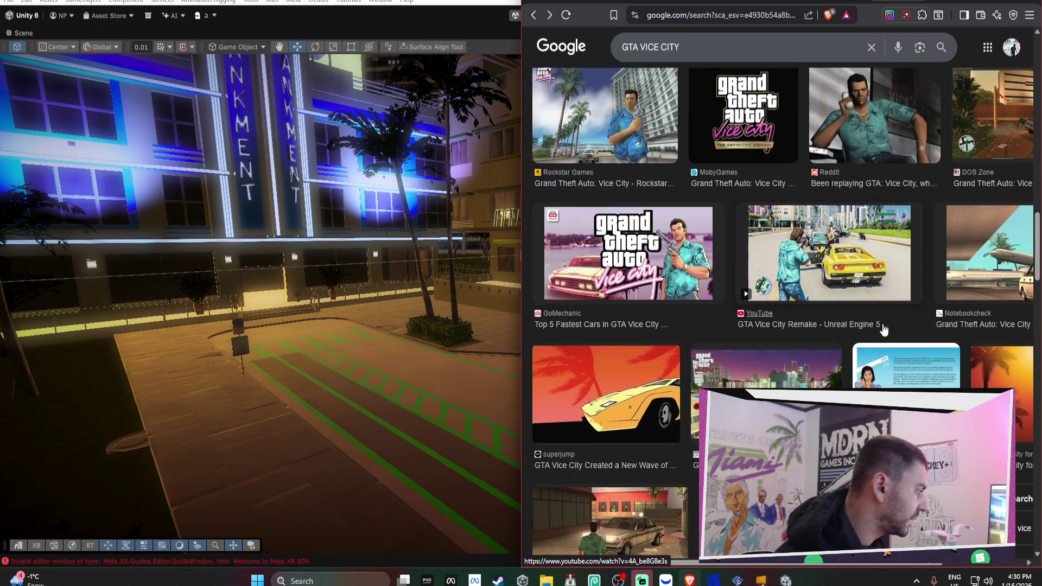
{"action": "scroll", "coordinate": [883, 328], "scroll_direction": "down", "scroll_amount": 1}
{"action": "scroll", "coordinate": [884, 328], "scroll_direction": "down", "scroll_amount": 6}
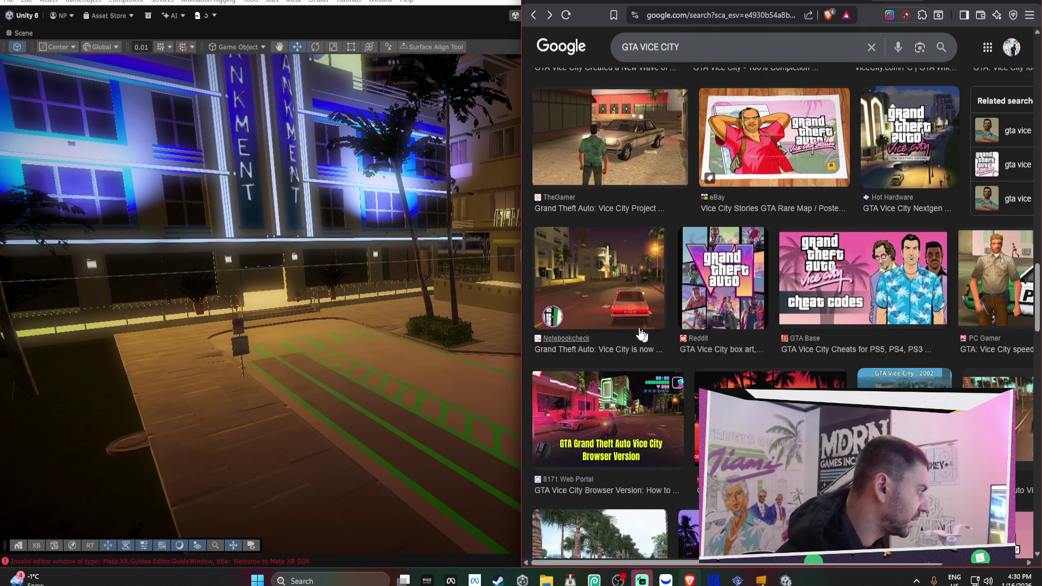
{"action": "left_click", "coordinate": [661, 326]}
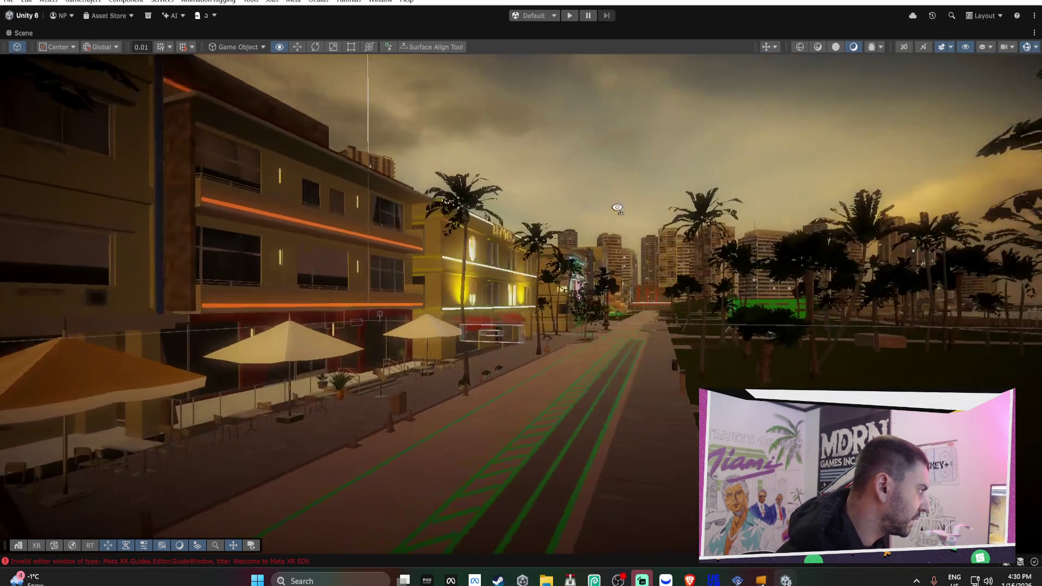
Fly further down the street, restore the editor layout, and resize the asset panels
{"action": "key", "text": "w"}
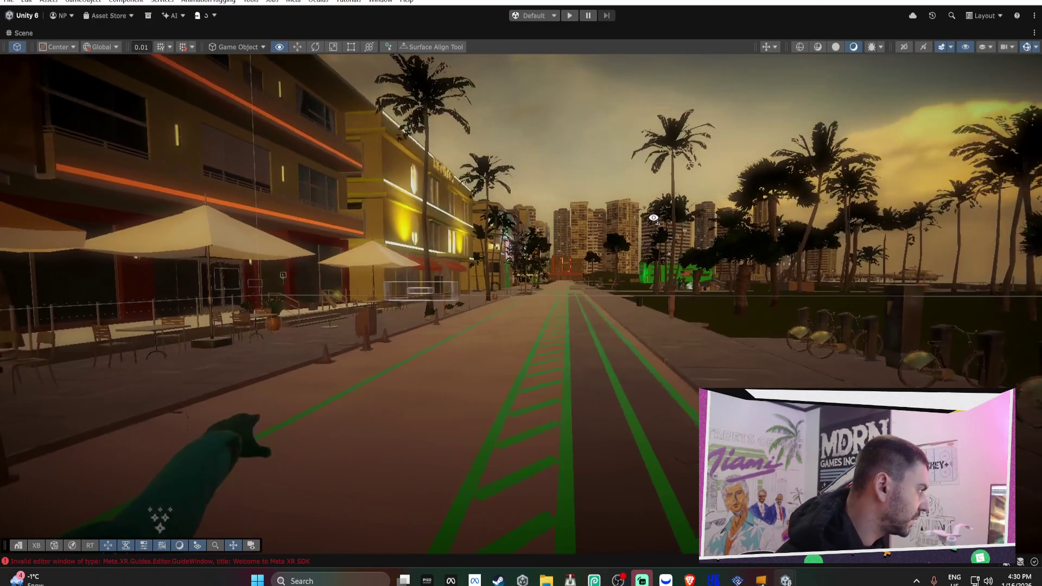
{"action": "key", "text": "w"}
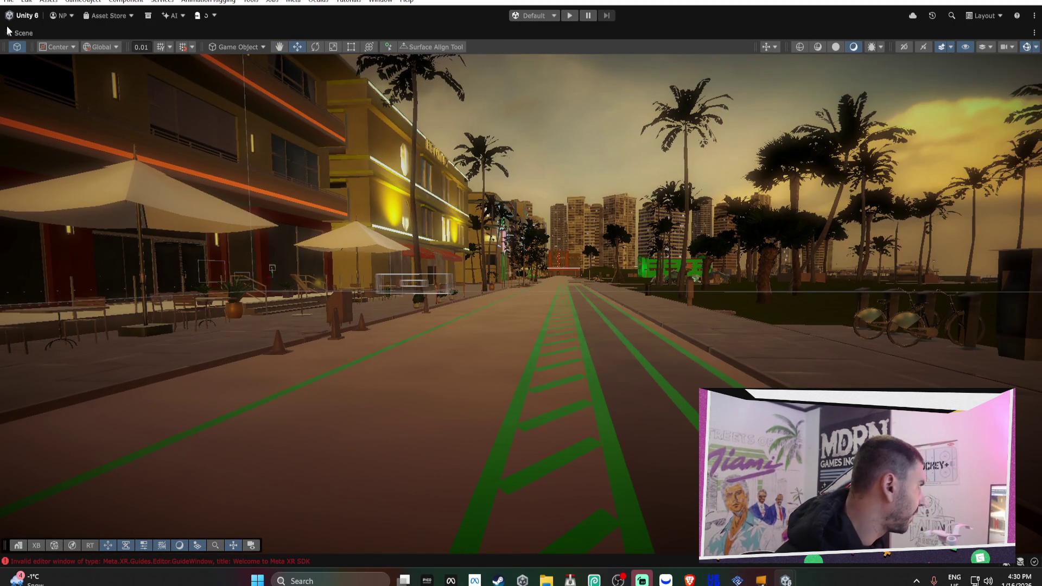
{"action": "double_click", "coordinate": [22, 33]}
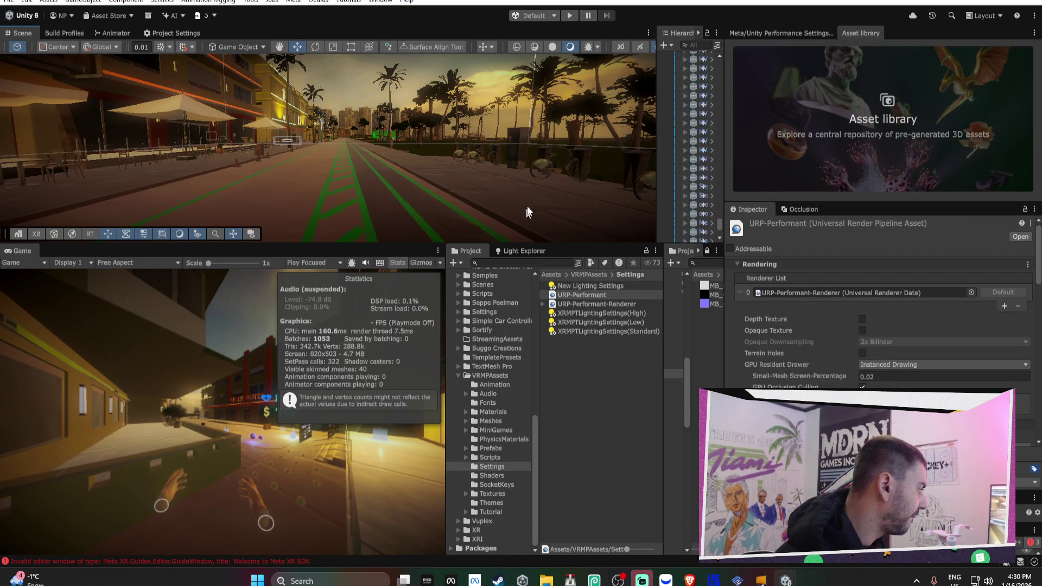
{"action": "left_click_drag", "start_coordinate": [660, 328], "coordinate": [567, 263]}
{"action": "left_click", "coordinate": [519, 253]}
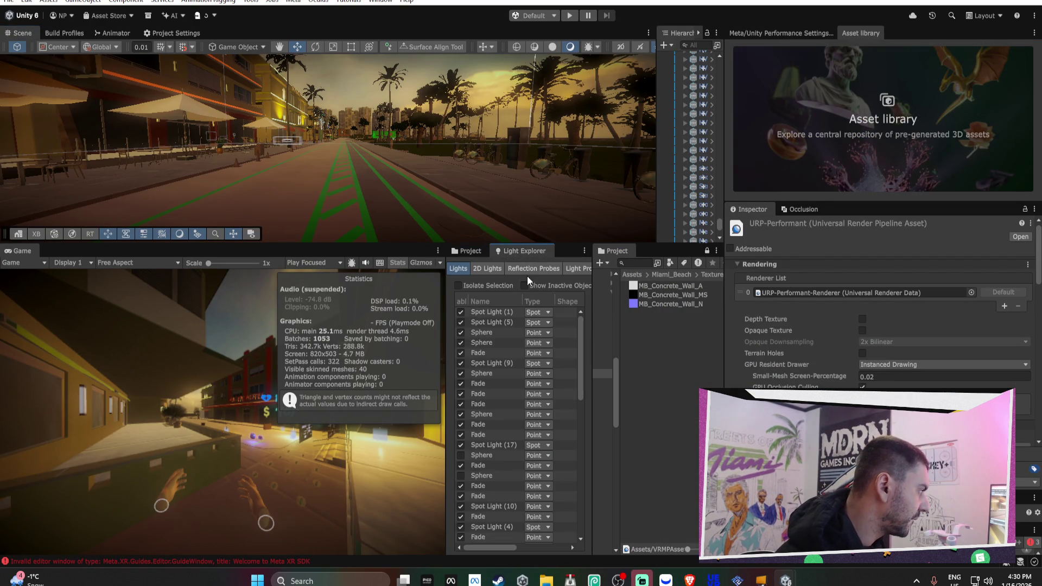
{"action": "left_click", "coordinate": [471, 252]}
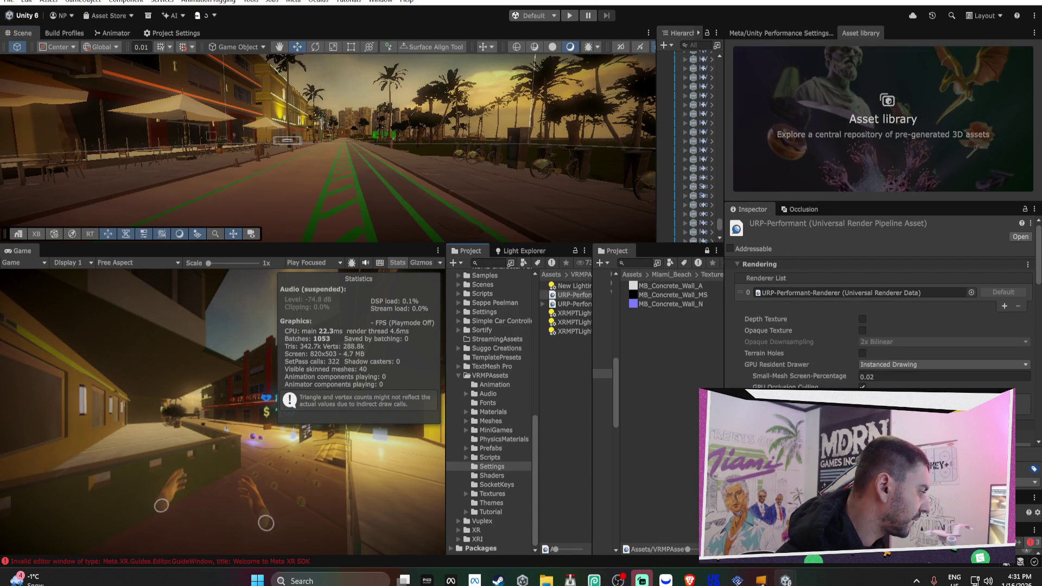
In Lighting's Environment tab, locate and select the Nice Sky skybox material
{"action": "key", "text": "ctrl+9"}
{"action": "left_click", "coordinate": [836, 270]}
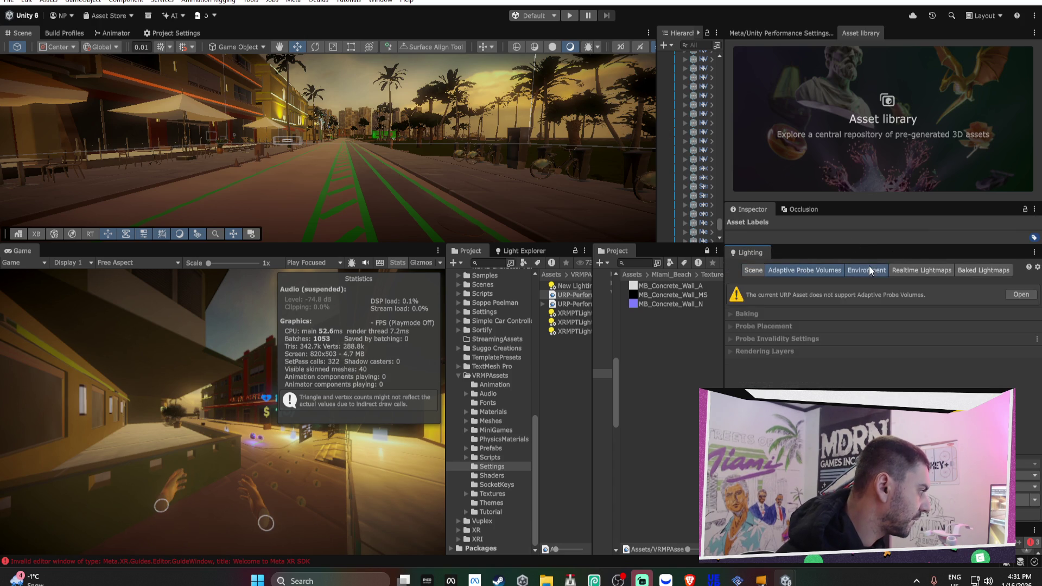
{"action": "left_click", "coordinate": [868, 270]}
{"action": "left_click", "coordinate": [889, 302]}
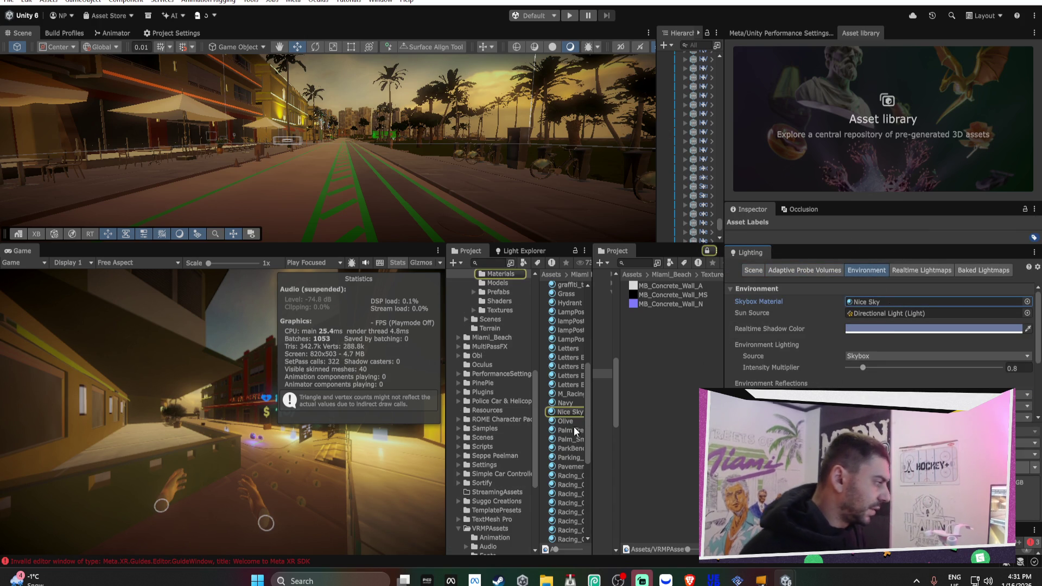
{"action": "left_click", "coordinate": [562, 412]}
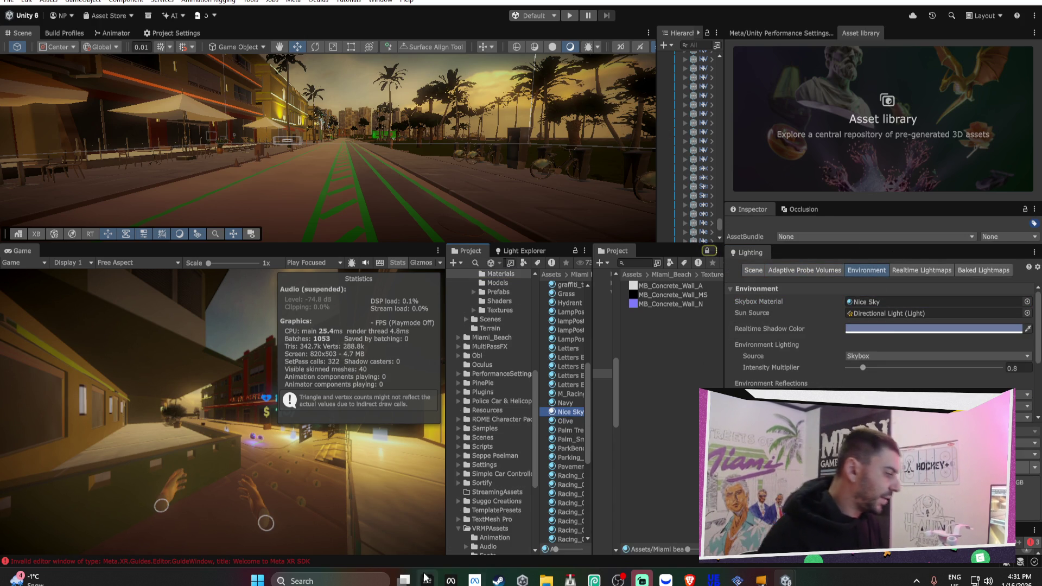
{"action": "left_click", "coordinate": [347, 580]}
Launch Bezi, then search 'how long is a day in gta vice city' and highlight the 24-minute answer
{"action": "type", "text": "BEZI"}
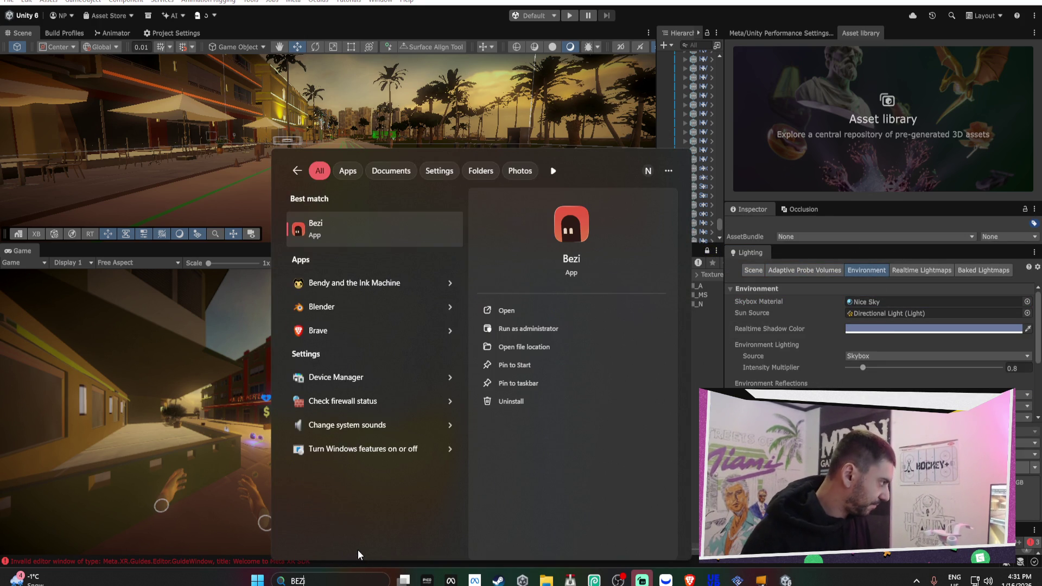
{"action": "key", "text": "Return"}
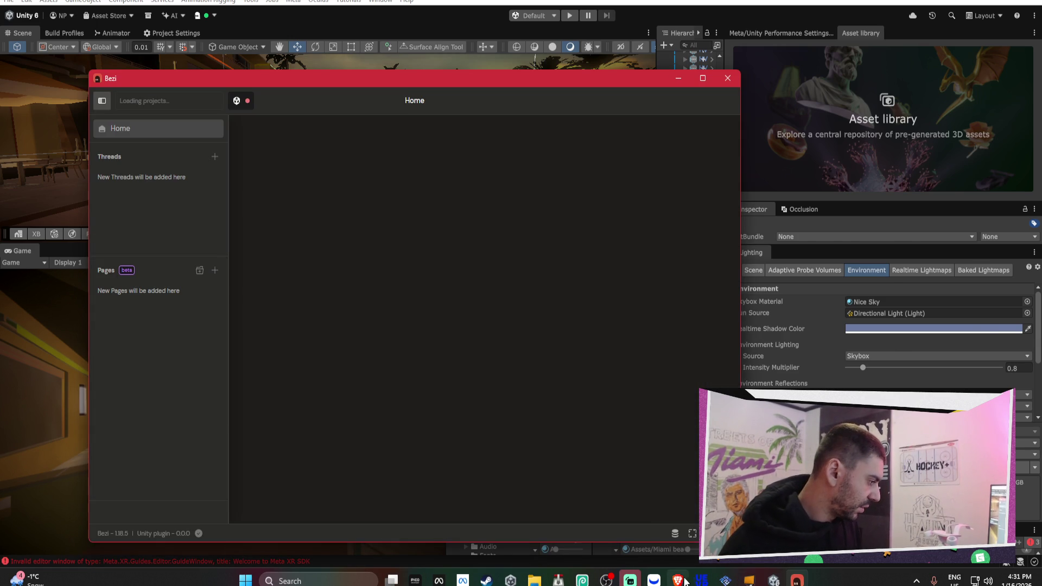
{"action": "left_click", "coordinate": [675, 580]}
{"action": "left_click", "coordinate": [744, 34]}
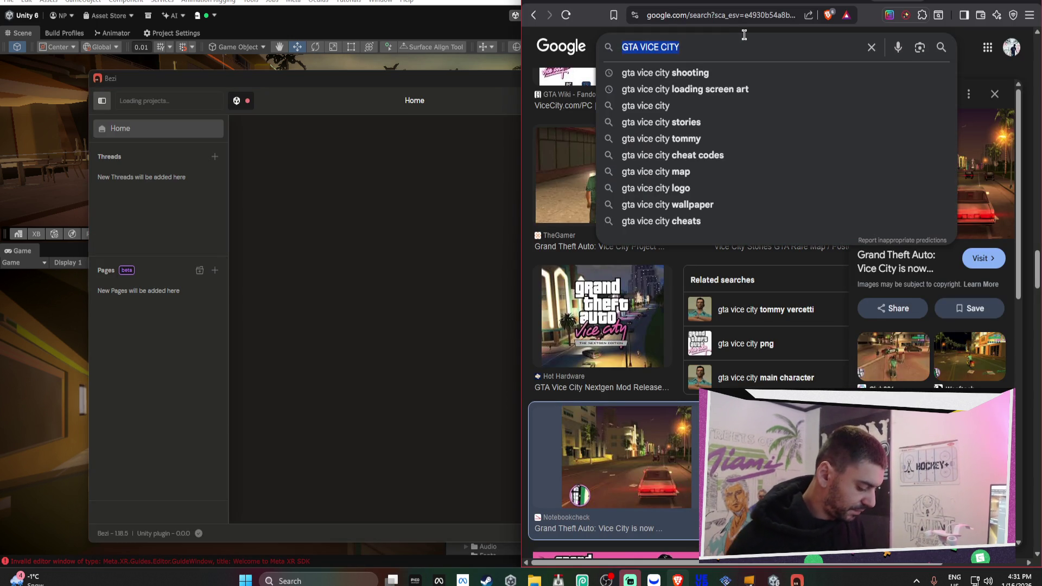
{"action": "type", "text": "how long is a day in gta vice city"}
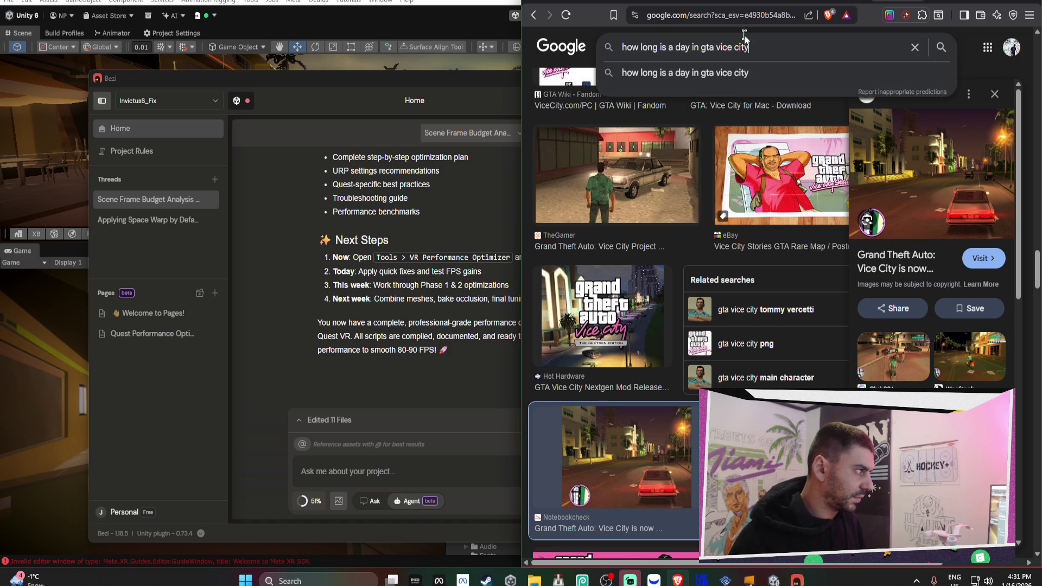
{"action": "key", "text": "Return"}
{"action": "left_click", "coordinate": [669, 150]}
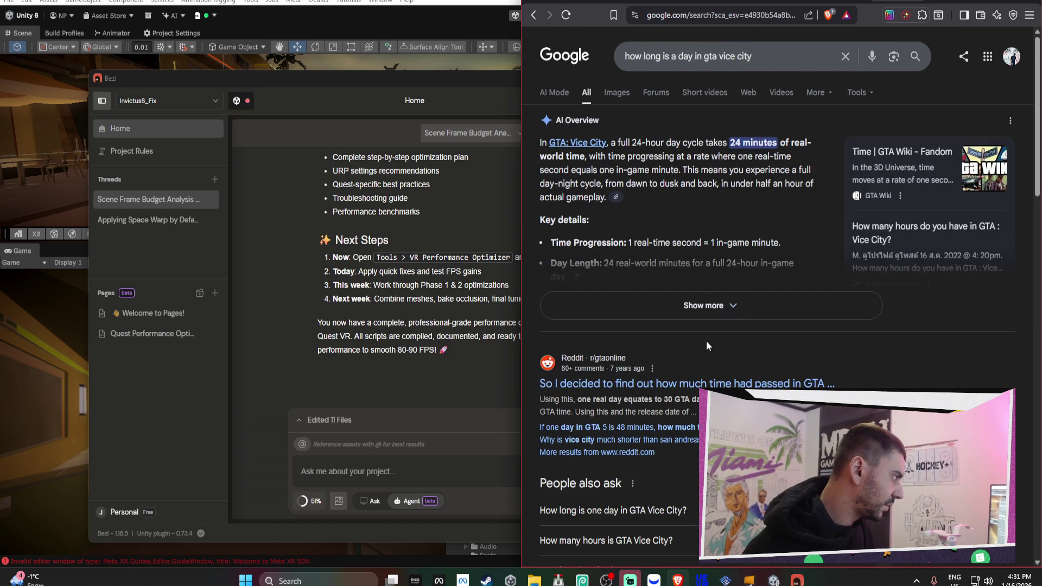
{"action": "left_click_drag", "start_coordinate": [633, 140], "coordinate": [740, 138]}
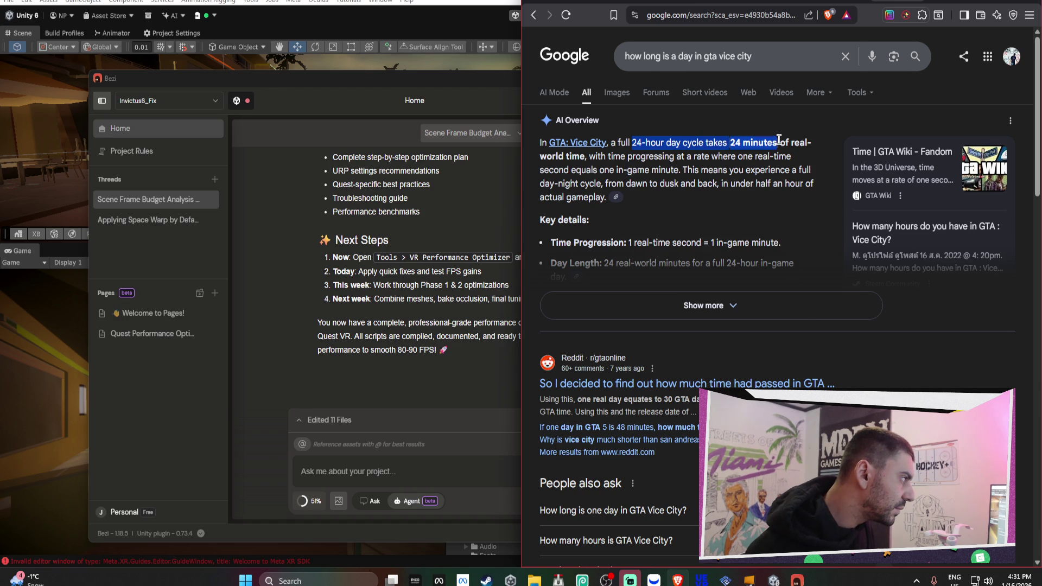
{"action": "left_click", "coordinate": [779, 139]}
Compare with Red Dead Redemption 2's day length, then expand the Vice City AI overview
{"action": "left_click_drag", "start_coordinate": [753, 57], "coordinate": [709, 57]}
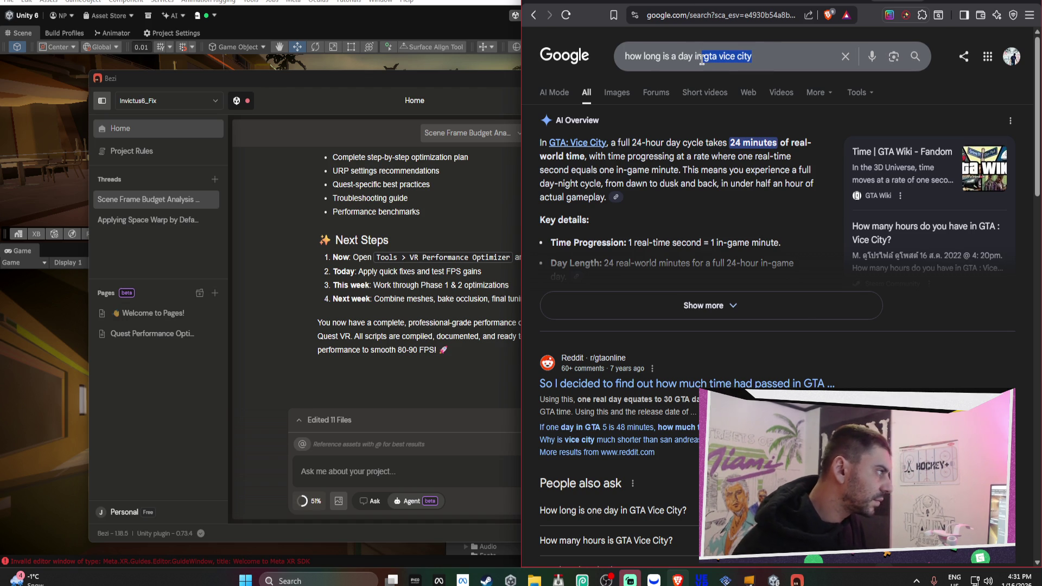
{"action": "type", "text": "red dead redemption"}
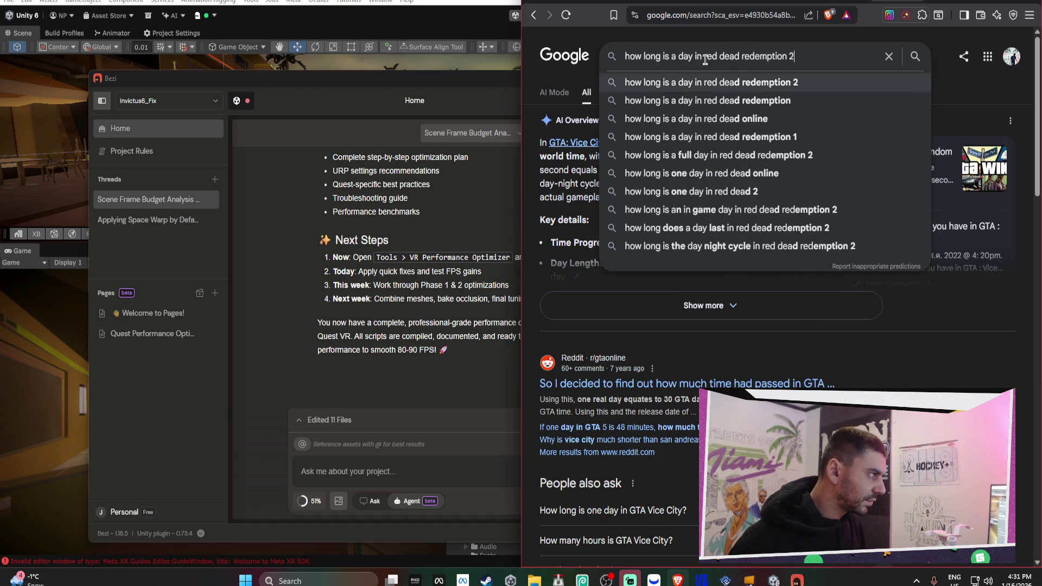
{"action": "left_click", "coordinate": [705, 82]}
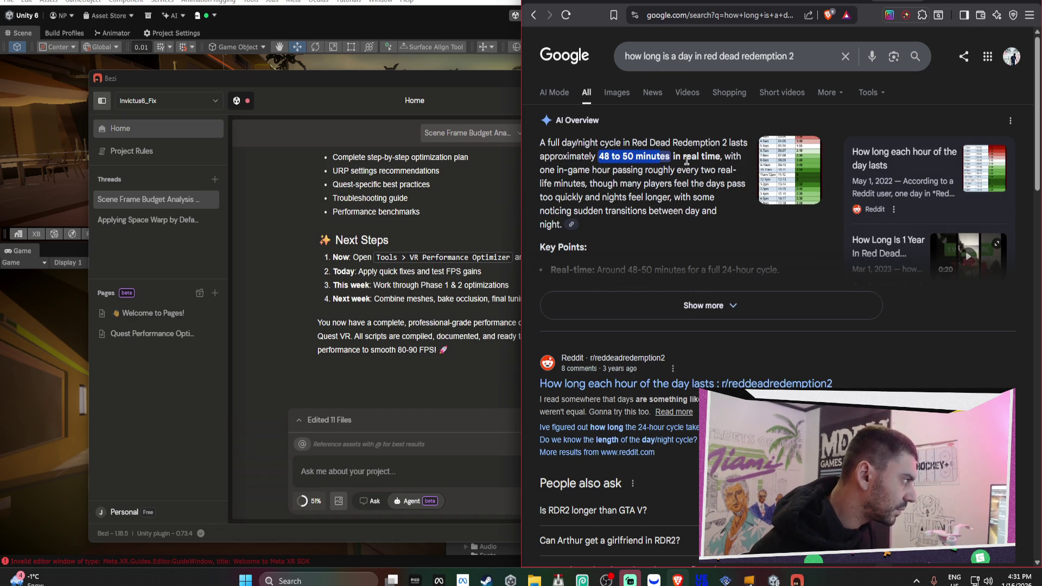
{"action": "left_click", "coordinate": [534, 15]}
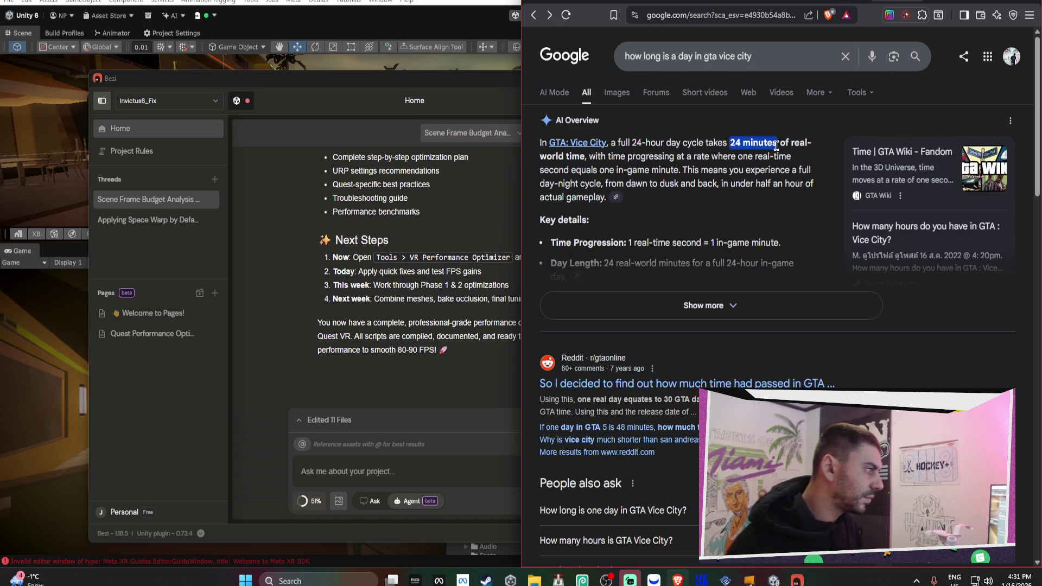
{"action": "scroll", "coordinate": [672, 275], "scroll_direction": "down", "scroll_amount": 1}
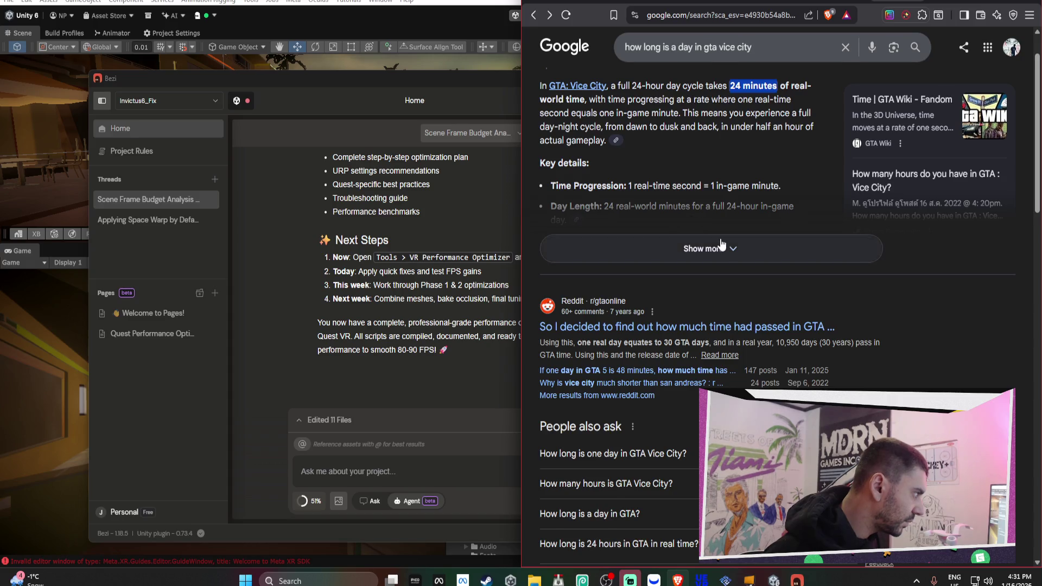
{"action": "left_click", "coordinate": [706, 249]}
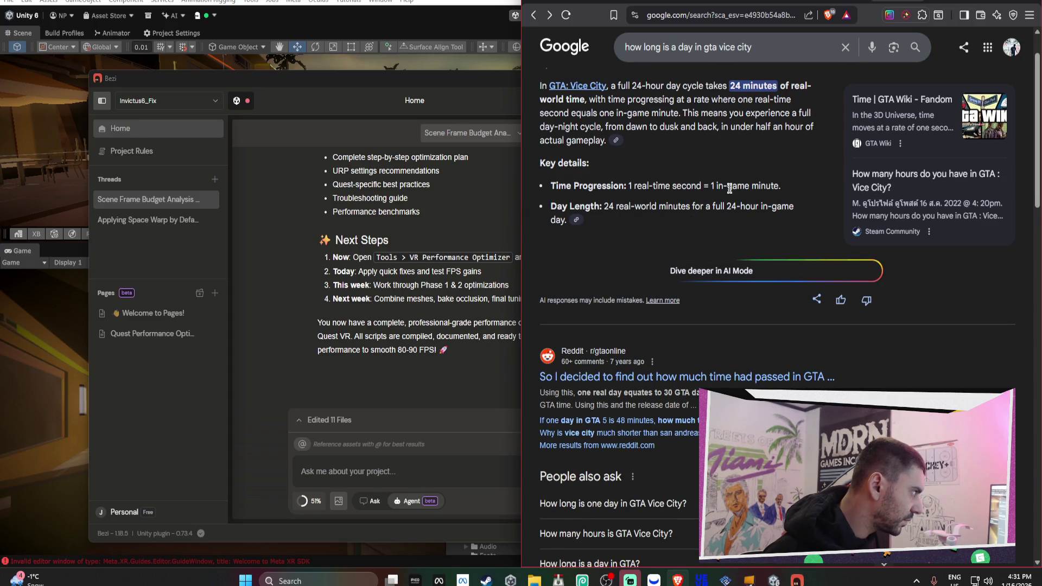
{"action": "left_click", "coordinate": [293, 220]}
Switch Bezi to Streets of Miami and draft 'I want to make a script that emulates real world time'
{"action": "left_click", "coordinate": [209, 101]}
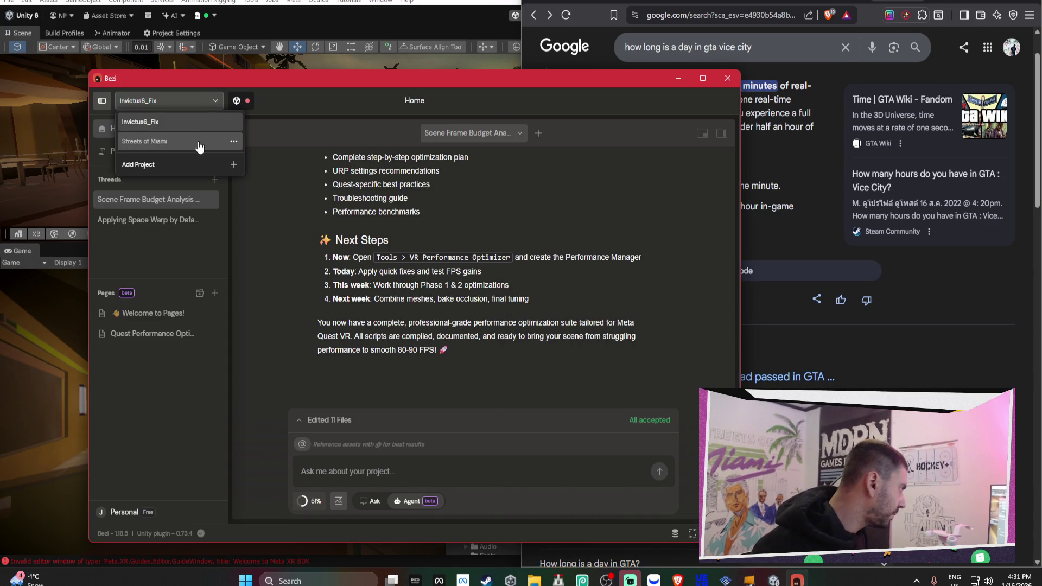
{"action": "left_click", "coordinate": [158, 146]}
{"action": "left_click", "coordinate": [386, 462]}
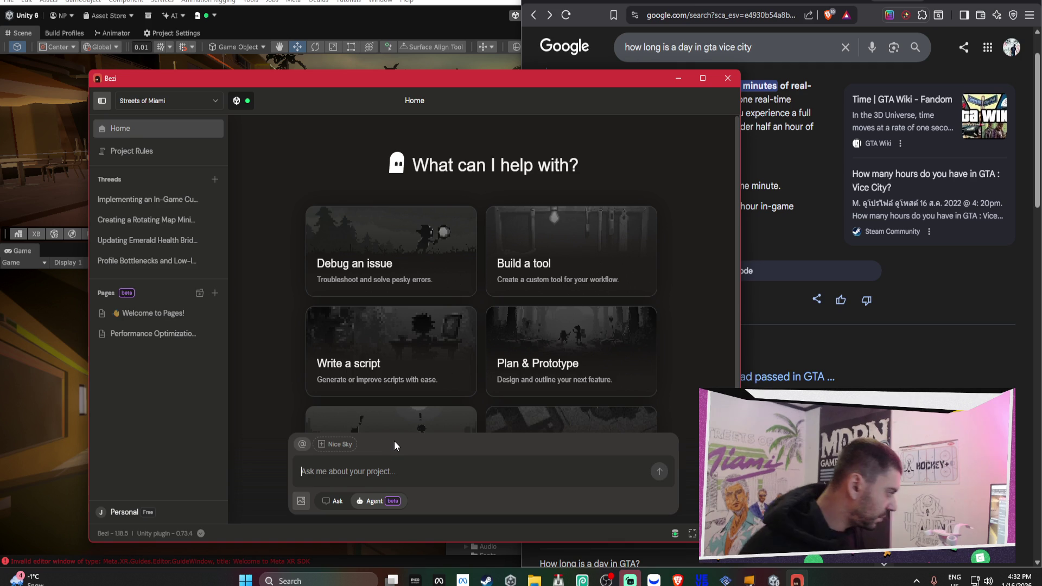
{"action": "type", "text": "I want to make a script that emulates real world tim"}
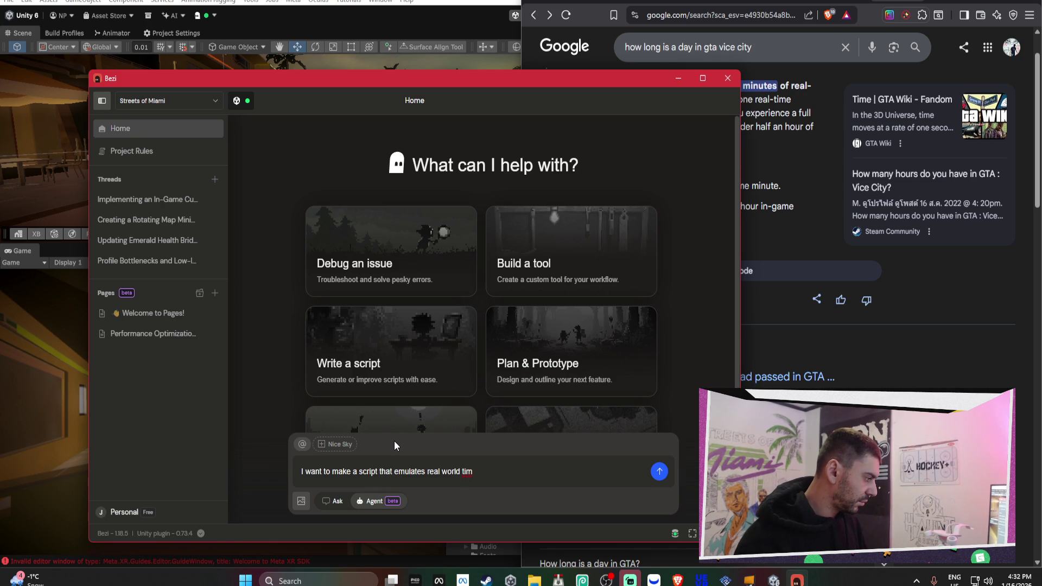
{"action": "type", "text": "e"}
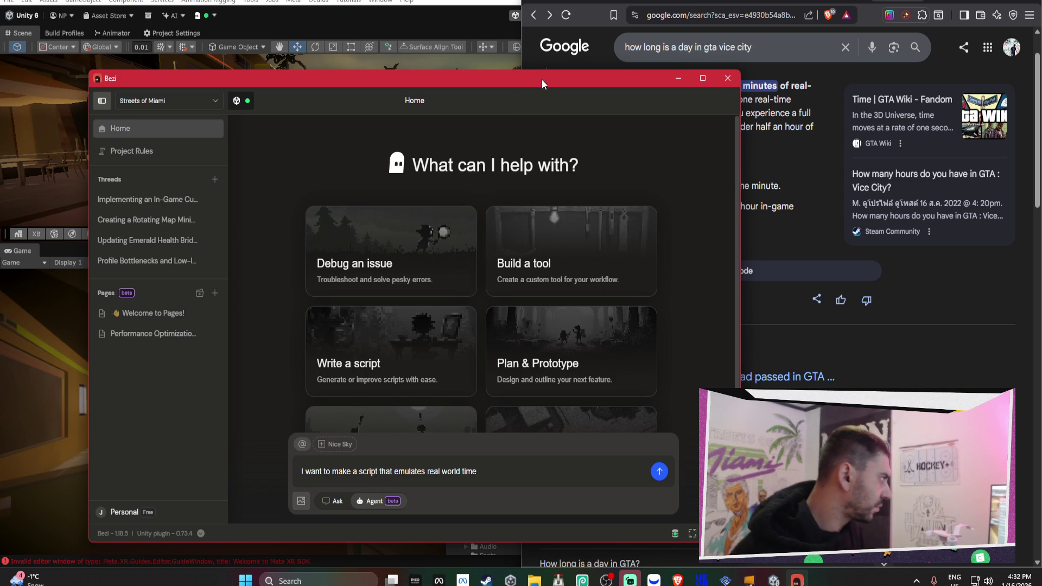
{"action": "left_click_drag", "start_coordinate": [542, 79], "coordinate": [792, 298]}
{"action": "left_click", "coordinate": [326, 151]}
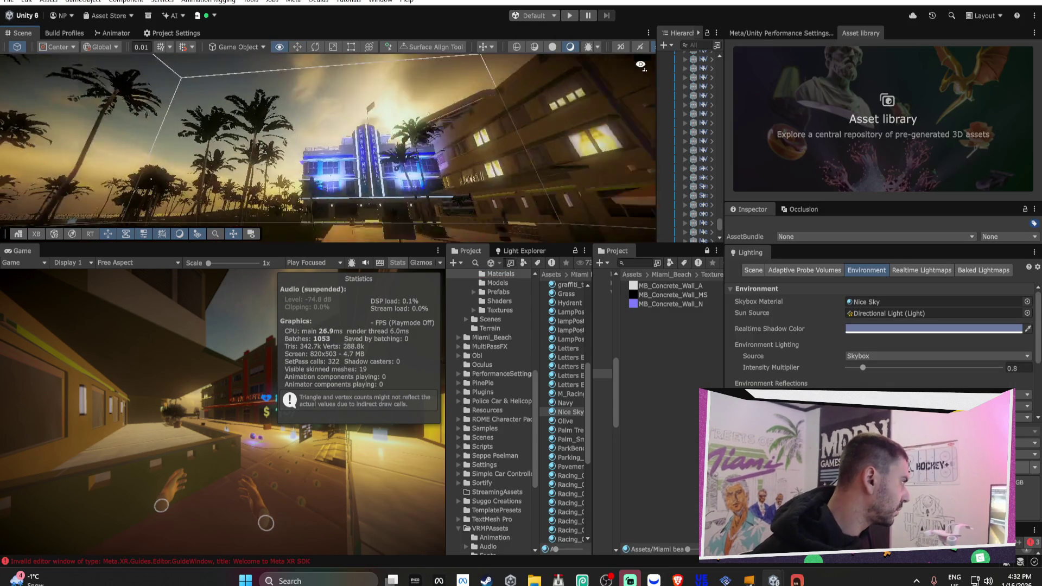
Fly the Scene camera to street level by the neon-lit building and locate Nice Sky in the project
{"action": "key", "text": "s"}
{"action": "key", "text": "w"}
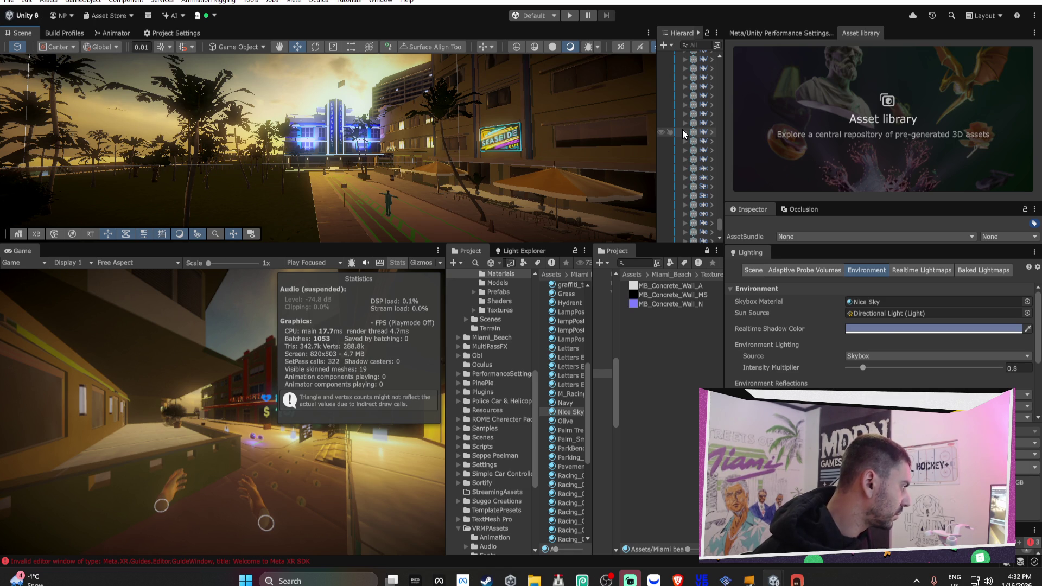
{"action": "left_click", "coordinate": [872, 300]}
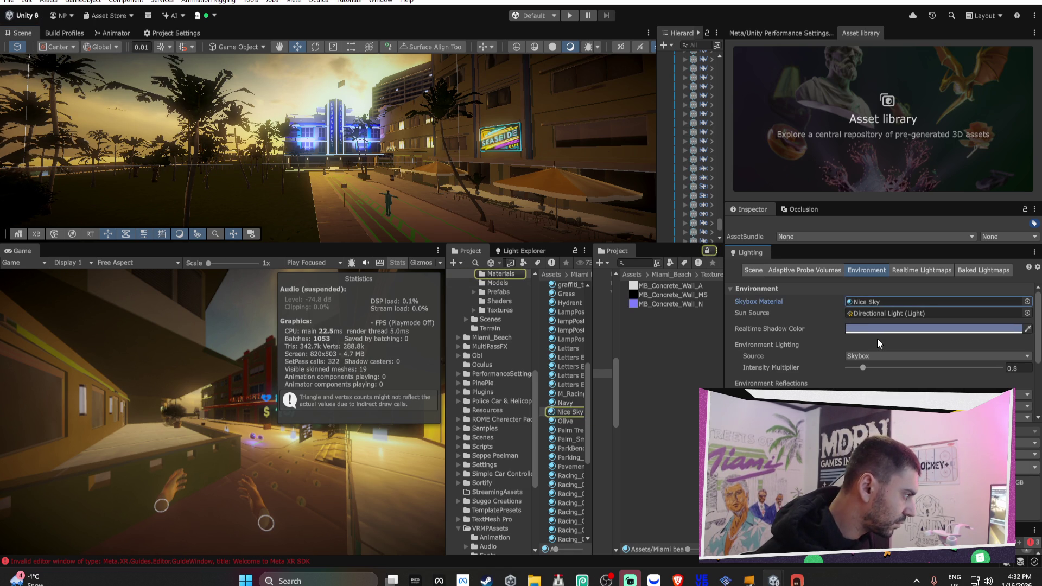
{"action": "left_click", "coordinate": [561, 407]}
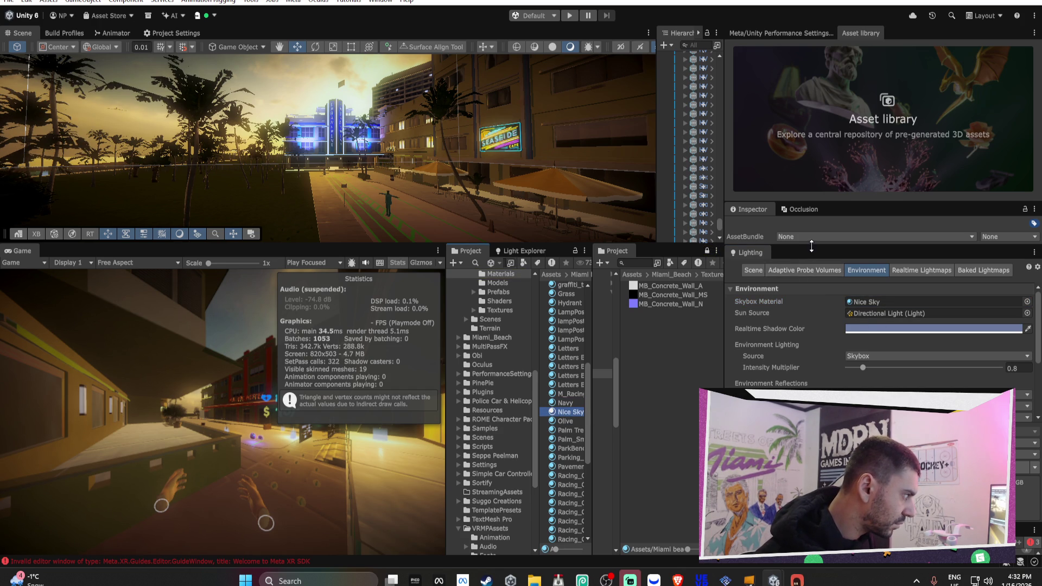
Open the Nice Sky material in the Inspector and move the Bezi window out of the way
{"action": "double_click", "coordinate": [868, 302]}
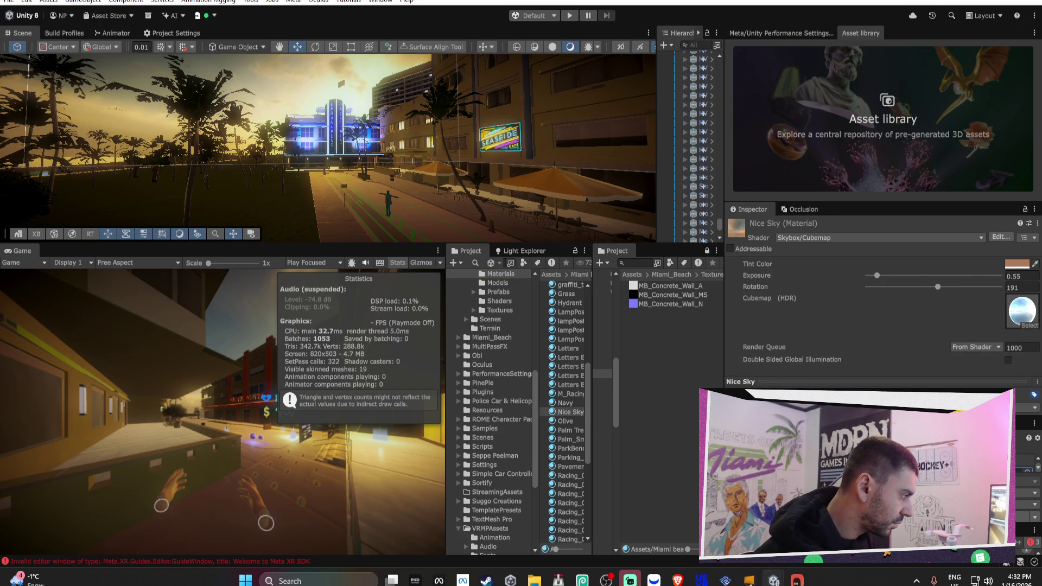
{"action": "left_click_drag", "start_coordinate": [620, 278], "coordinate": [473, 62]}
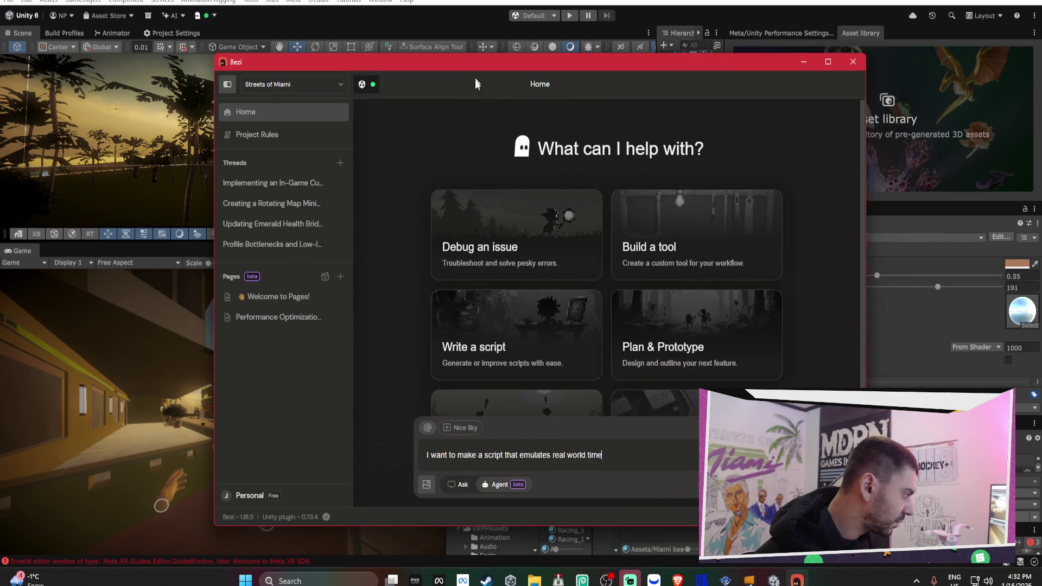
{"action": "mouse_move", "coordinate": [729, 62]}
{"action": "left_mouse_down"}
{"action": "mouse_move", "coordinate": [434, 73]}
{"action": "mouse_move", "coordinate": [480, 77]}
{"action": "left_mouse_up"}
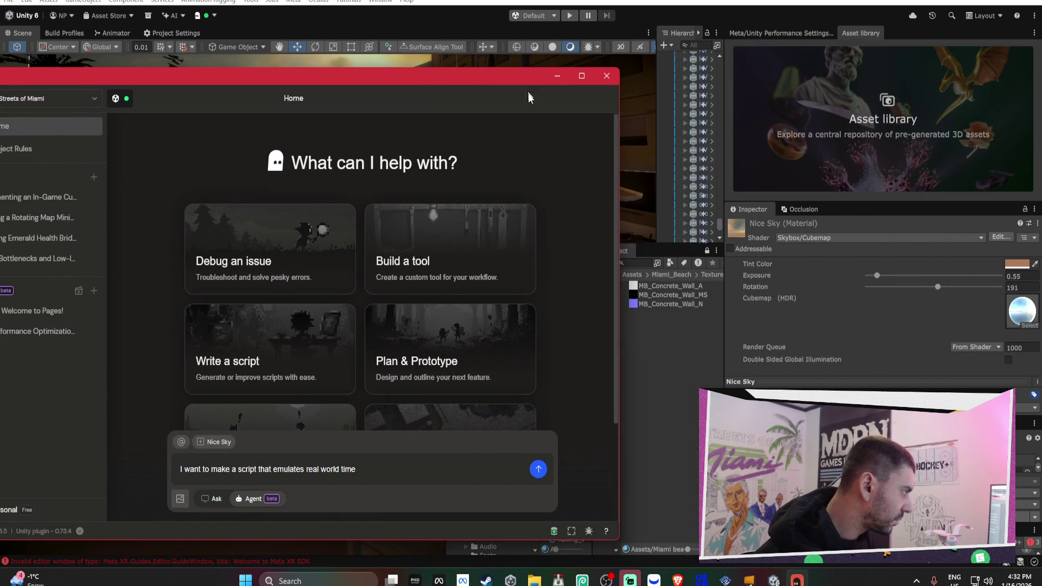
{"action": "left_click_drag", "start_coordinate": [524, 86], "coordinate": [532, 225]}
Lower Nice Sky's exposure to about 0.06, then bring up the Bezi assistant window
{"action": "left_click_drag", "start_coordinate": [879, 277], "coordinate": [870, 282]}
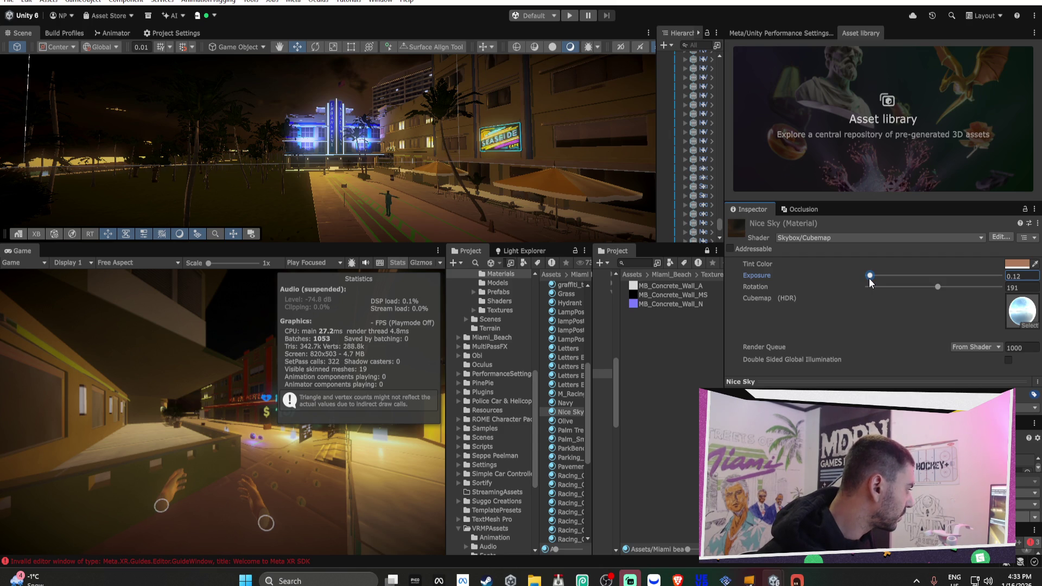
{"action": "left_click_drag", "start_coordinate": [870, 283], "coordinate": [867, 277]}
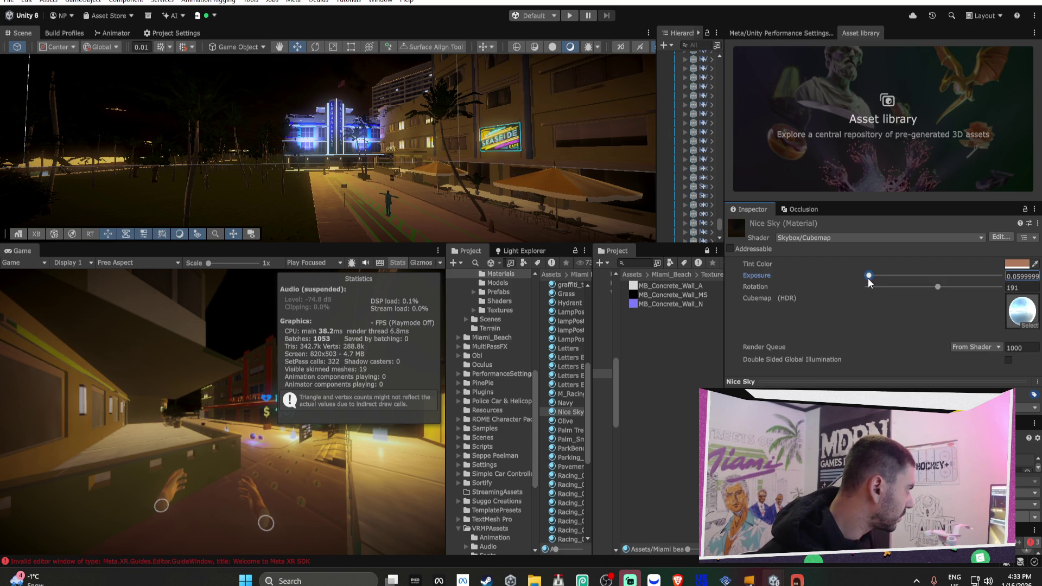
{"action": "mouse_move", "coordinate": [1021, 147]}
{"action": "left_mouse_down"}
{"action": "mouse_move", "coordinate": [450, 165]}
{"action": "mouse_move", "coordinate": [195, 129]}
{"action": "mouse_move", "coordinate": [404, 168]}
{"action": "left_mouse_up"}
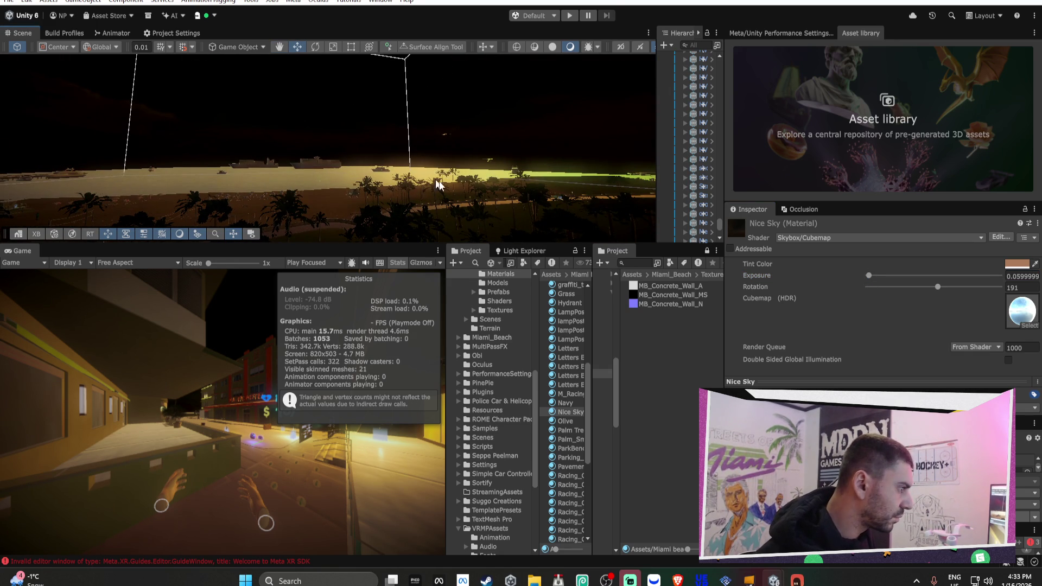
{"action": "left_click", "coordinate": [796, 579]}
Reword the Bezi prompt to use game time, with a 24-hour day lasting 30 minutes
{"action": "left_click_drag", "start_coordinate": [380, 220], "coordinate": [444, 71]}
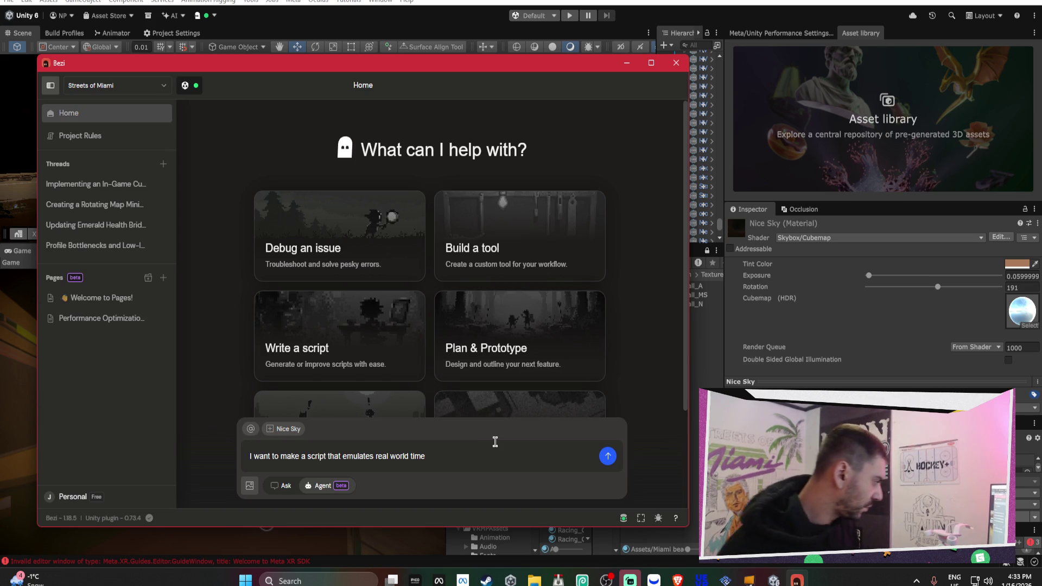
{"action": "key", "text": "BackSpace"}
{"action": "key", "text": "BackSpace"}
{"action": "key", "text": "BackSpace"}
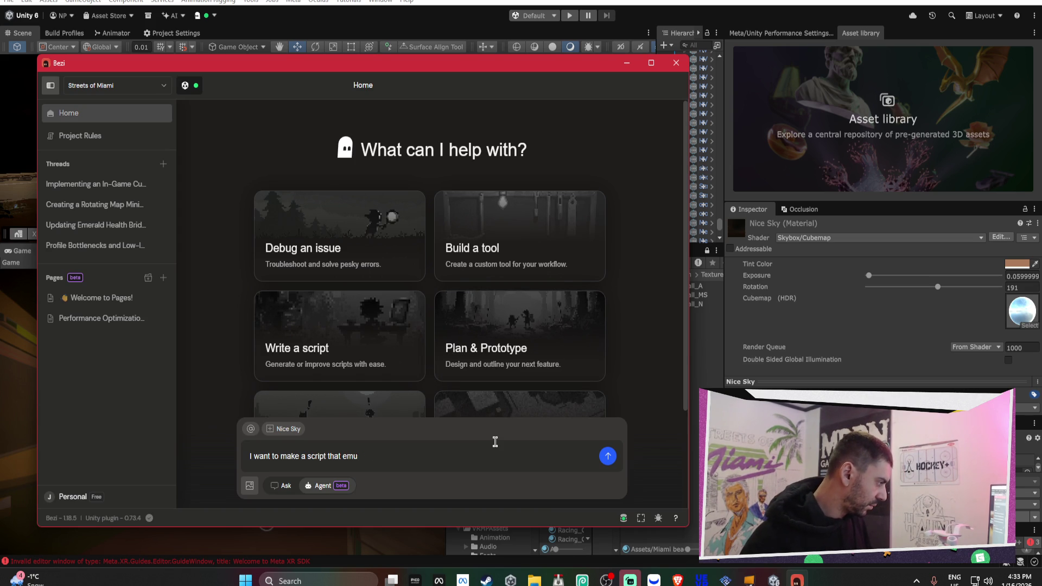
{"action": "key", "text": "BackSpace"}
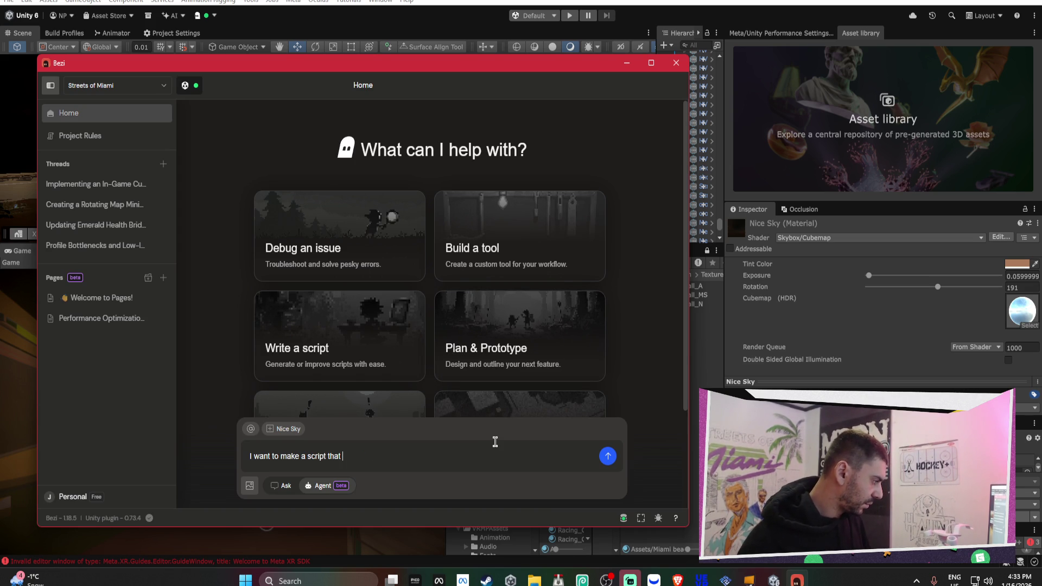
{"action": "type", "text": "ifor"}
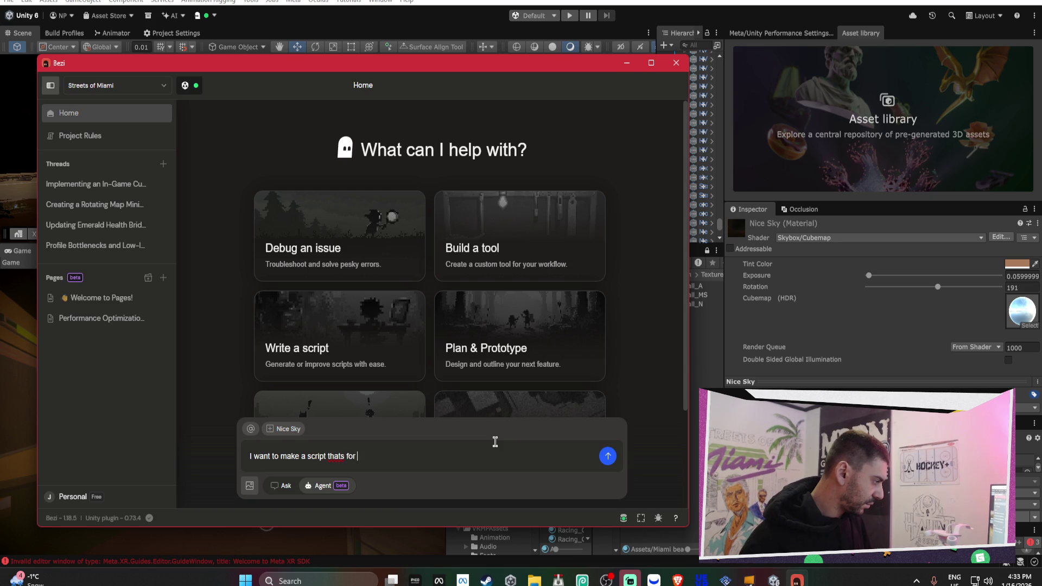
{"action": "type", "text": "ame time - i want"}
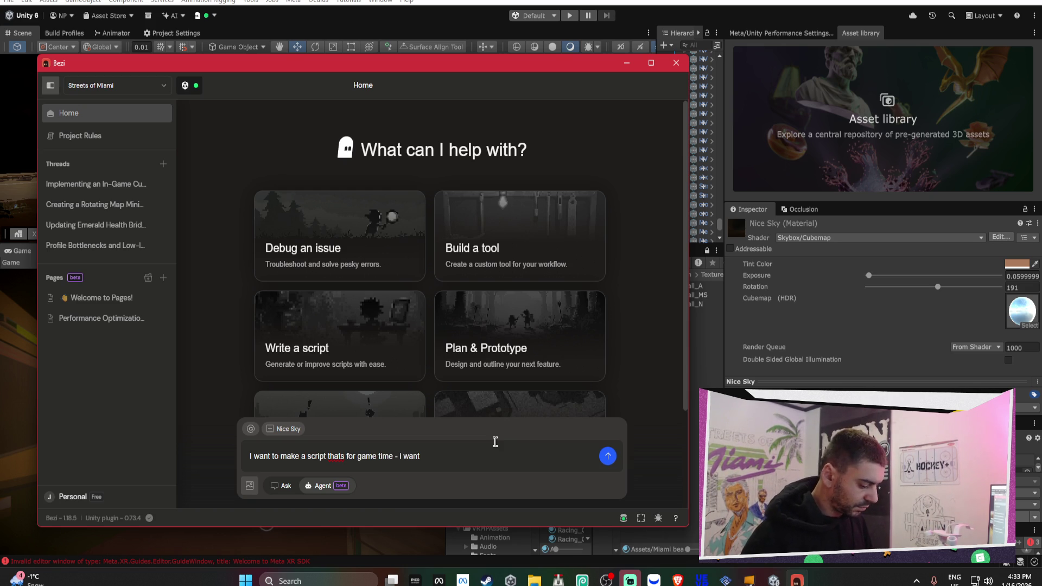
{"action": "type", "text": " a 24 hour da"}
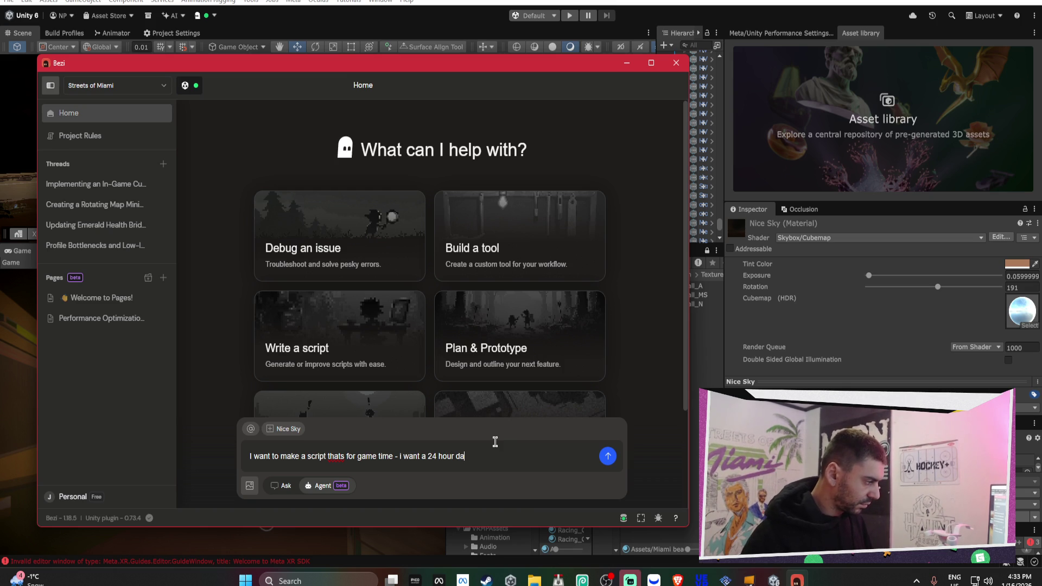
{"action": "type", "text": "e "}
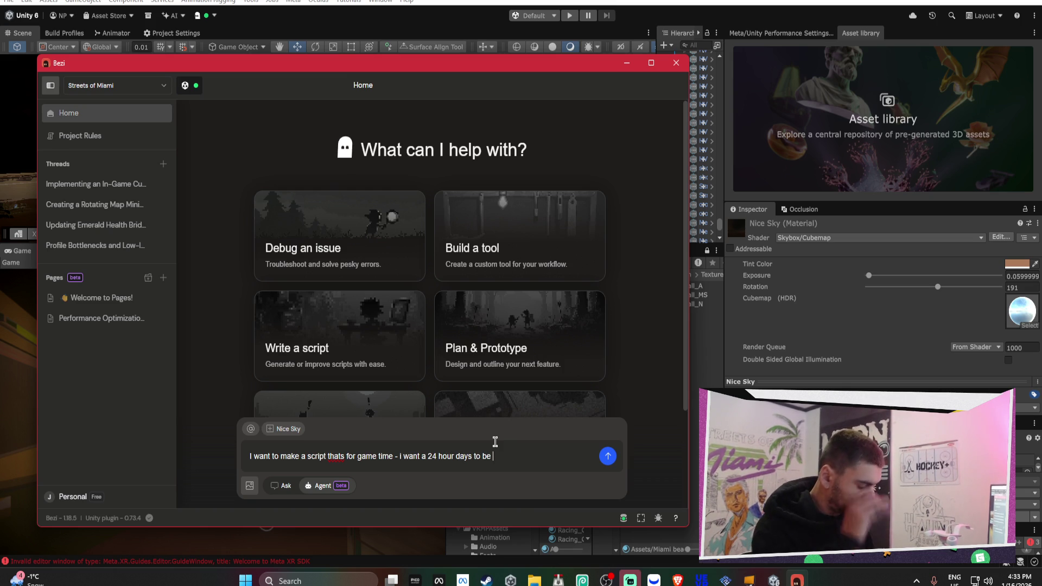
{"action": "type", "text": "30 minut"}
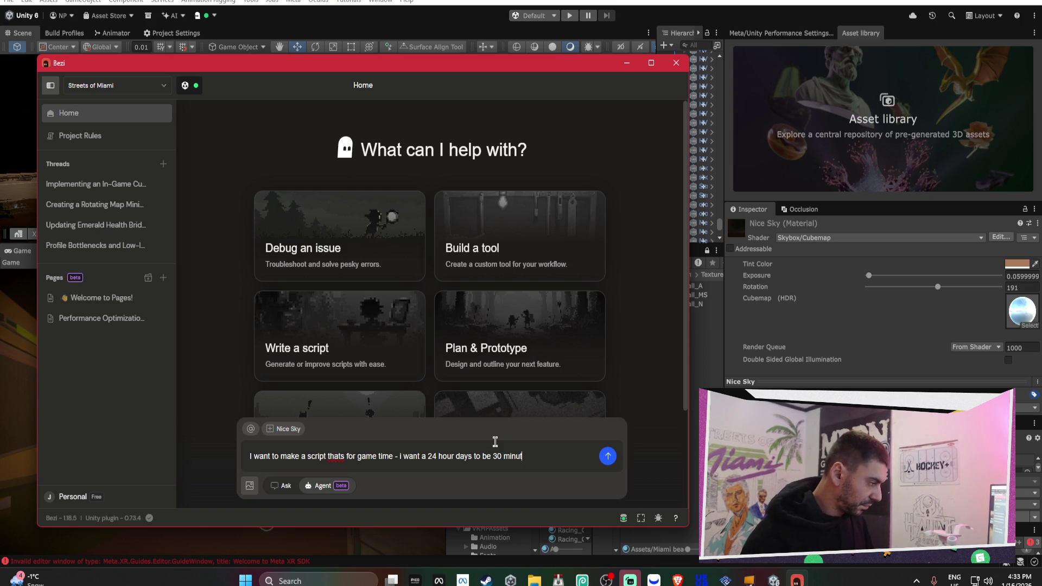
{"action": "key", "text": "BackSpace"}
{"action": "key", "text": "BackSpace"}
{"action": "key", "text": "BackSpace"}
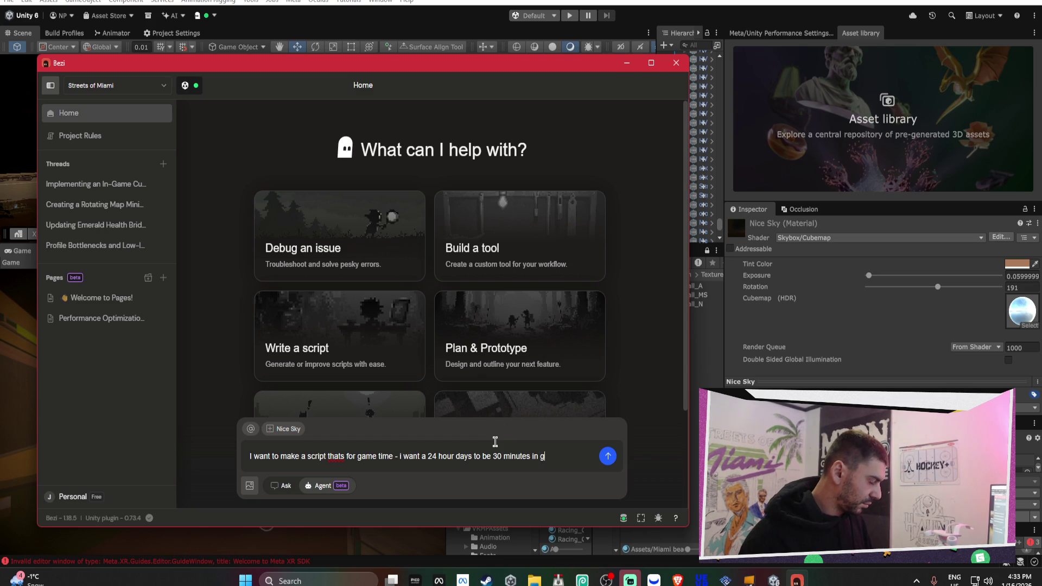
{"action": "key", "text": "BackSpace"}
{"action": "type", "text": "s t"}
{"action": "type", "text": "hinking we co"}
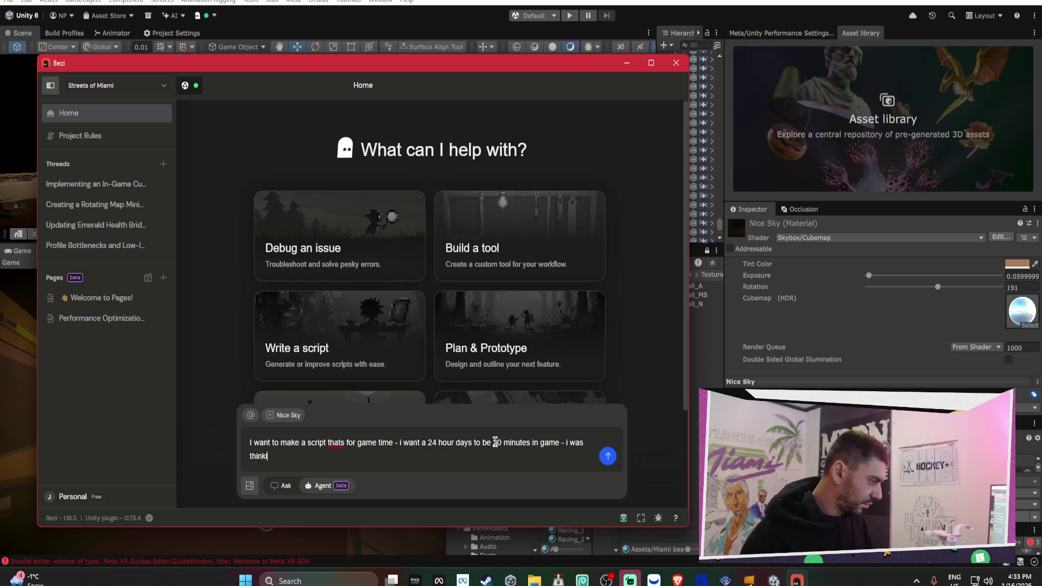
{"action": "type", "text": "uld just automm"}
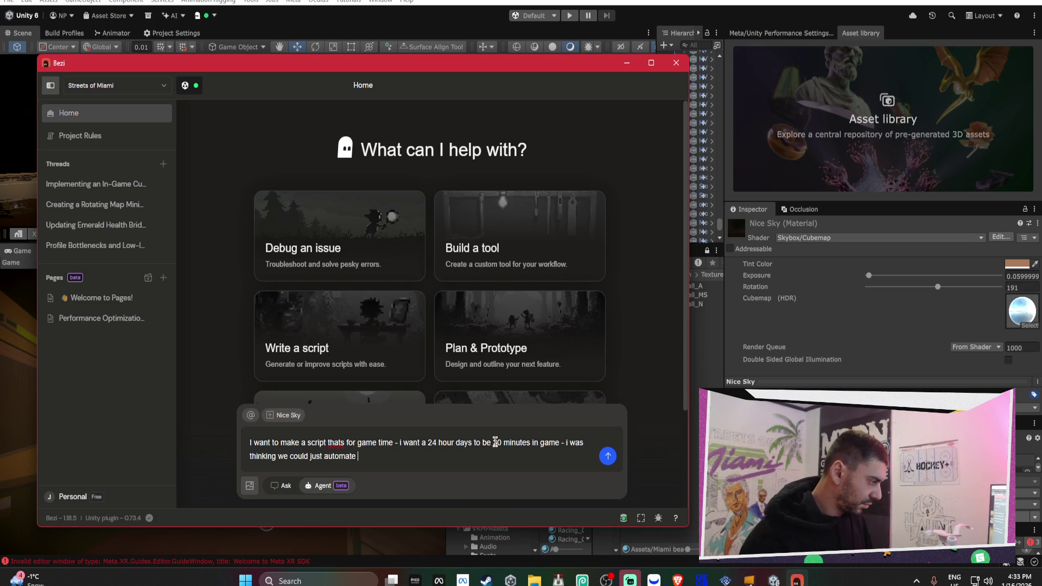
{"action": "key", "text": "BackSpace"}
{"action": "key", "text": "BackSpace"}
{"action": "type", "text": "the properties of this nice"}
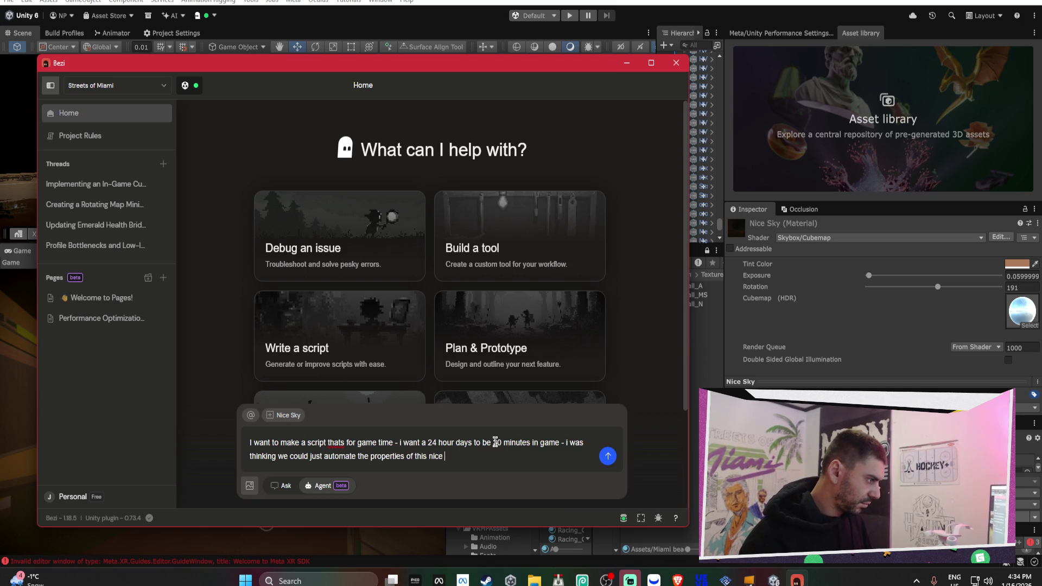
Add to the prompt: Nice Sky exposure 0.05 at night, 1.0 at day, midday rotation 191
{"action": "type", "text": "sky - skybox material"}
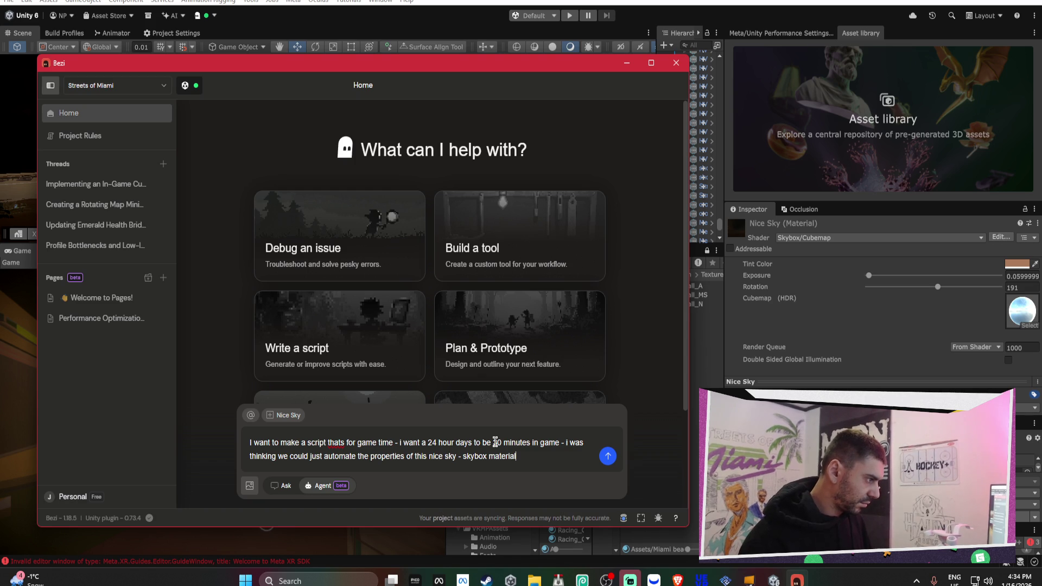
{"action": "type", "text": " - ni"}
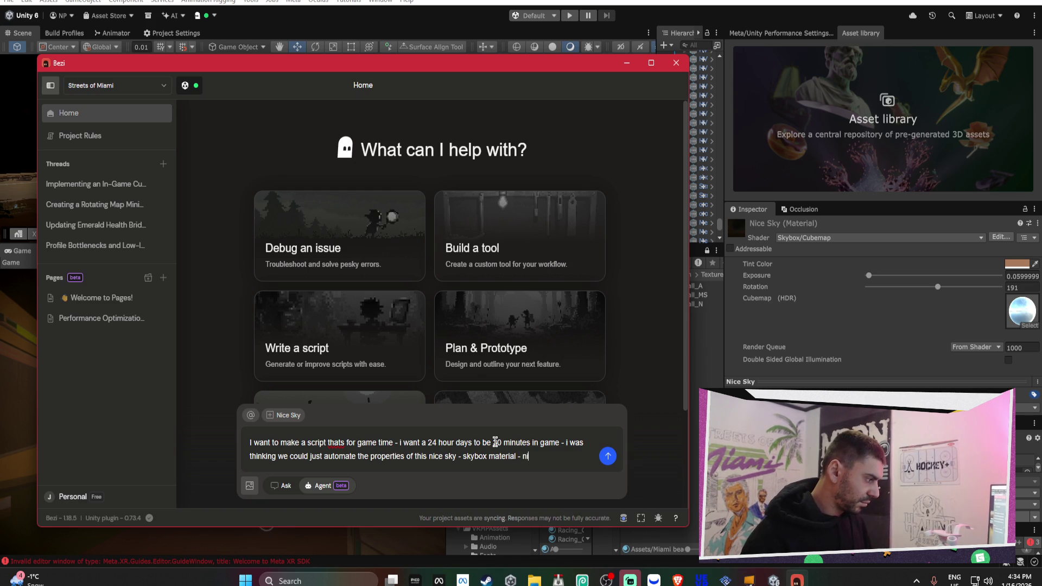
{"action": "key", "text": "BackSpace"}
{"action": "key", "text": "BackSpace"}
{"action": "type", "text": "peak night t"}
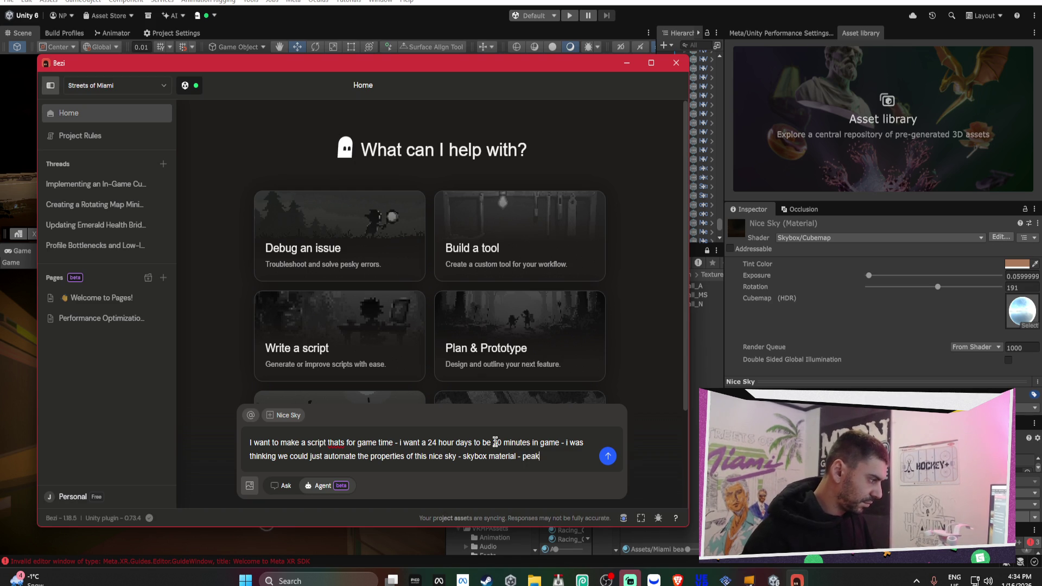
{"action": "type", "text": "ime would b"}
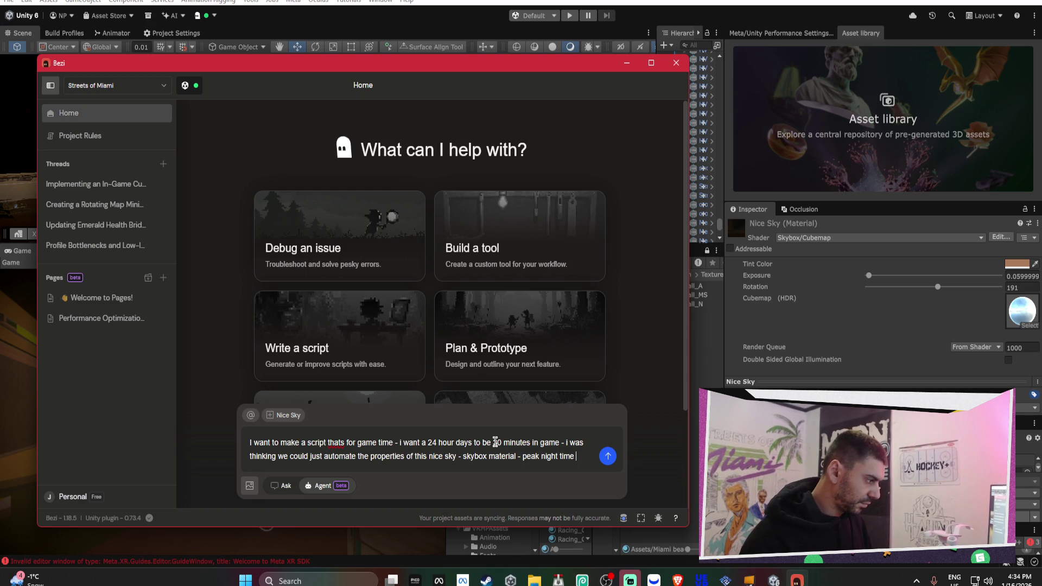
{"action": "type", "text": "e - "}
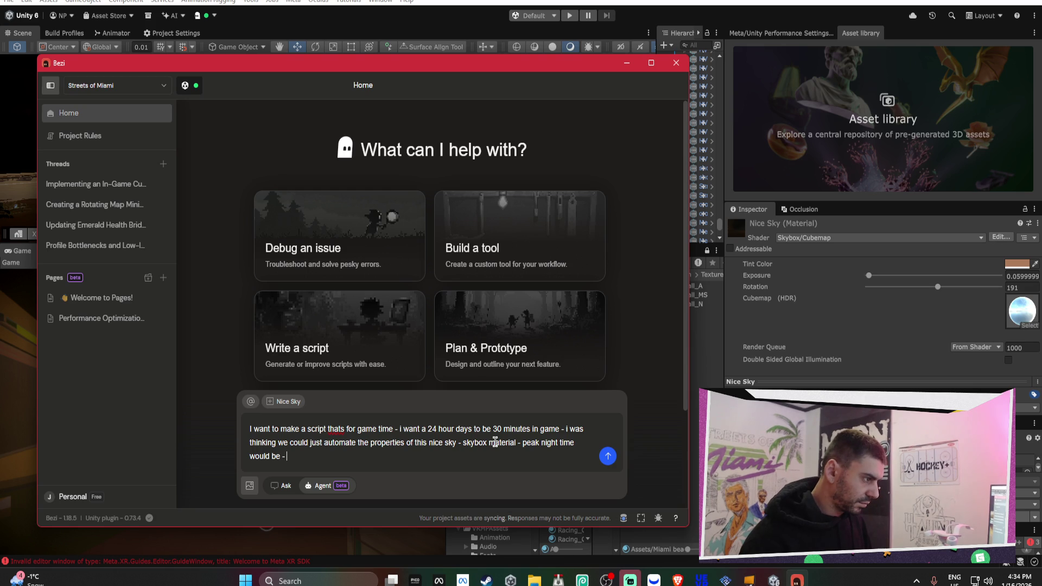
{"action": "type", "text": "0."}
{"action": "type", "text": "0"}
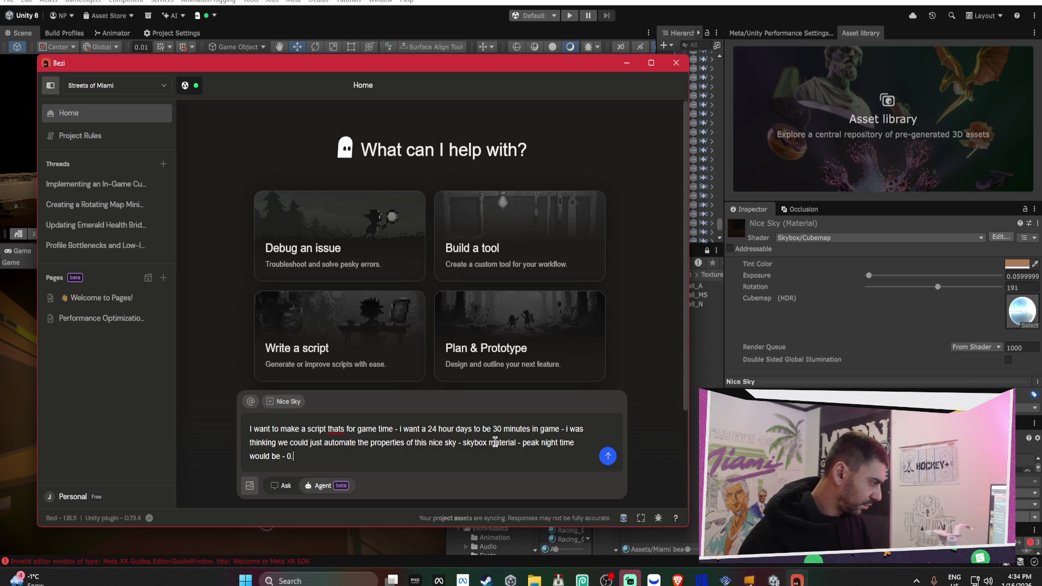
{"action": "type", "text": "5"}
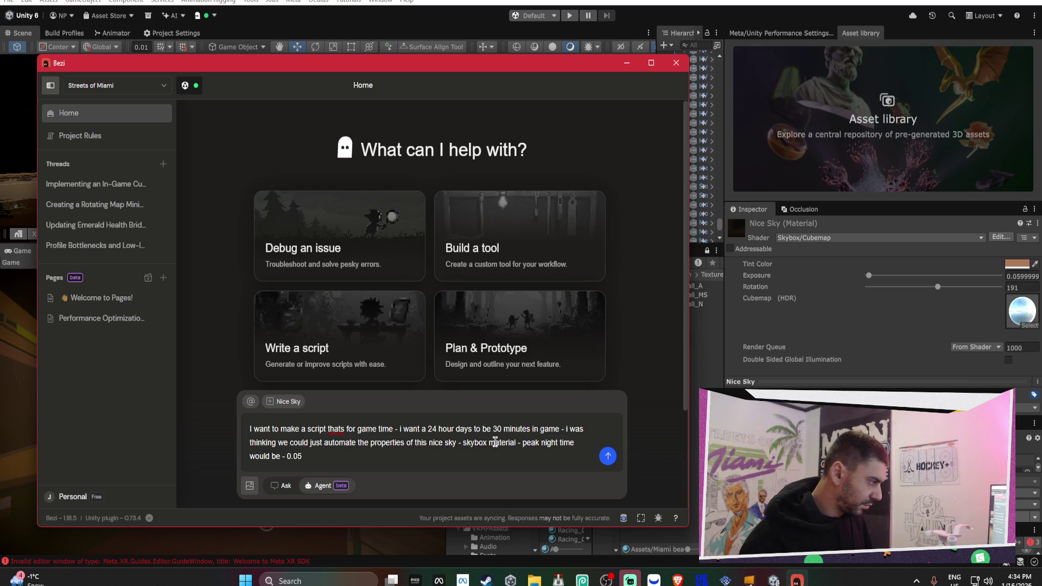
{"action": "type", "text": " expose e"}
{"action": "key", "text": "BackSpace"}
{"action": "type", "text": "and peak day time would be 1.0"}
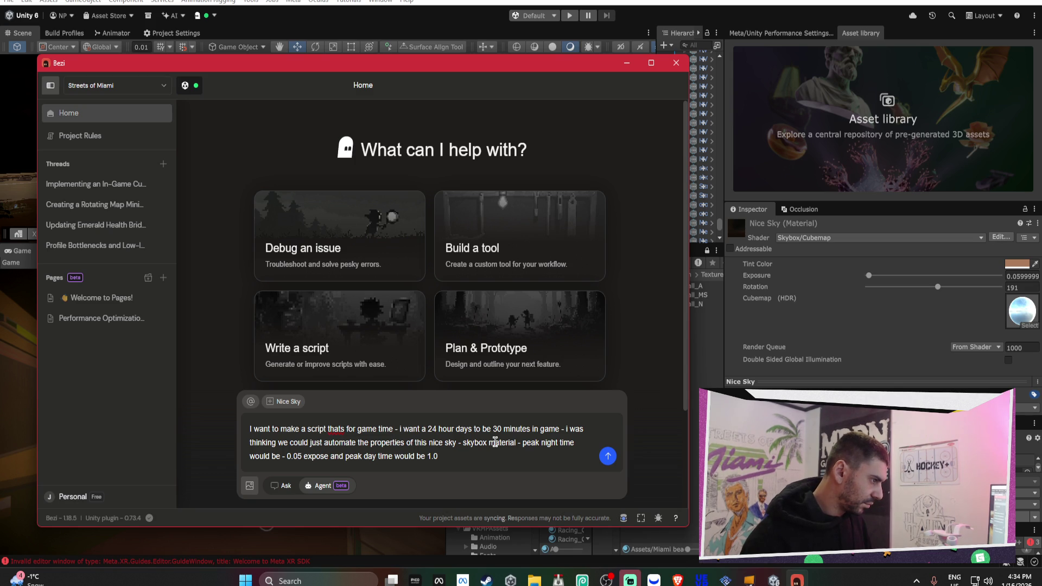
{"action": "type", "text": "mid day r"}
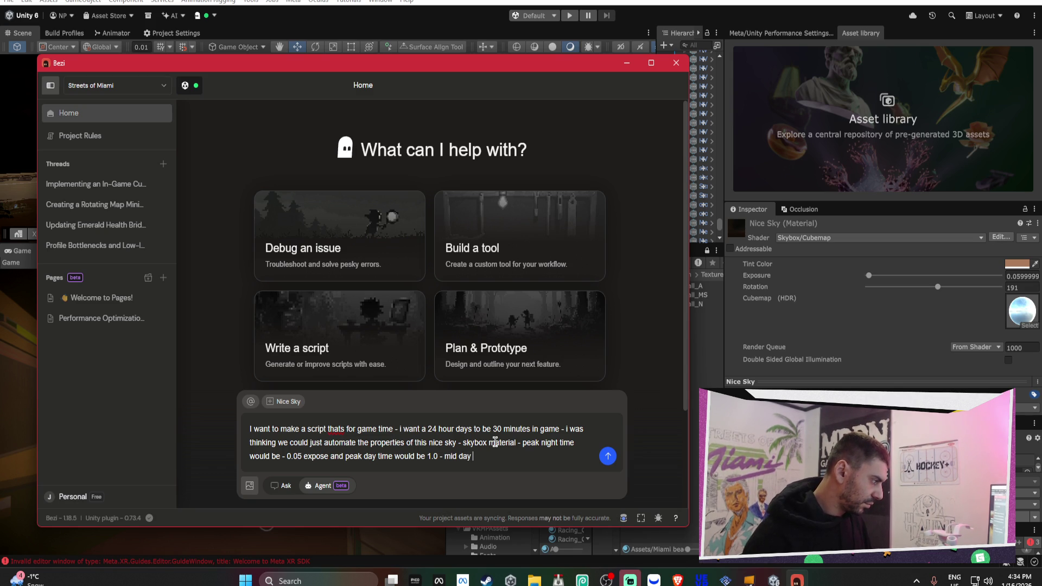
{"action": "type", "text": "otation "}
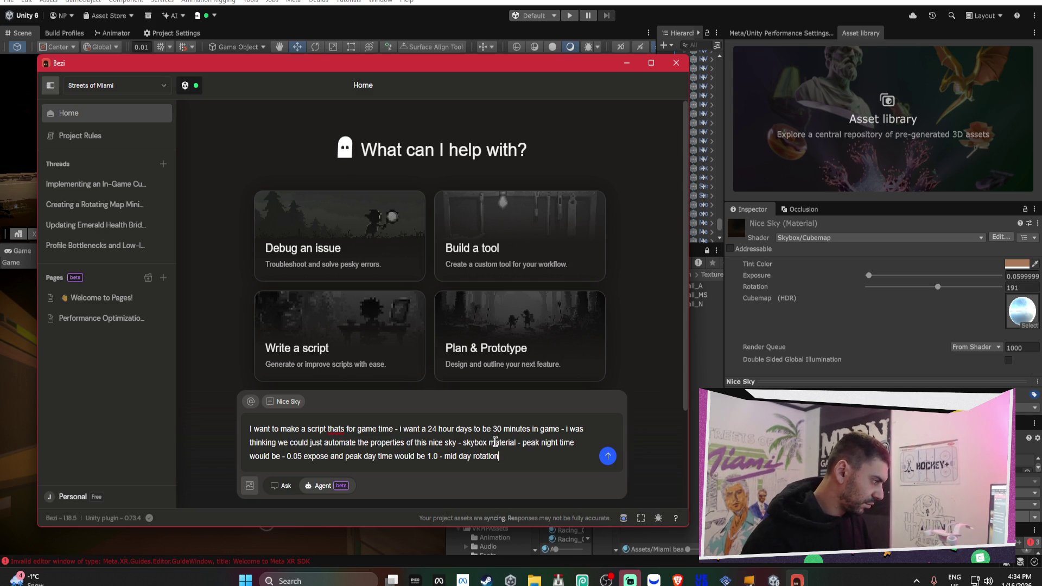
{"action": "type", "text": "would be"}
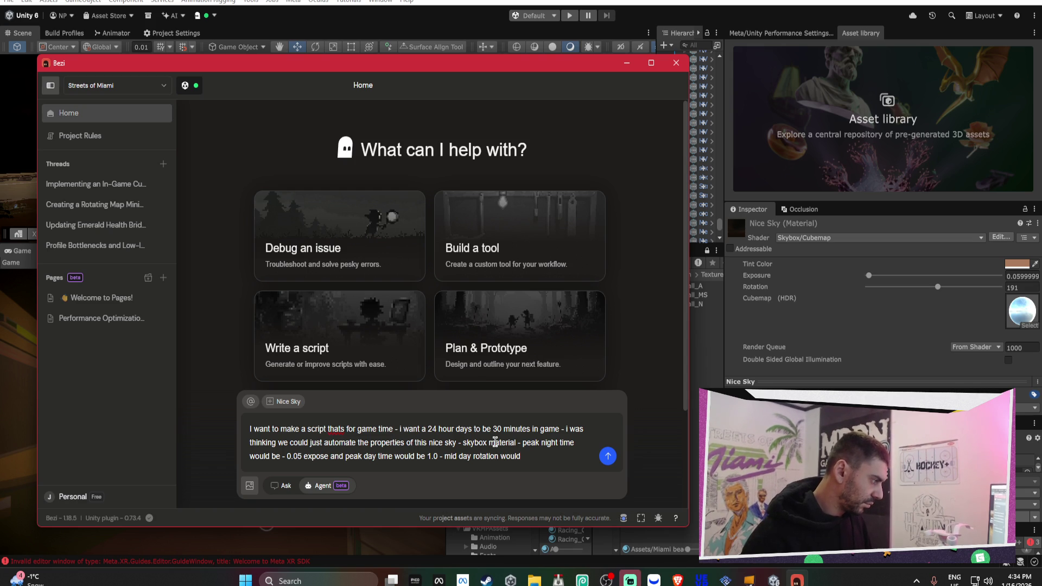
{"action": "type", "text": " 19"}
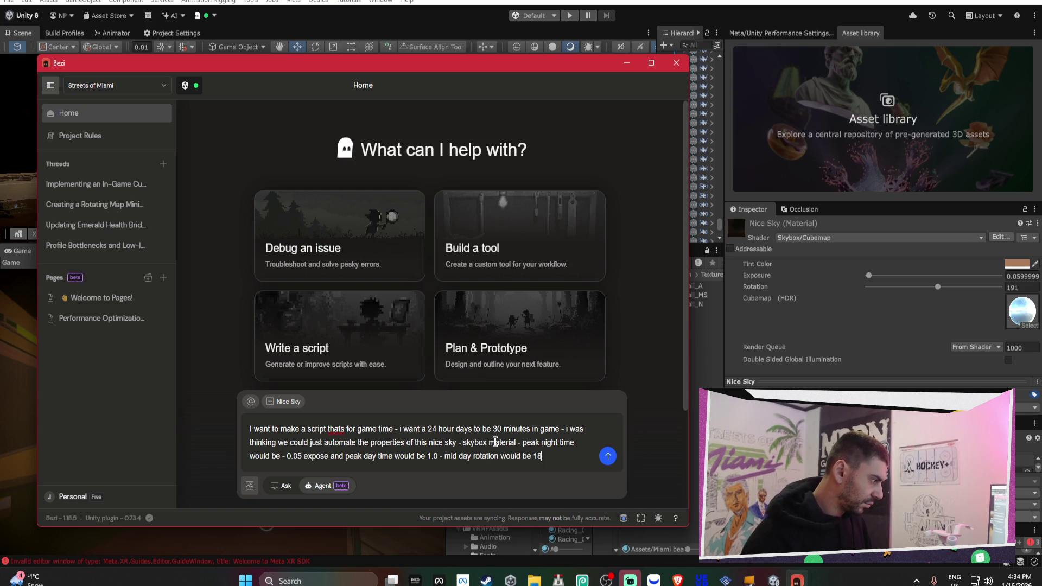
{"action": "type", "text": "1..."}
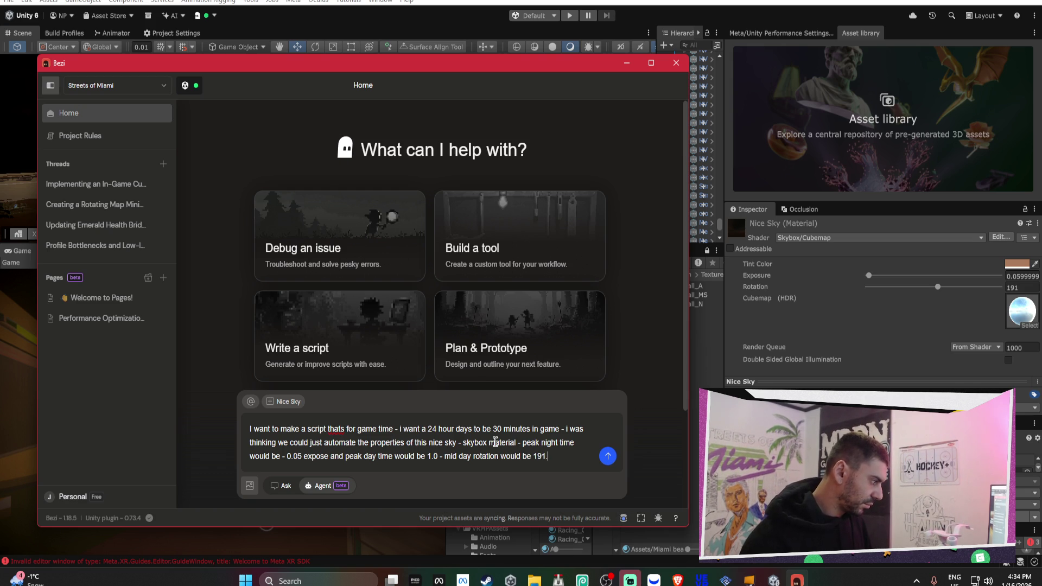
{"action": "type", "text": " lets m"}
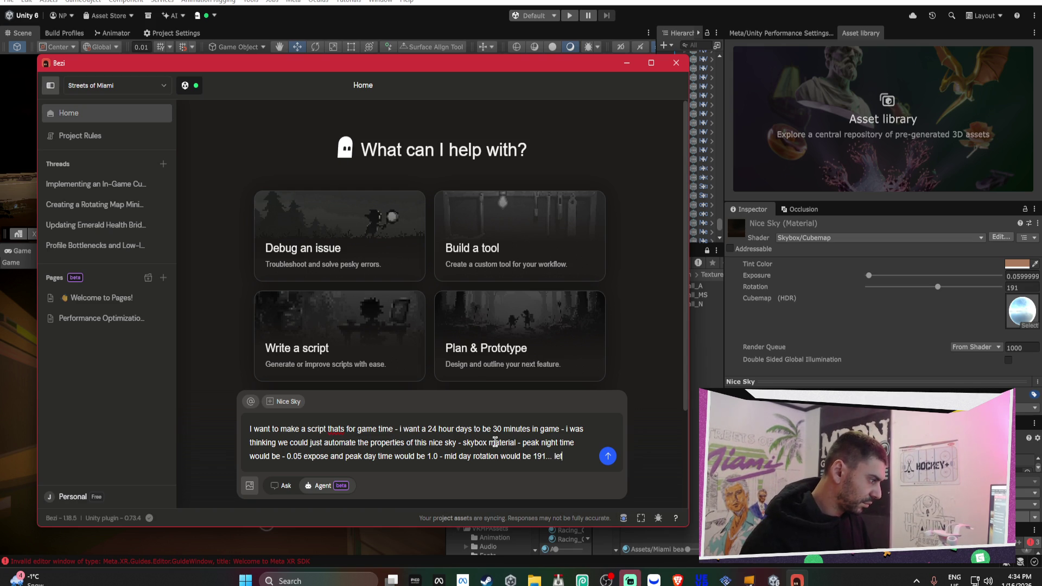
{"action": "type", "text": "ake it"}
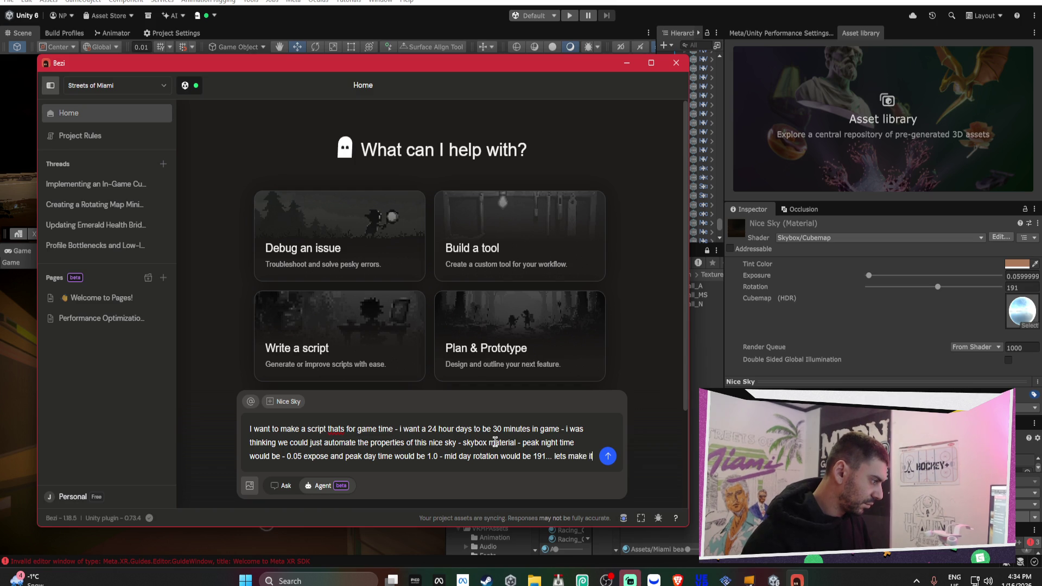
{"action": "type", "text": "."}
Send the day-night request to Bezi and let it write the DayNightCycle.cs script
{"action": "key", "text": "Return"}
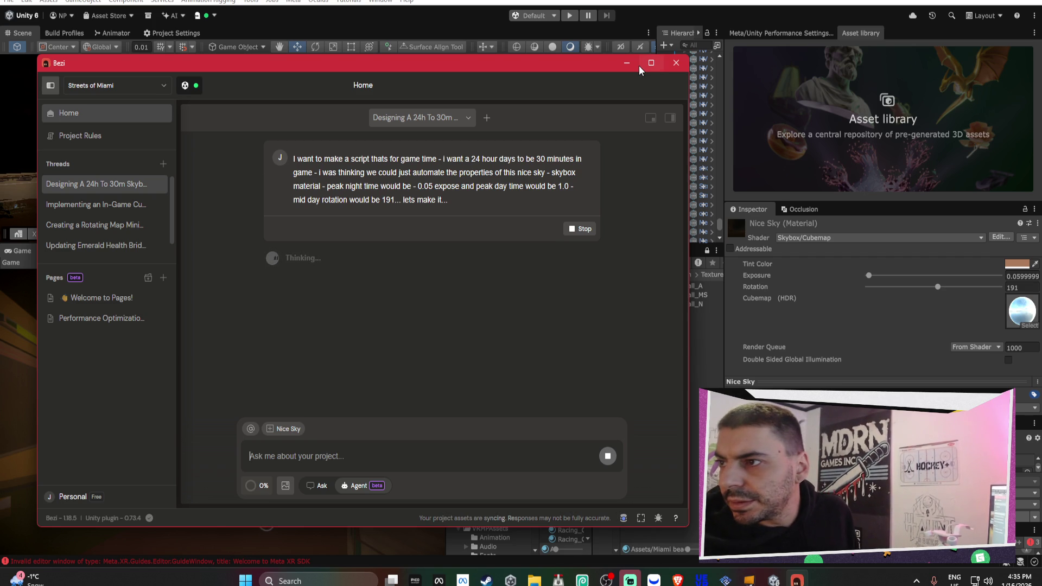
{"action": "mouse_move", "coordinate": [639, 66]}
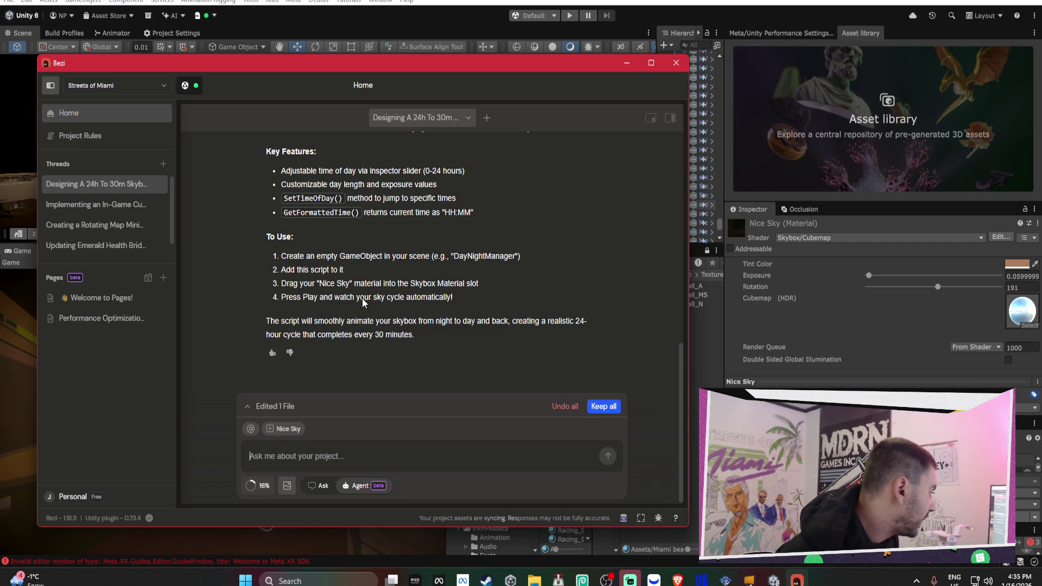
{"action": "scroll", "coordinate": [451, 265], "scroll_direction": "up", "scroll_amount": 10}
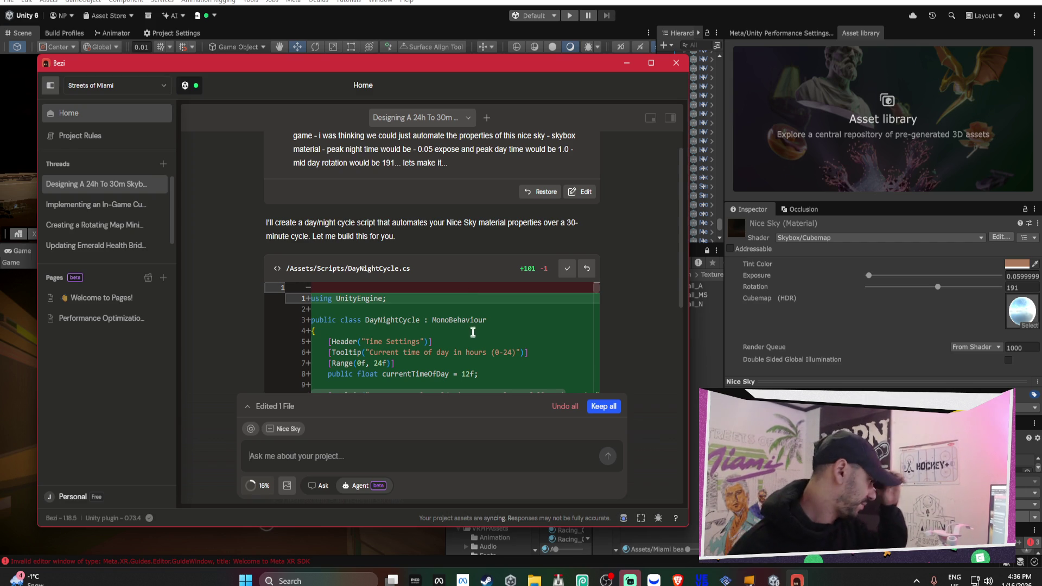
{"action": "scroll", "coordinate": [674, 270], "scroll_direction": "down", "scroll_amount": 2}
{"action": "scroll", "coordinate": [673, 265], "scroll_direction": "down", "scroll_amount": 6}
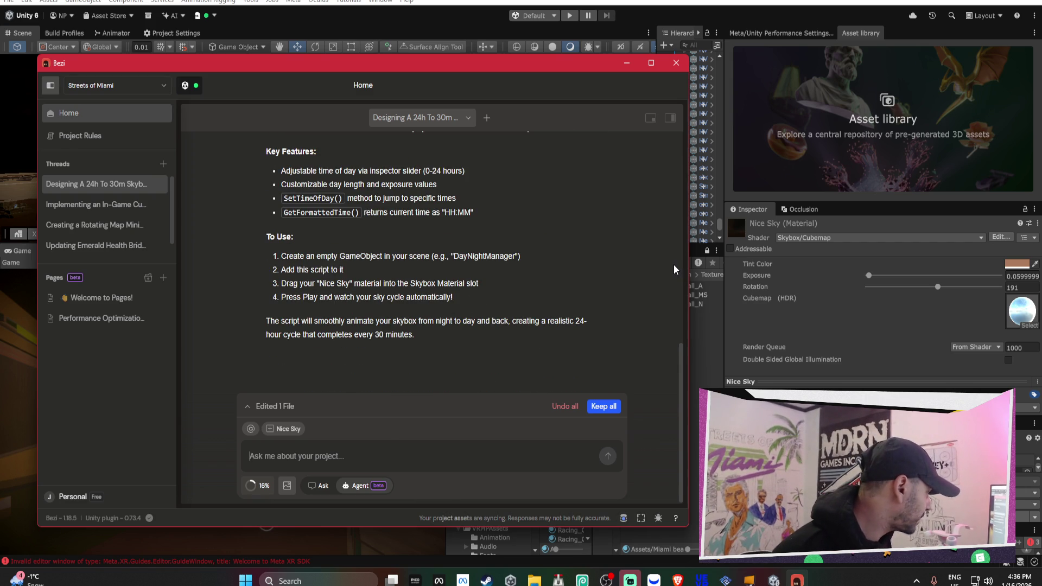
{"action": "scroll", "coordinate": [582, 319], "scroll_direction": "up", "scroll_amount": 6}
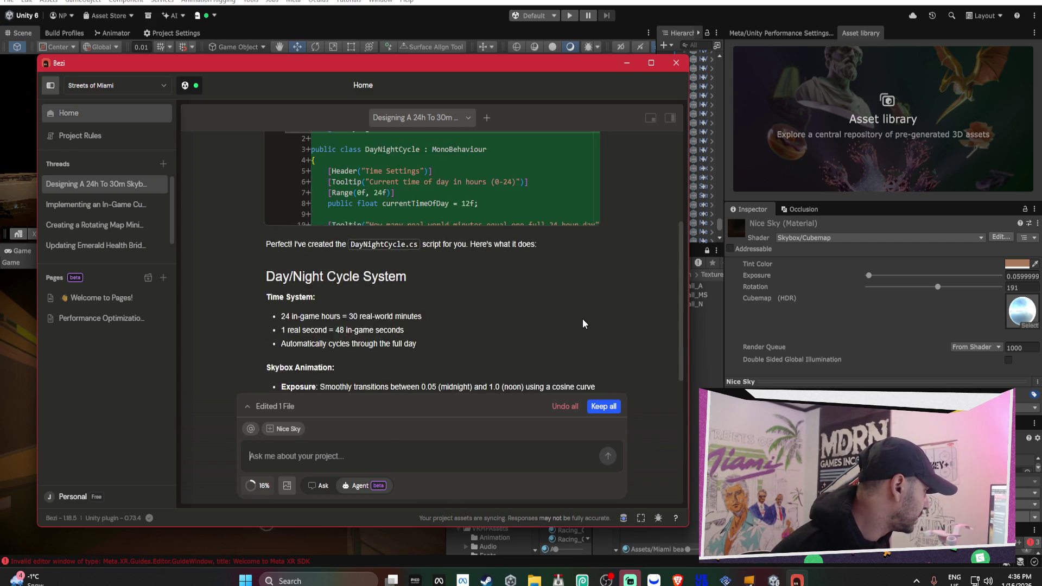
{"action": "left_click", "coordinate": [624, 64]}
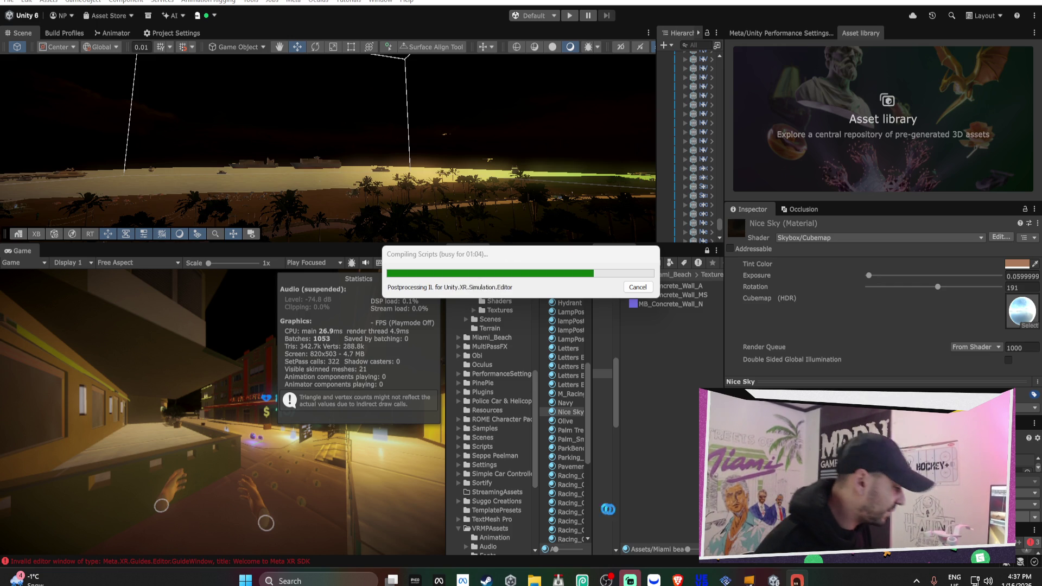
Bring the browser with the GTA Vice City day-length search results to the front
{"action": "left_click", "coordinate": [677, 580]}
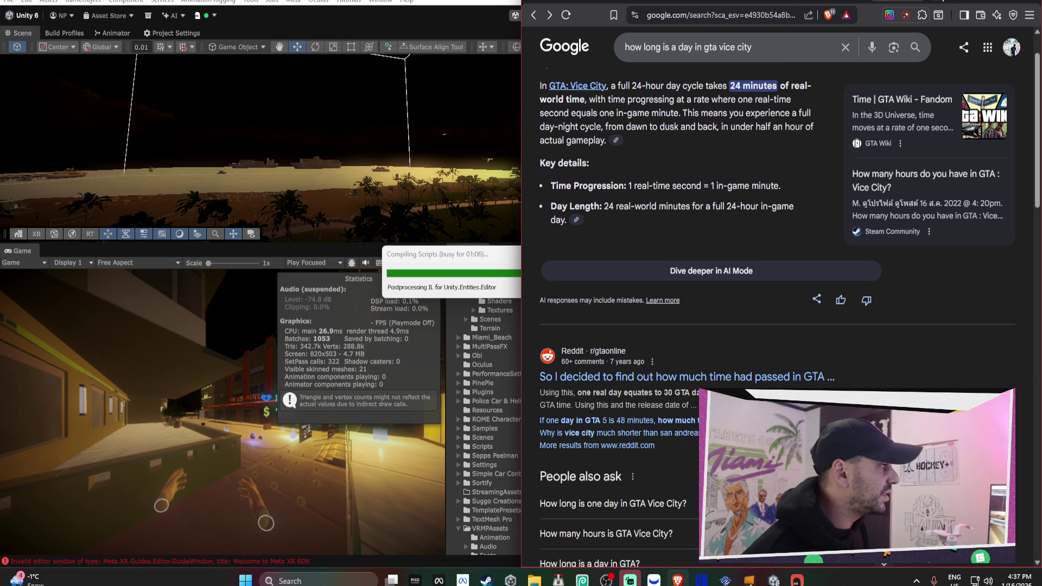
Open Gmail in a new tab, then close it to return to the search results
{"action": "key", "text": "ctrl+t"}
{"action": "type", "text": "gm"}
{"action": "key", "text": "Return"}
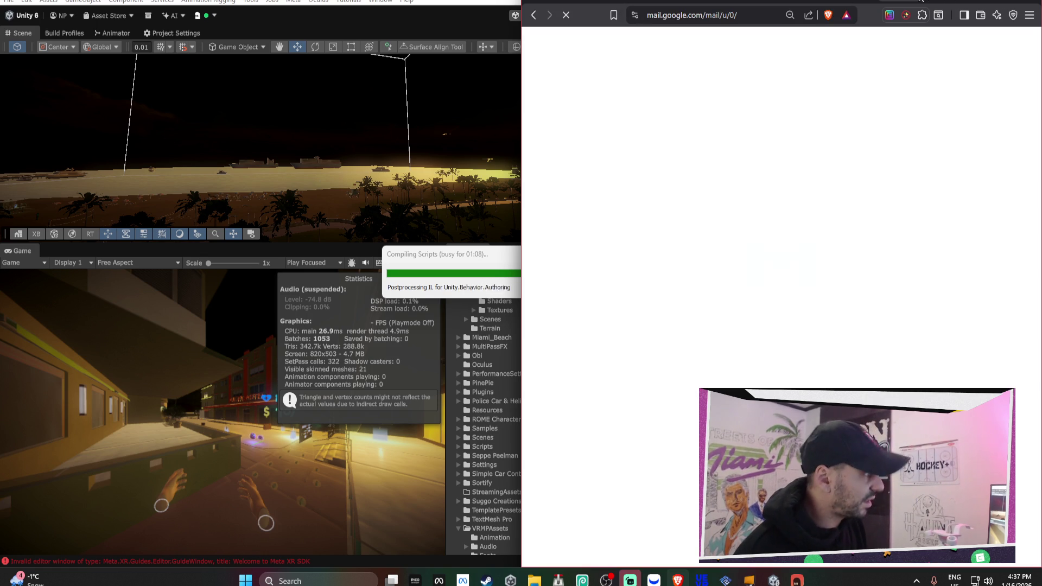
{"action": "key", "text": "ctrl+w"}
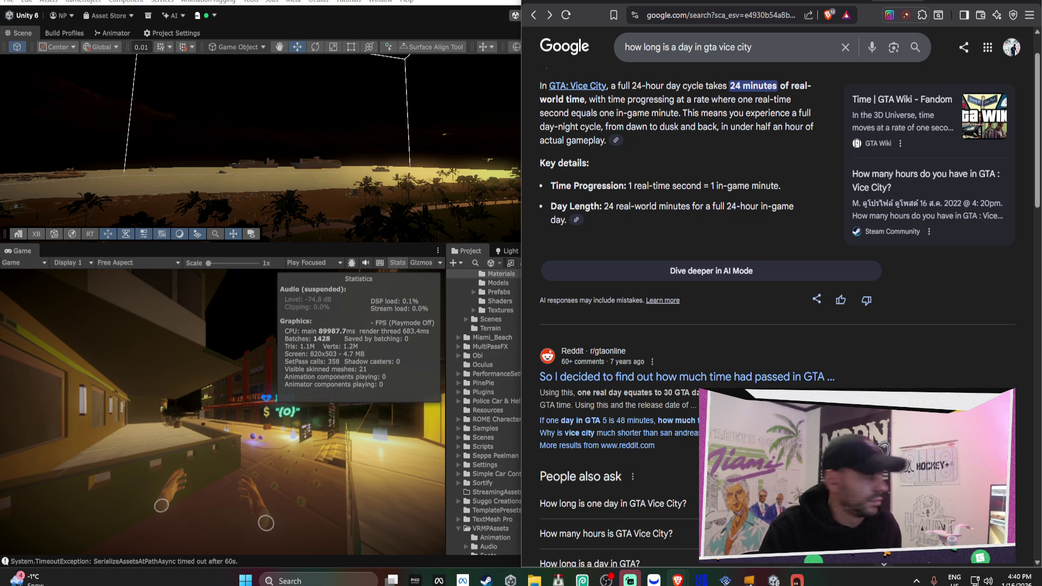
Return to Unity, widen the Hierarchy and collapse UIManager to show top-level objects
{"action": "left_click", "coordinate": [380, 2]}
{"action": "mouse_move", "coordinate": [375, 18]}
{"action": "key", "text": "Escape"}
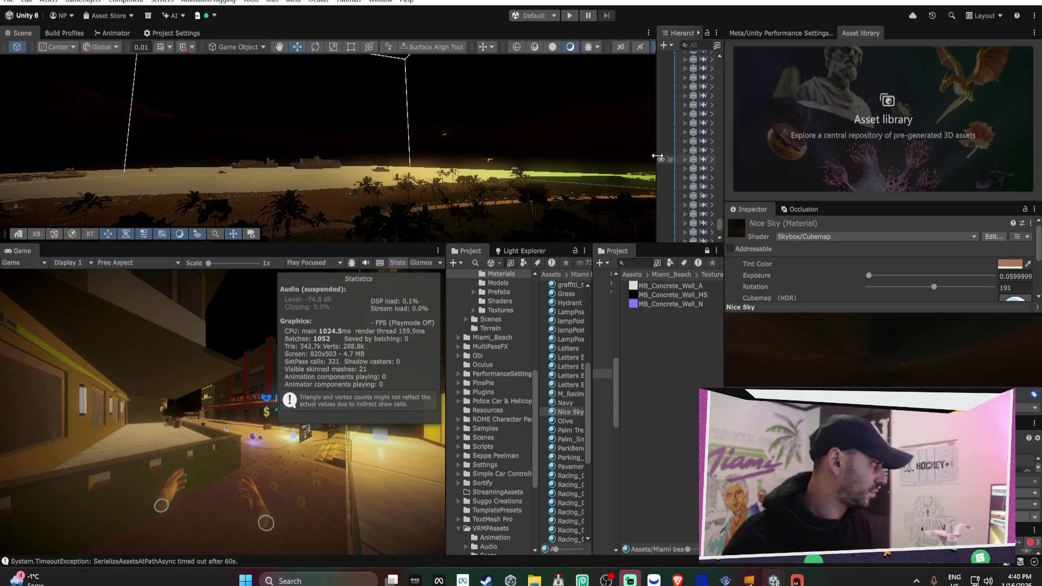
{"action": "left_click_drag", "start_coordinate": [655, 152], "coordinate": [395, 141]}
{"action": "scroll", "coordinate": [510, 184], "scroll_direction": "down", "scroll_amount": 6}
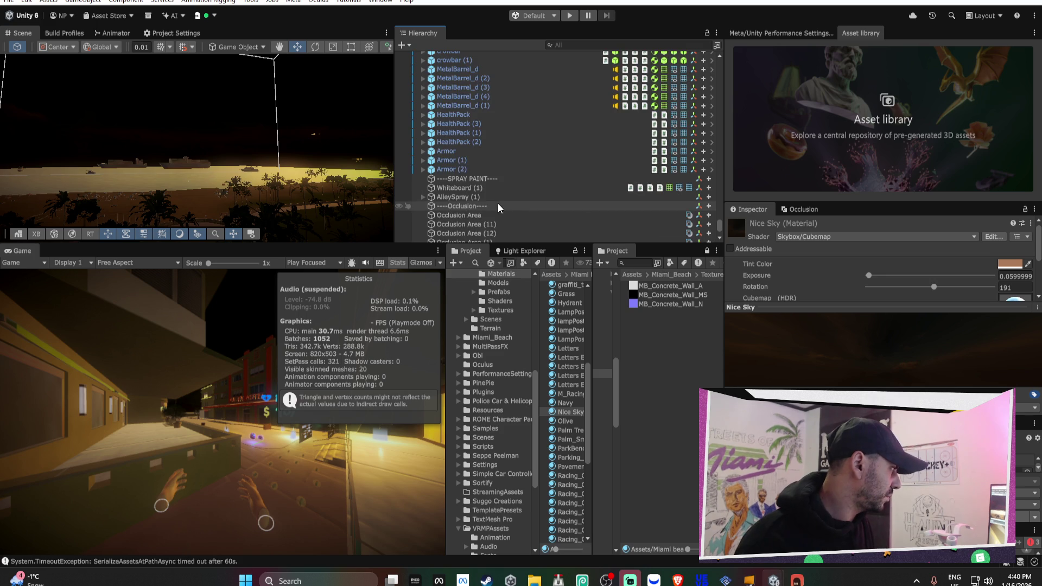
{"action": "left_click_drag", "start_coordinate": [719, 227], "coordinate": [719, 65]}
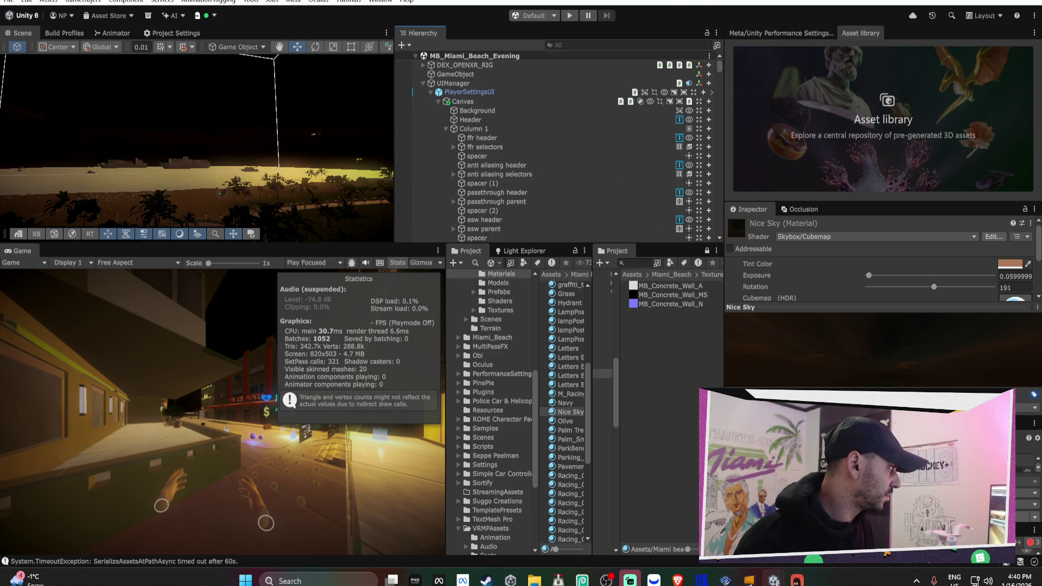
{"action": "left_click", "coordinate": [424, 83]}
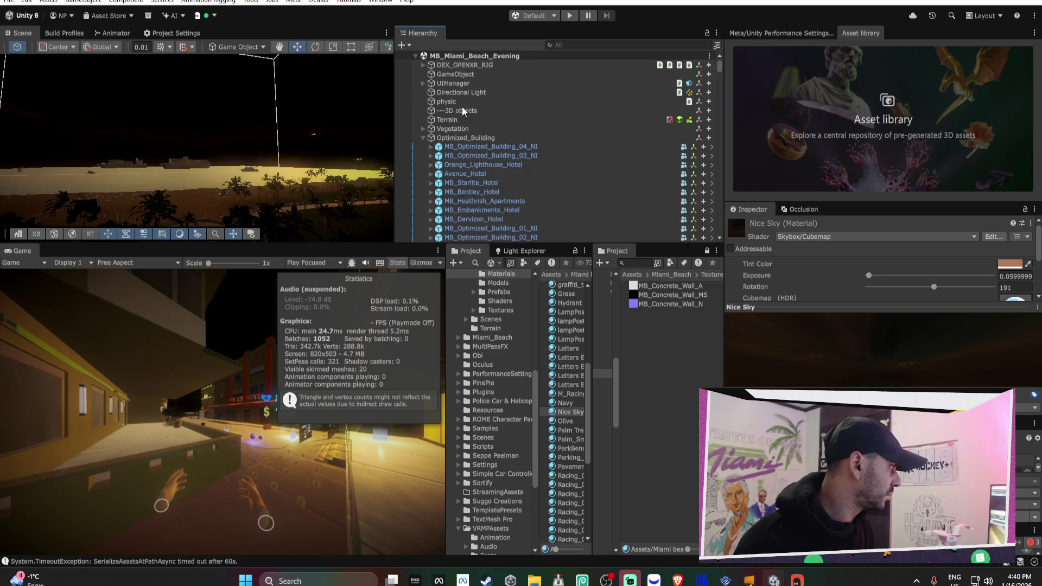
Create an empty GameObject at the top level next to physic
{"action": "left_click", "coordinate": [462, 101]}
{"action": "left_click", "coordinate": [409, 46]}
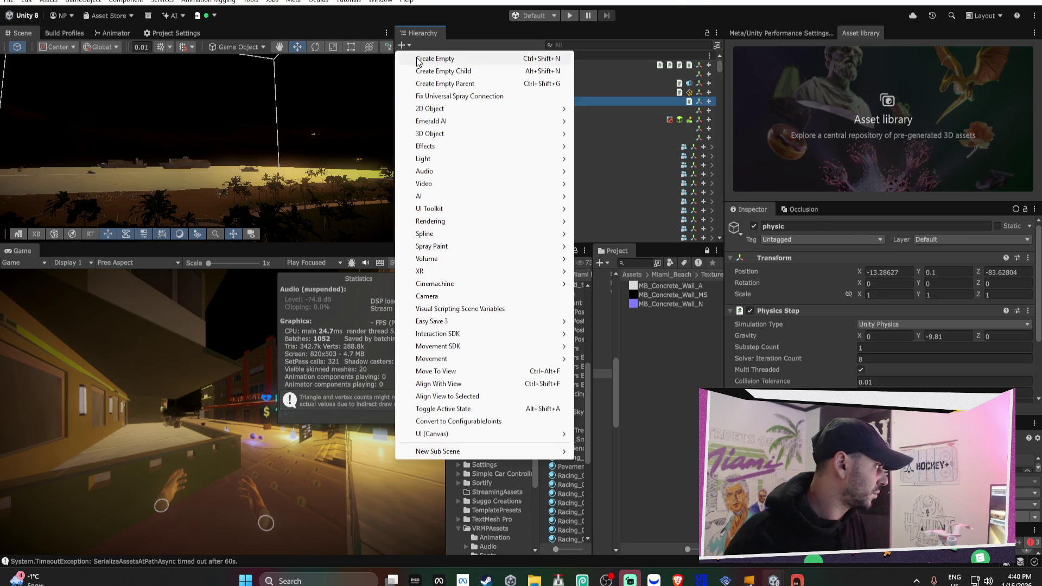
{"action": "left_click", "coordinate": [429, 56]}
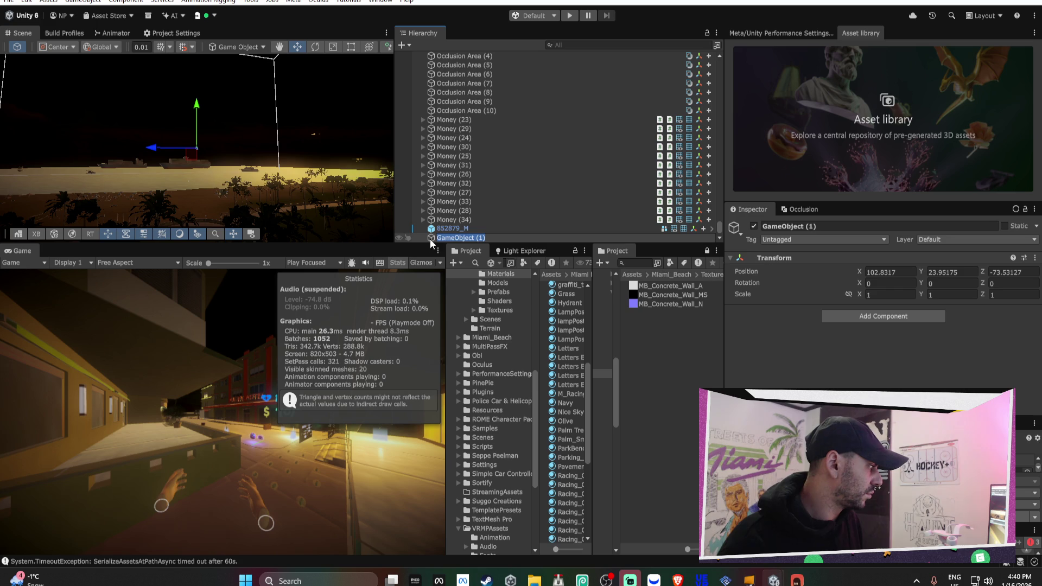
{"action": "key", "text": "ctrl+z"}
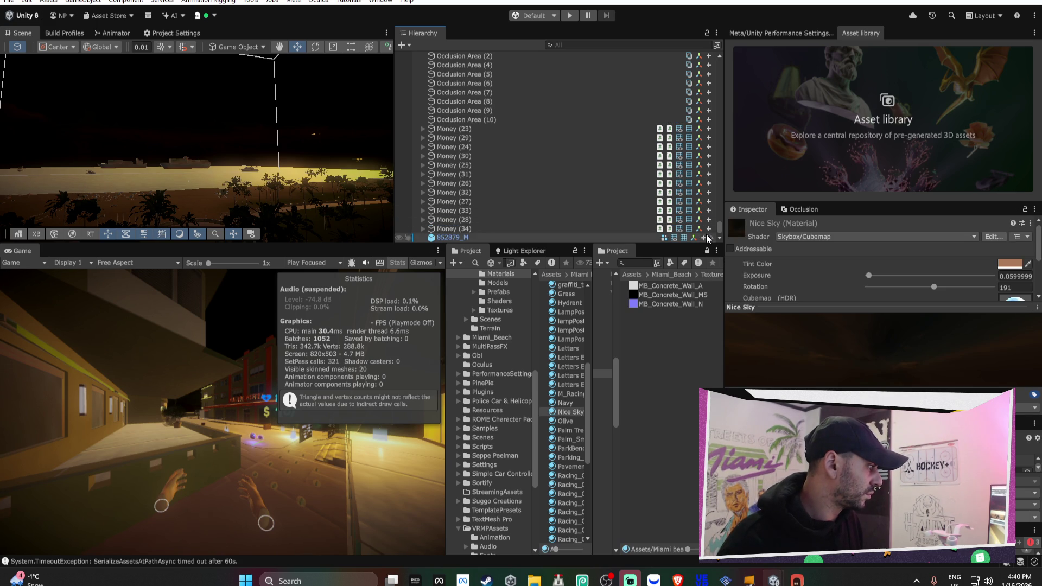
{"action": "left_click_drag", "start_coordinate": [718, 229], "coordinate": [719, 60]}
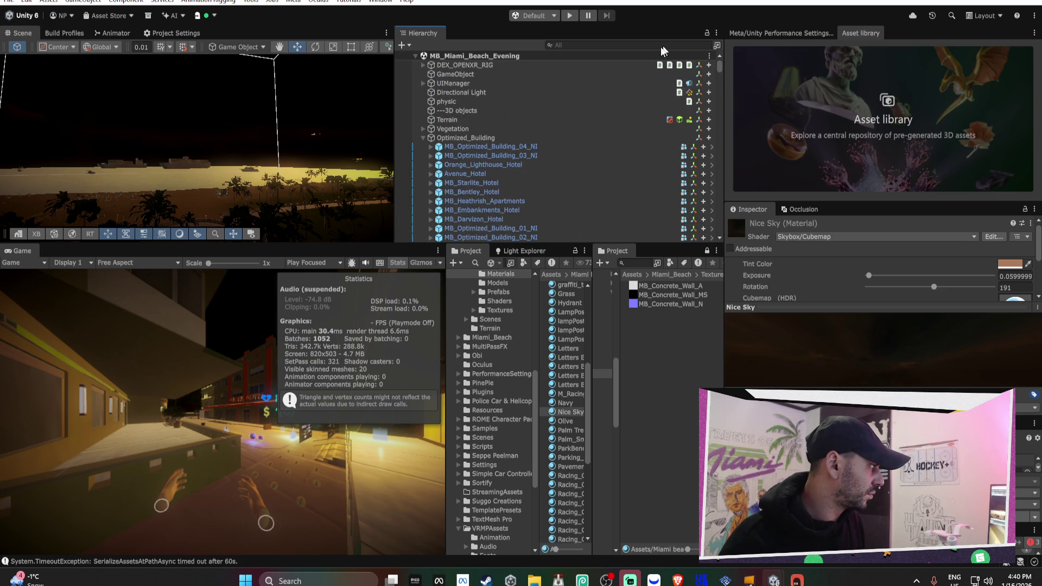
{"action": "left_click", "coordinate": [462, 100]}
{"action": "key", "text": "ctrl+shift+n"}
Rename the new empty object to Daynightmanager
{"action": "left_click", "coordinate": [807, 228]}
{"action": "type", "text": "Daynih"}
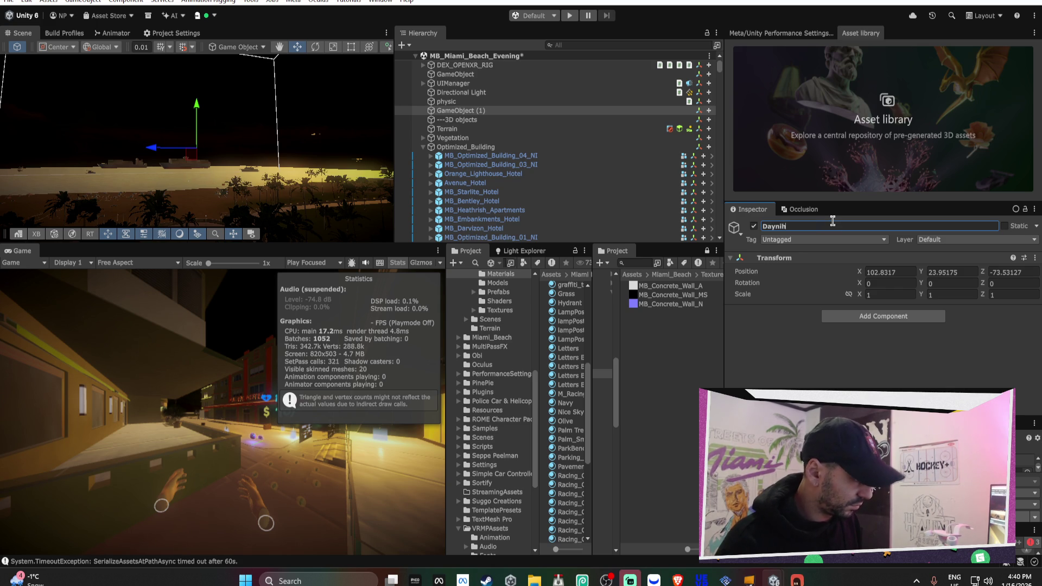
{"action": "key", "text": "BackSpace"}
{"action": "type", "text": "ght"}
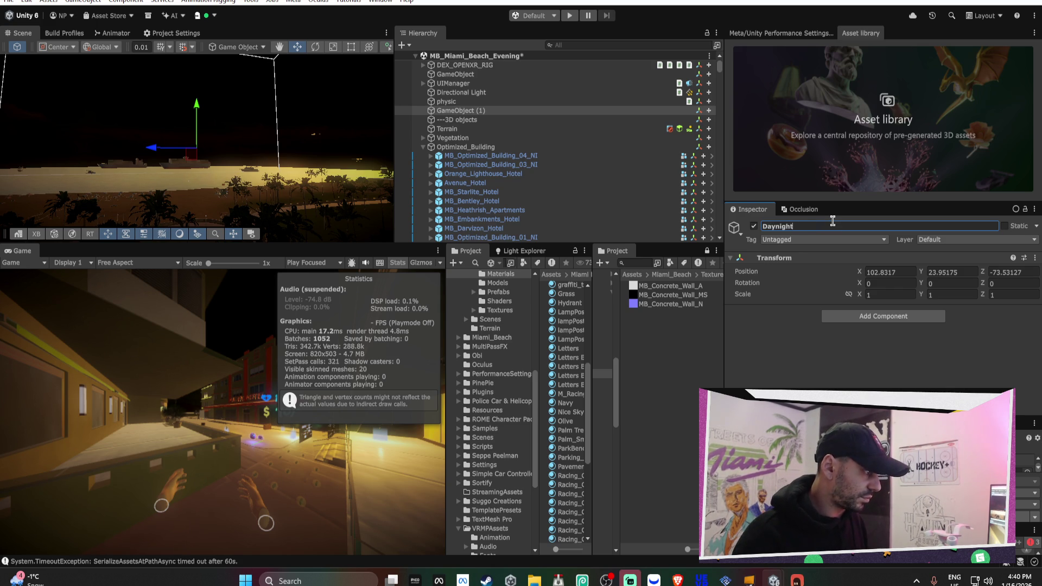
{"action": "type", "text": "manager"}
{"action": "key", "text": "Return"}
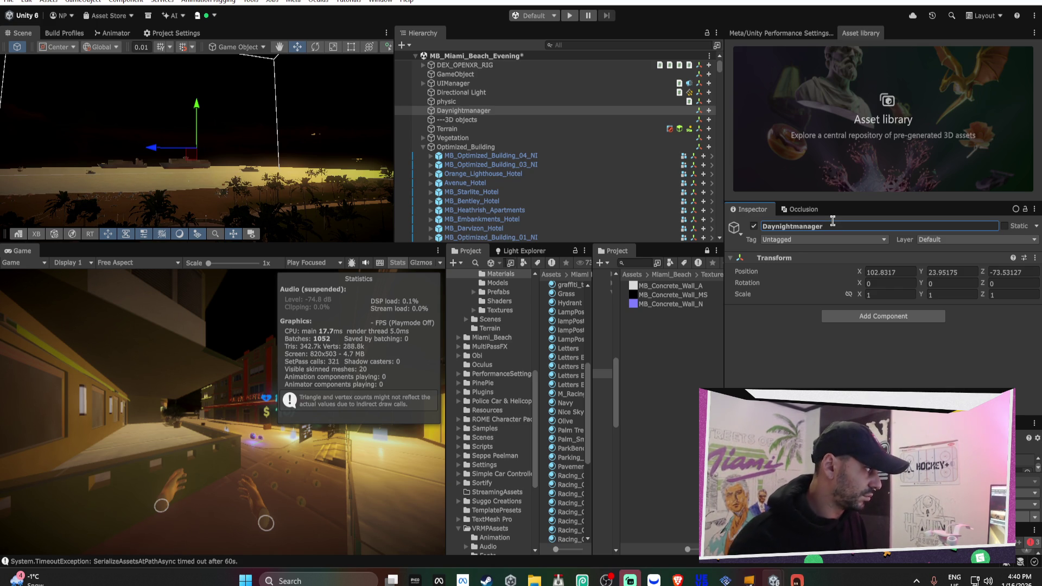
{"action": "left_click", "coordinate": [506, 100]}
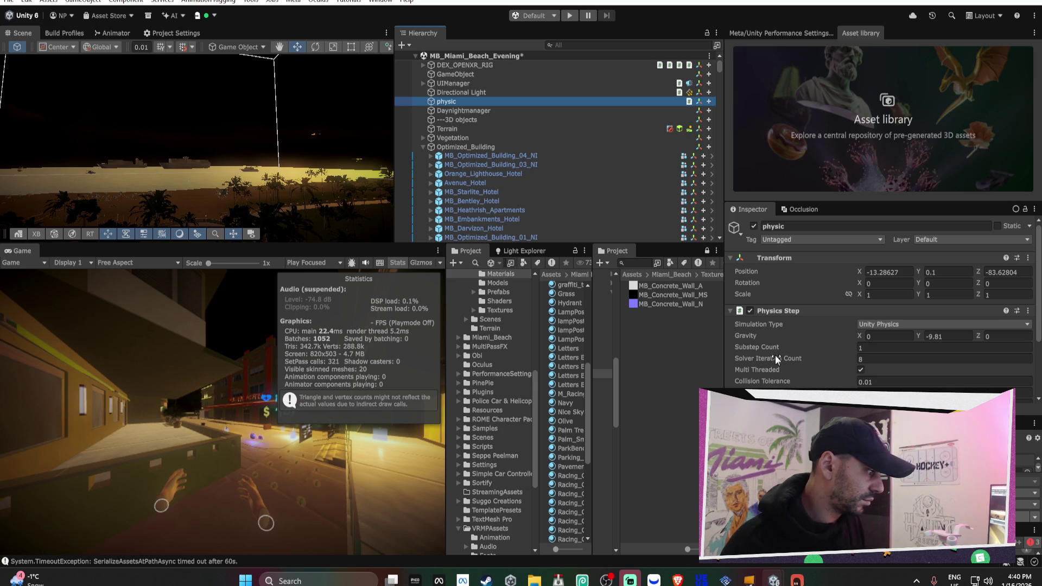
{"action": "mouse_move", "coordinate": [770, 344]}
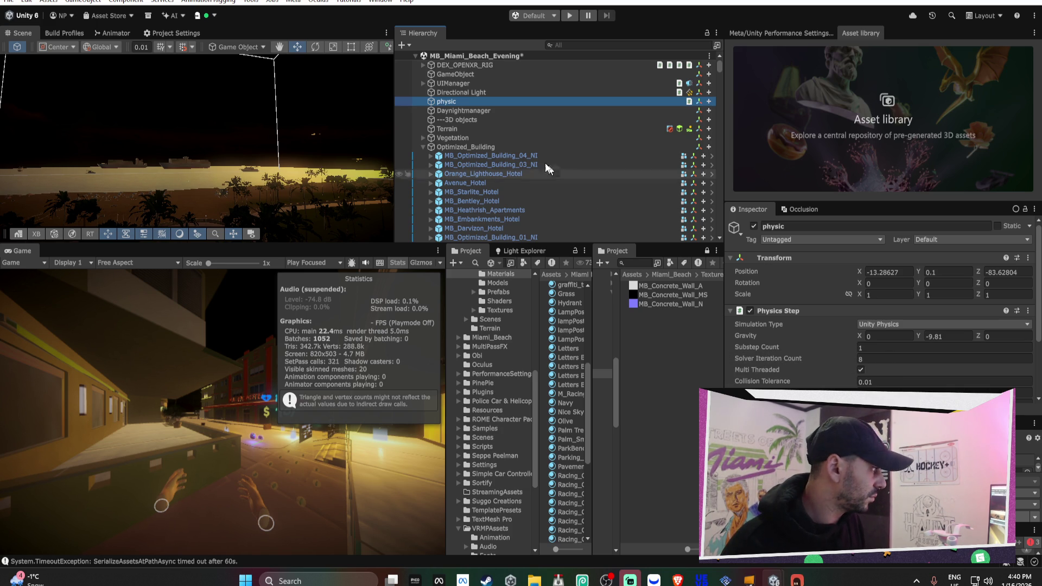
Add the Day Night Cycle script component to Daynightmanager
{"action": "left_click", "coordinate": [480, 108]}
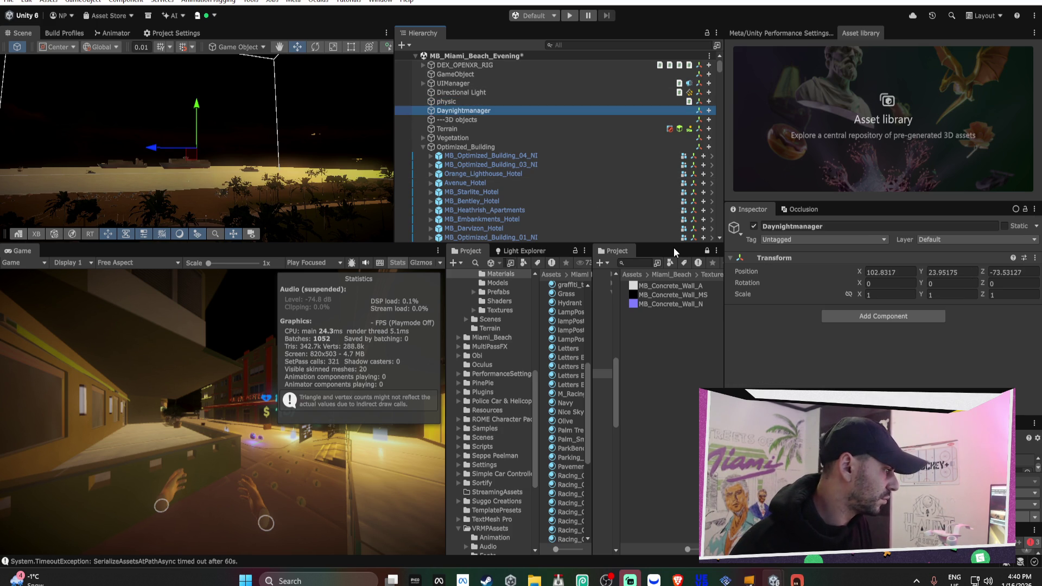
{"action": "left_click", "coordinate": [909, 311]}
{"action": "type", "text": "day"}
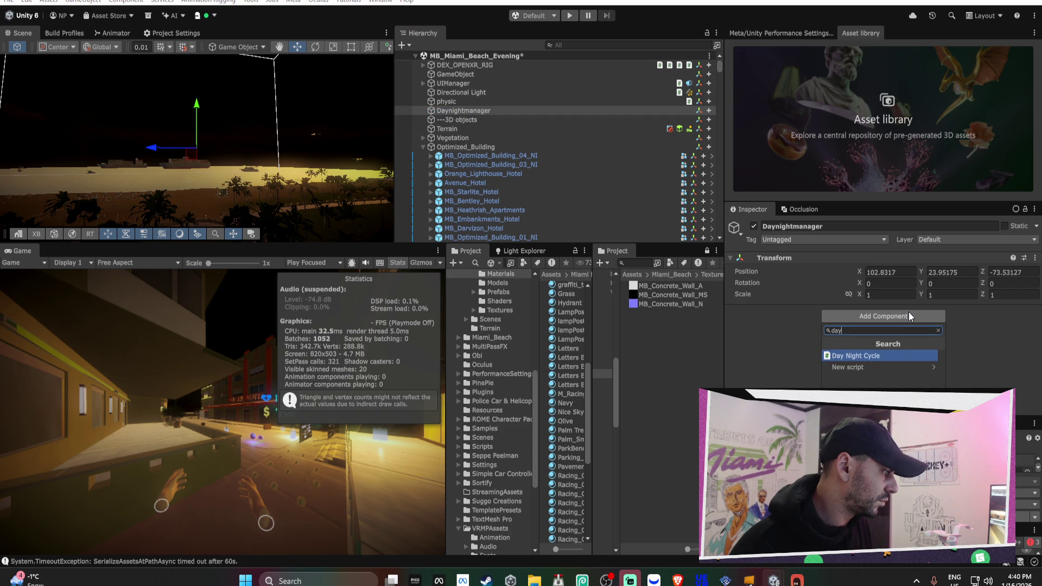
{"action": "left_click", "coordinate": [886, 355]}
{"action": "scroll", "coordinate": [880, 331], "scroll_direction": "down", "scroll_amount": 2}
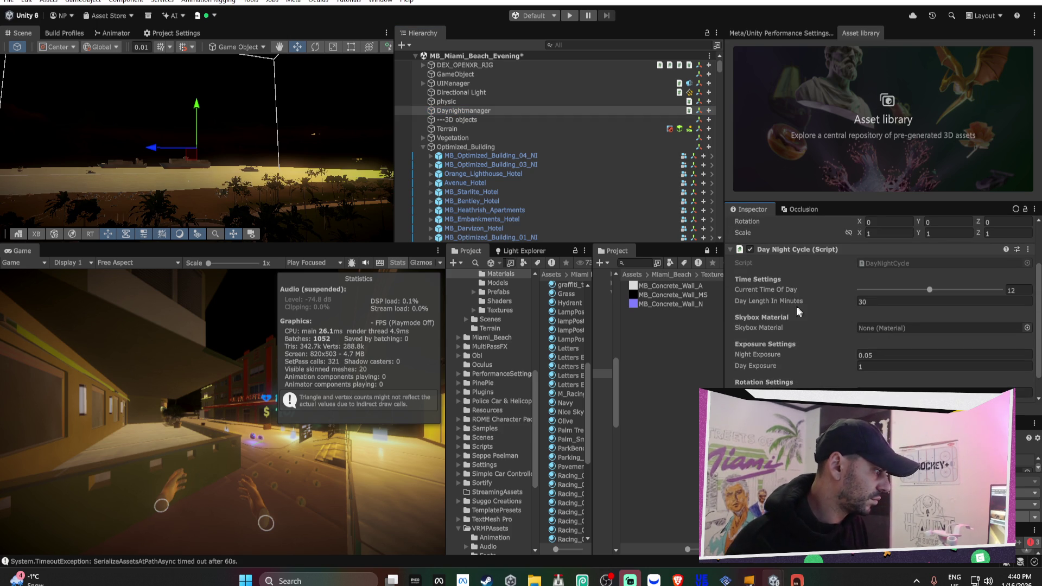
Drag Nice Sky from the Project into the script's Skybox Material field
{"action": "mouse_move", "coordinate": [779, 305]}
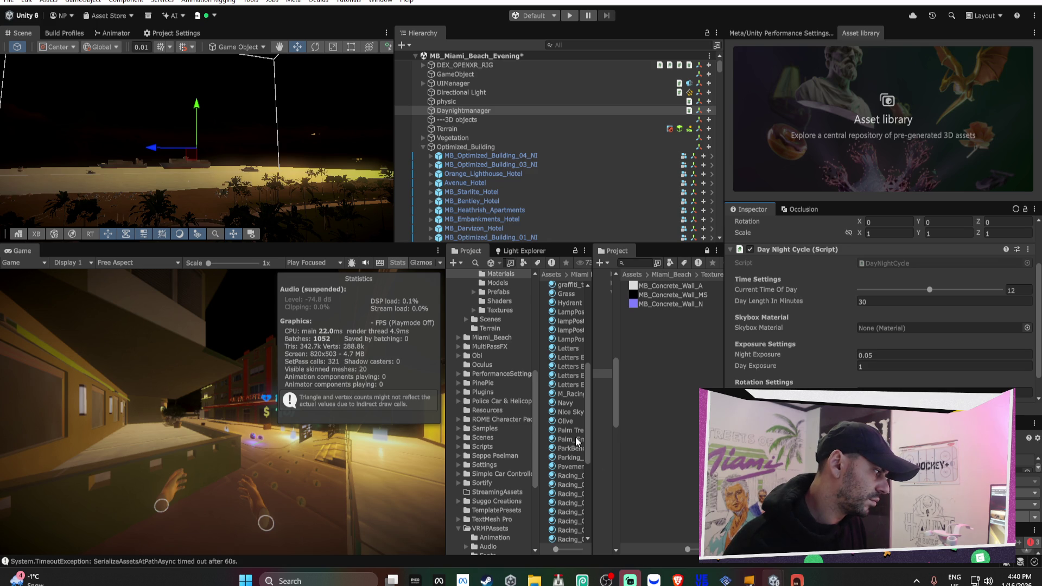
{"action": "left_click_drag", "start_coordinate": [571, 414], "coordinate": [875, 329]}
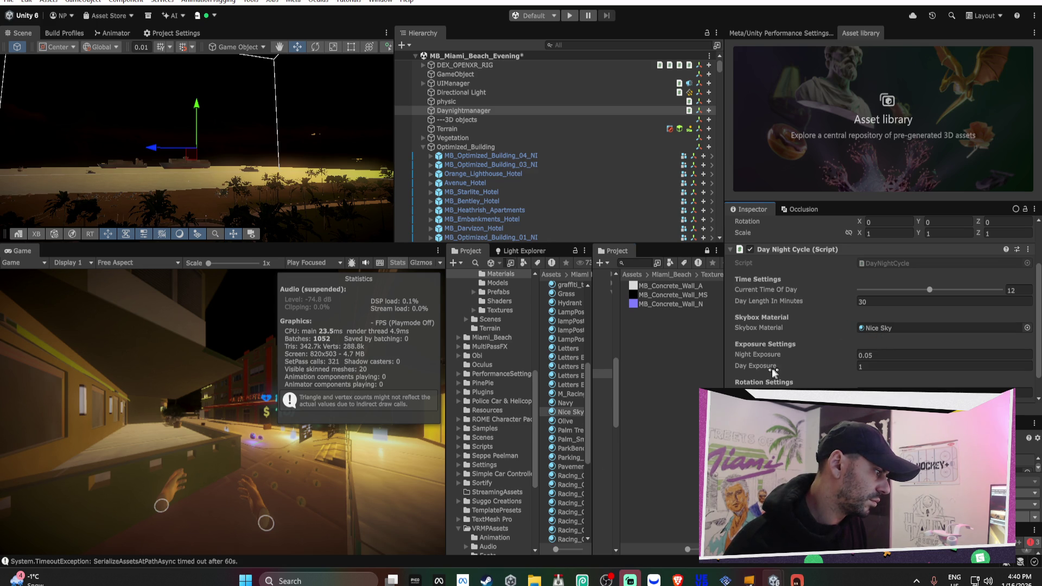
{"action": "scroll", "coordinate": [742, 339], "scroll_direction": "down", "scroll_amount": 1}
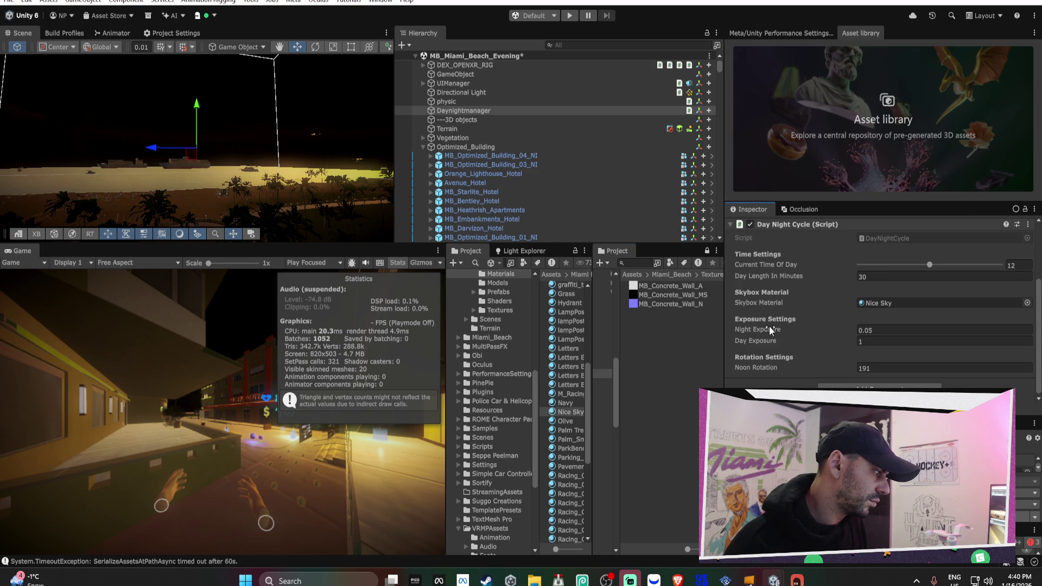
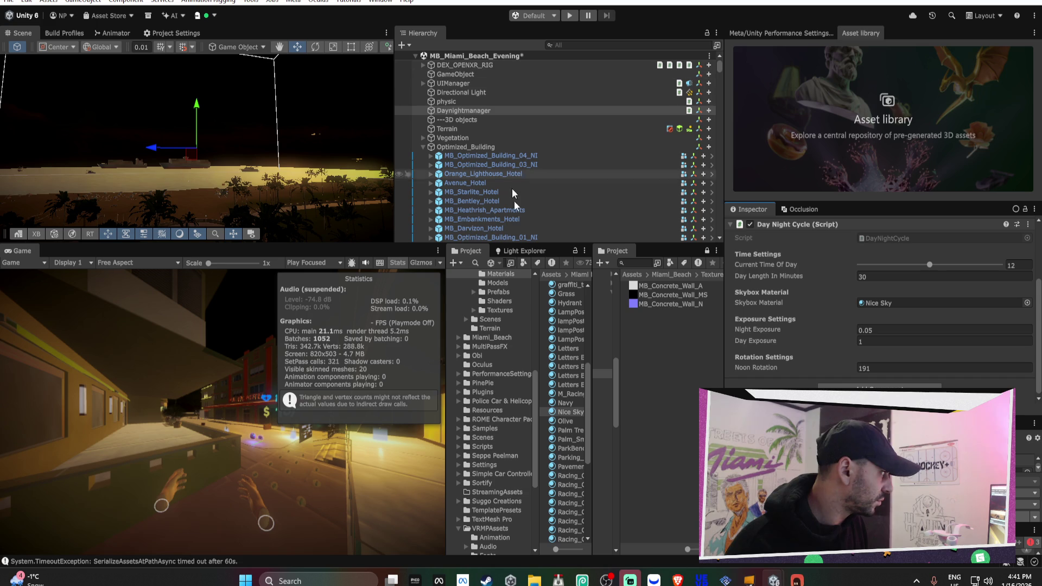
Set the Nice Sky skybox material's Exposure to 0.5
{"action": "left_click", "coordinate": [564, 413]}
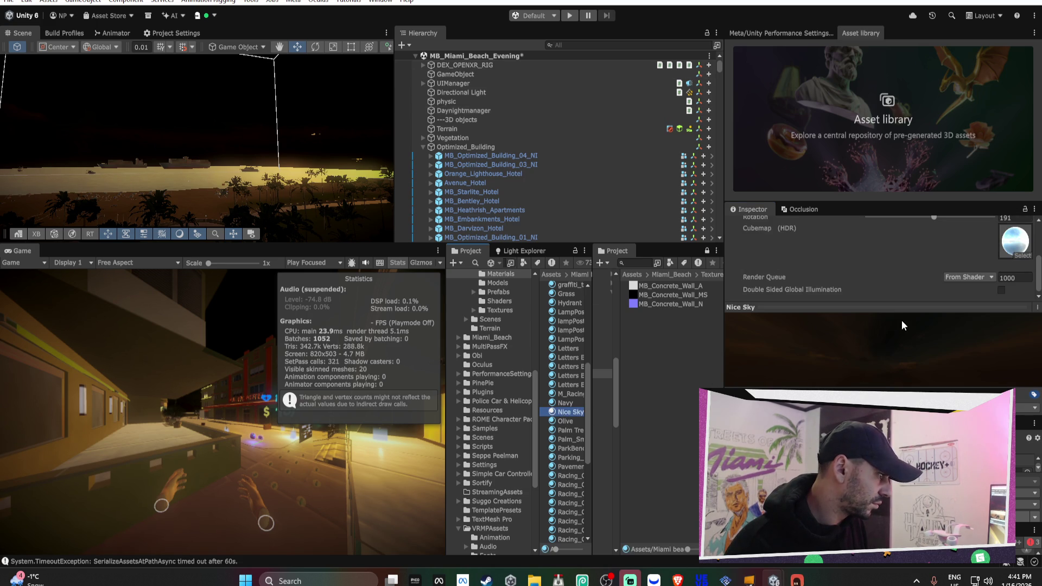
{"action": "left_click", "coordinate": [1016, 275]}
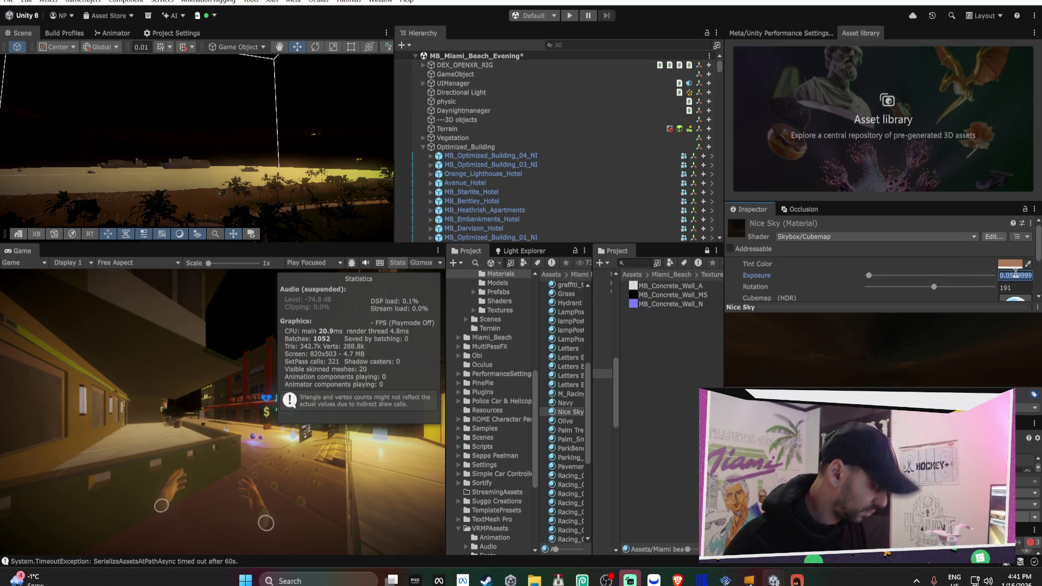
{"action": "type", "text": "0.5"}
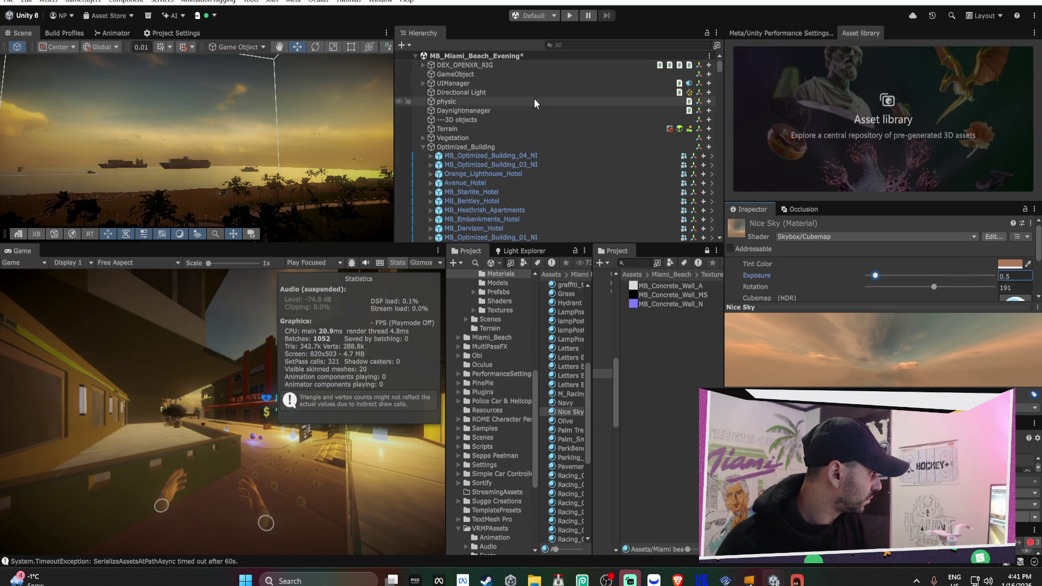
{"action": "left_click_drag", "start_coordinate": [66, 59], "coordinate": [66, 60]}
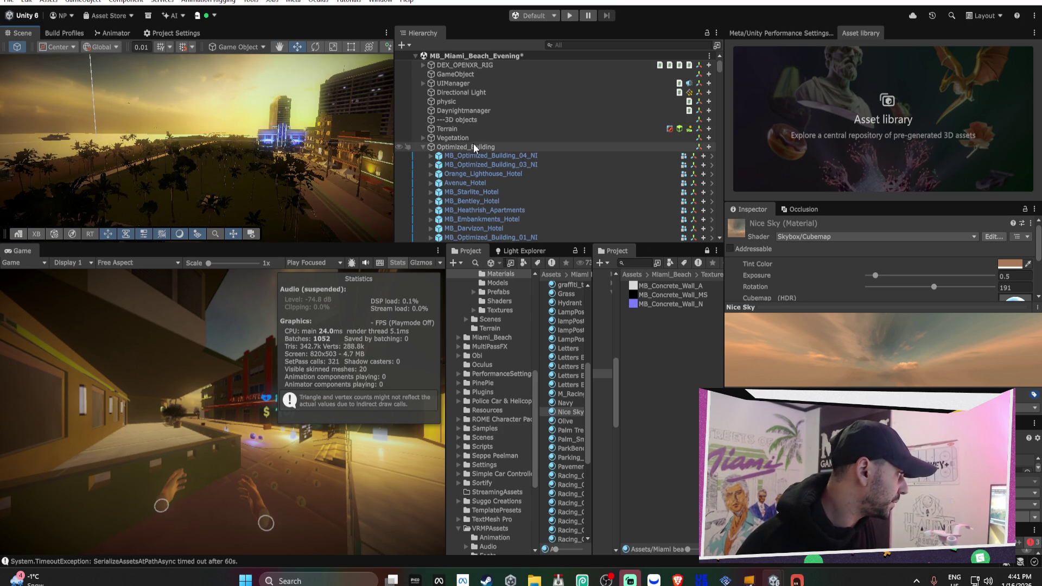
Collapse the Optimized_Building, Decal and Street groups in the Hierarchy
{"action": "left_click", "coordinate": [423, 147]}
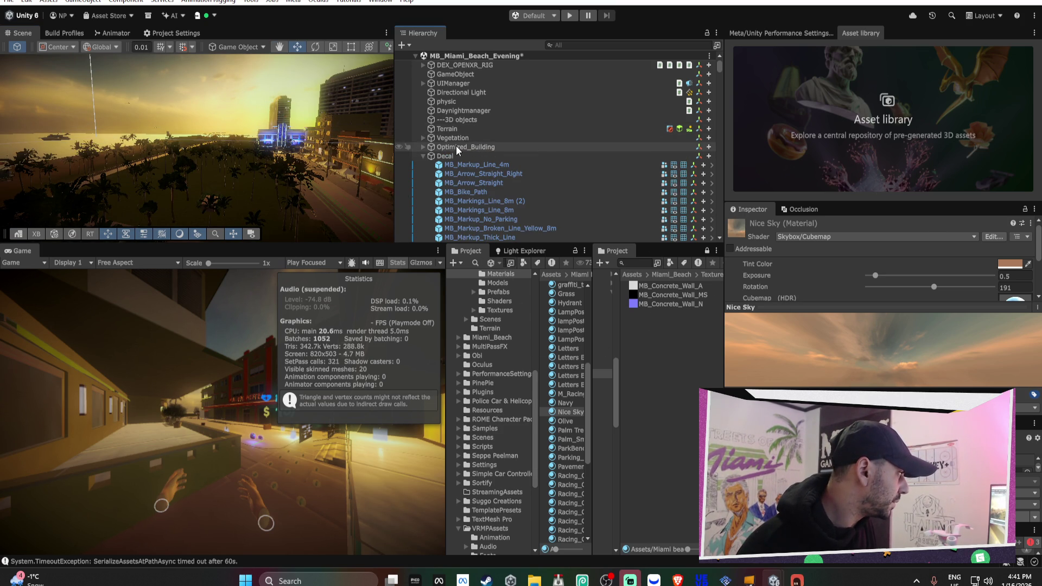
{"action": "left_click", "coordinate": [455, 146]}
{"action": "left_click", "coordinate": [424, 156]}
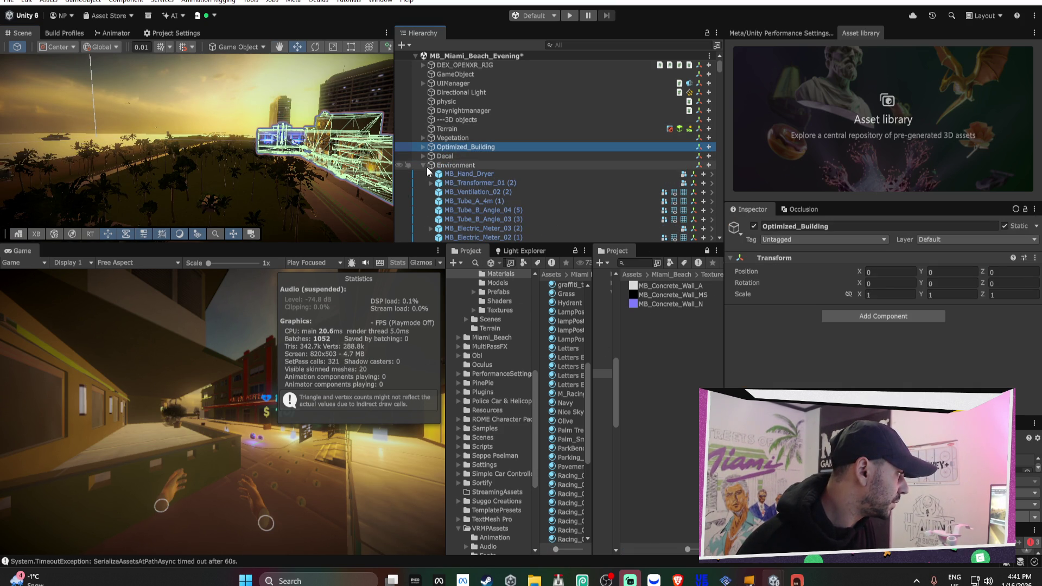
{"action": "left_click", "coordinate": [423, 174]}
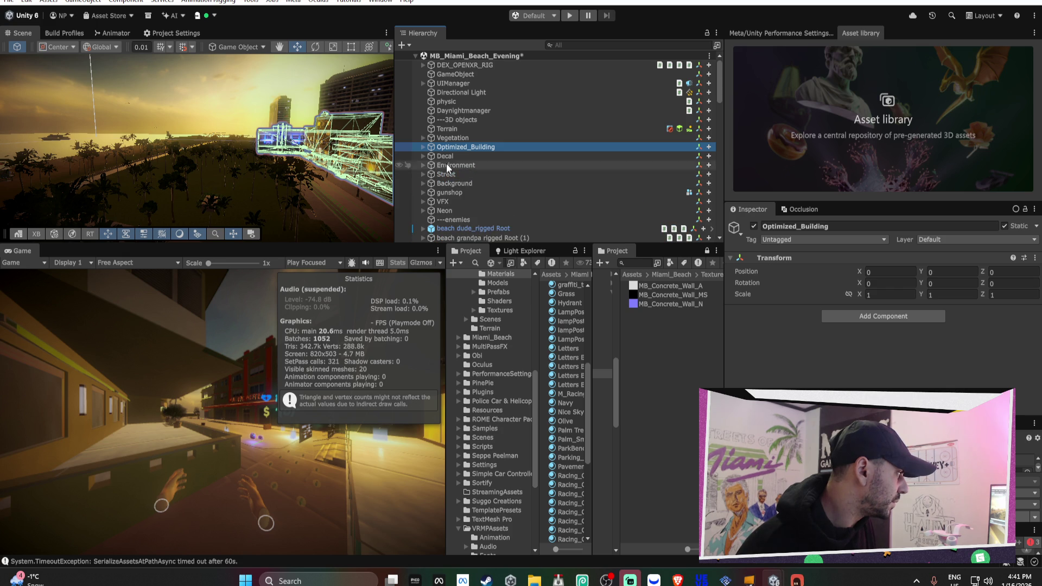
{"action": "left_click", "coordinate": [491, 93]}
Inspect UIManager, then the Directional Light, and bring up the project's Graphics settings
{"action": "left_click", "coordinate": [473, 83]}
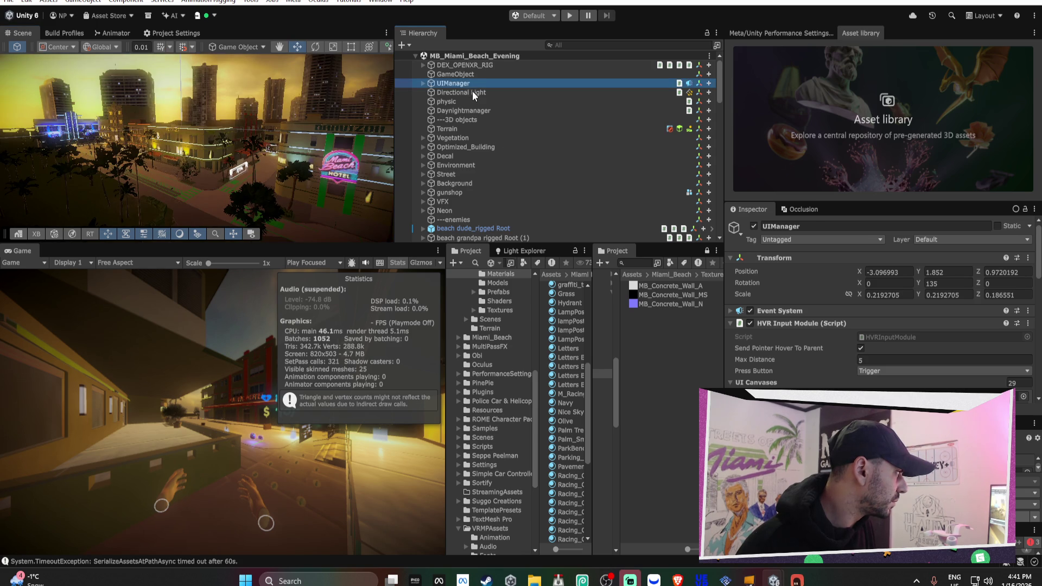
{"action": "left_click", "coordinate": [470, 92]}
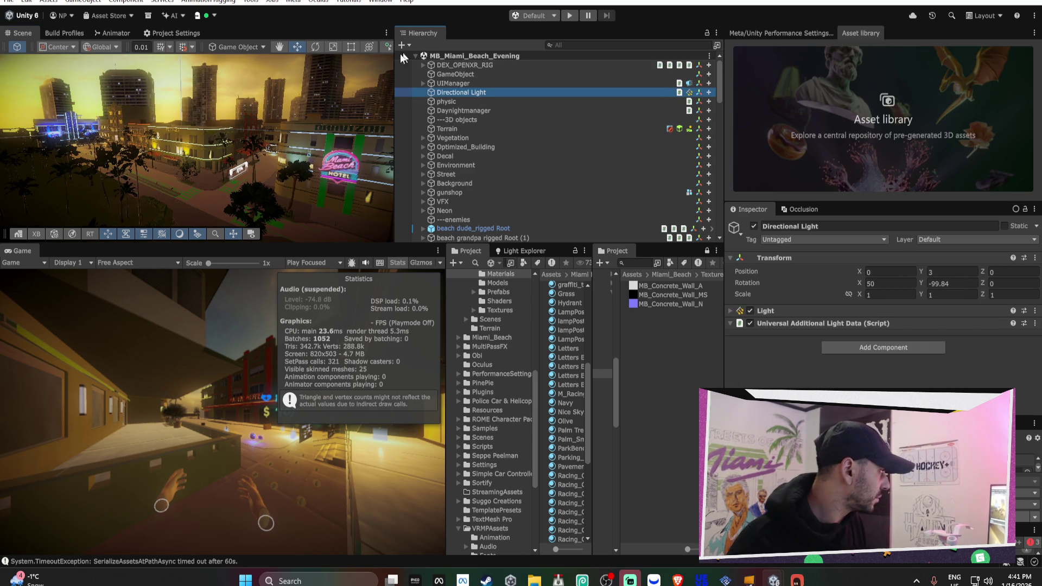
{"action": "left_click", "coordinate": [175, 33]}
Set the Quality settings' LOD Group Bias to 0.45
{"action": "scroll", "coordinate": [148, 158], "scroll_direction": "down", "scroll_amount": 3}
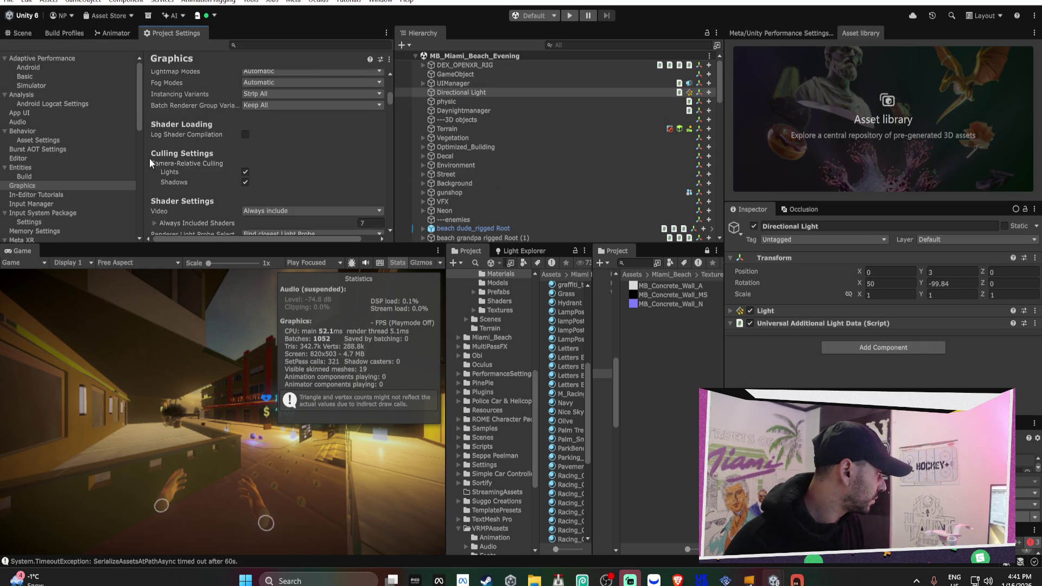
{"action": "scroll", "coordinate": [195, 166], "scroll_direction": "down", "scroll_amount": 10}
{"action": "scroll", "coordinate": [54, 141], "scroll_direction": "down", "scroll_amount": 5}
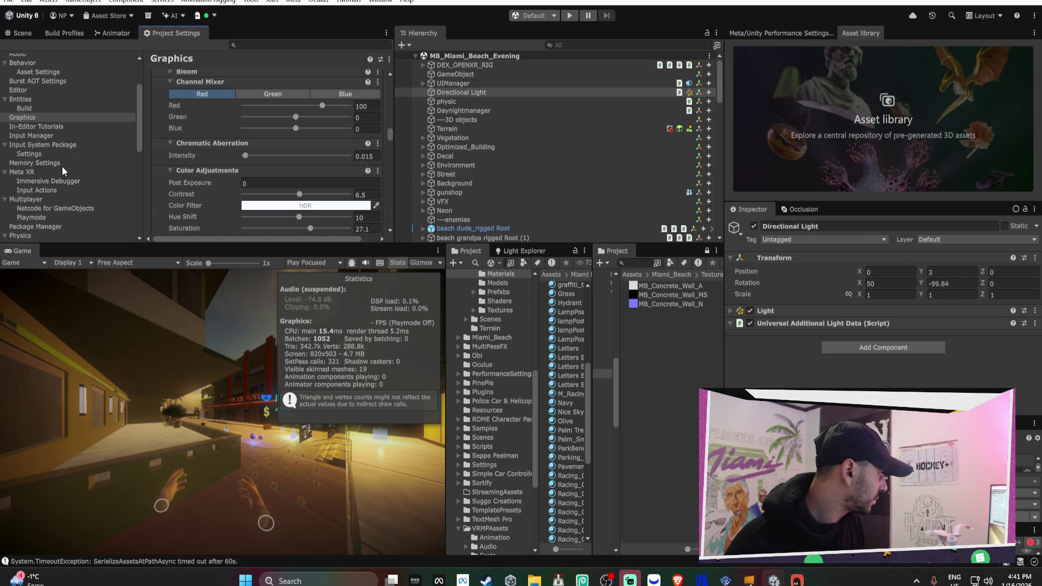
{"action": "left_click", "coordinate": [23, 223]}
{"action": "scroll", "coordinate": [326, 179], "scroll_direction": "down", "scroll_amount": 10}
{"action": "left_click", "coordinate": [319, 173]}
{"action": "left_click", "coordinate": [323, 173]}
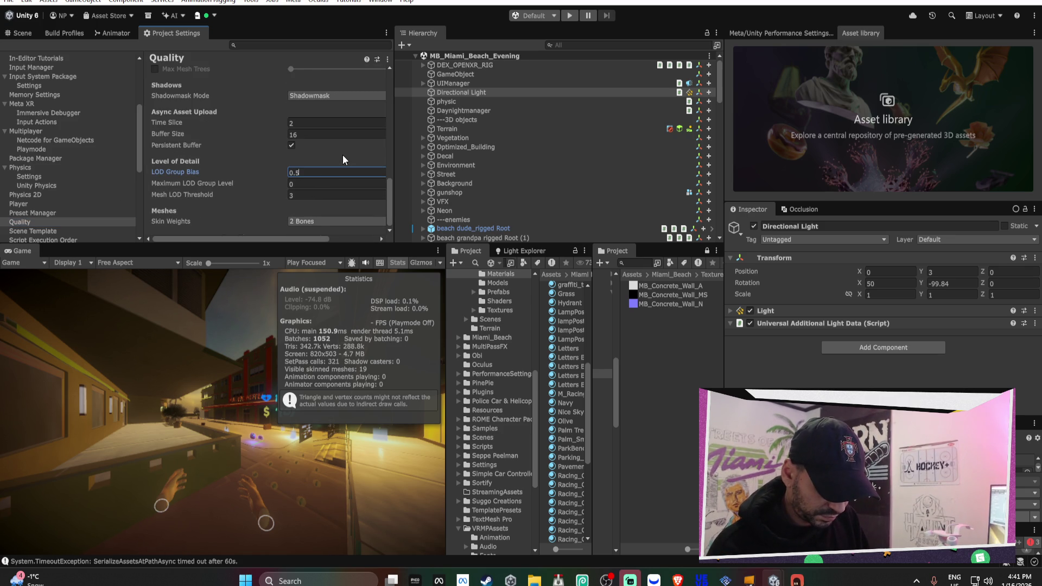
{"action": "key", "text": "BackSpace"}
{"action": "key", "text": "BackSpace"}
{"action": "type", "text": ".45"}
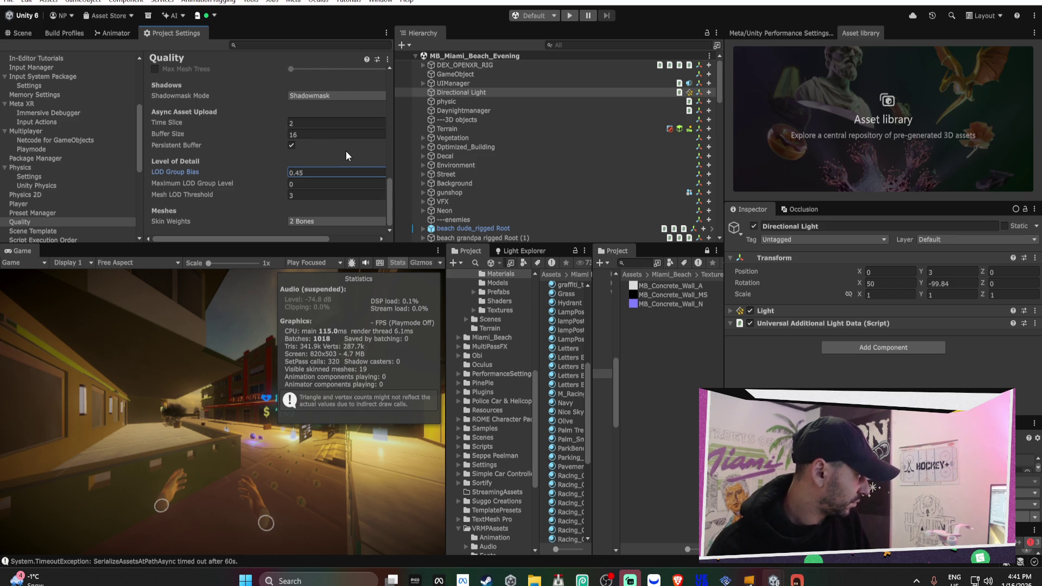
Switch to Build Profiles and expand UIManager and its PlayerSettingsUI canvas in the Hierarchy
{"action": "left_click", "coordinate": [76, 33]}
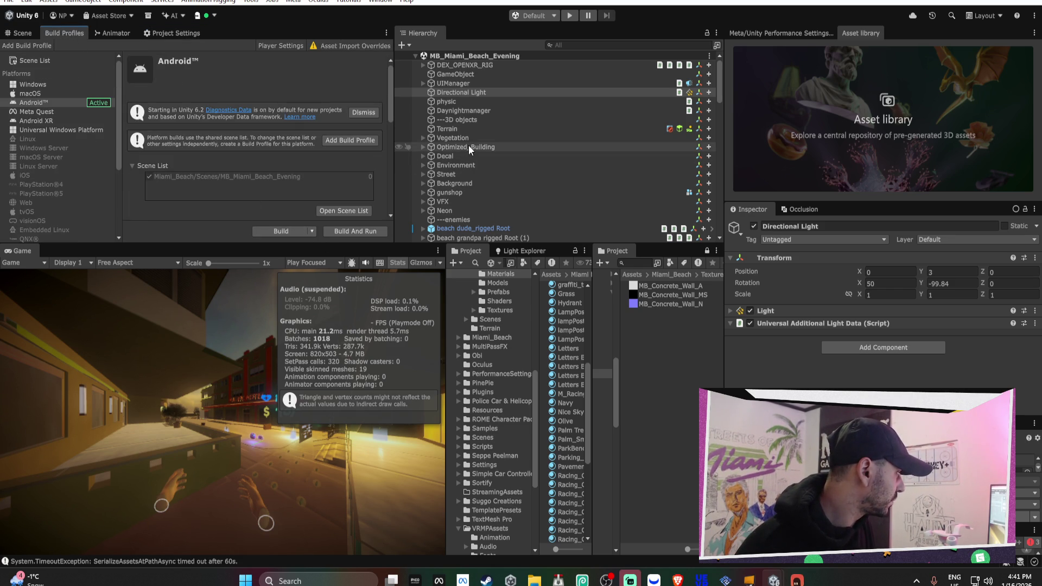
{"action": "scroll", "coordinate": [466, 184], "scroll_direction": "down", "scroll_amount": 5}
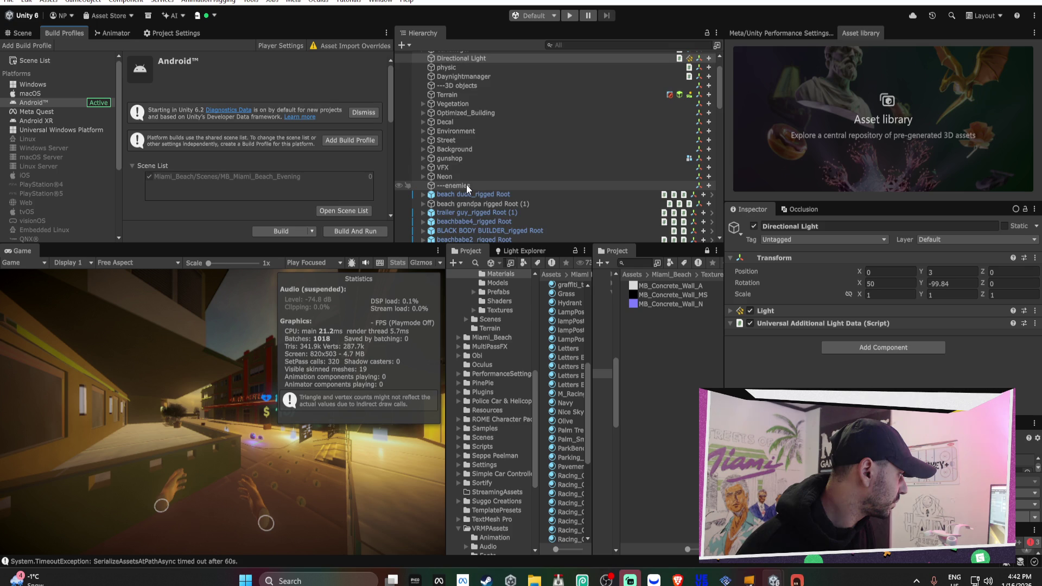
{"action": "scroll", "coordinate": [467, 185], "scroll_direction": "up", "scroll_amount": 5}
{"action": "left_click", "coordinate": [423, 83]}
{"action": "left_click", "coordinate": [430, 92]}
{"action": "left_click", "coordinate": [437, 101]}
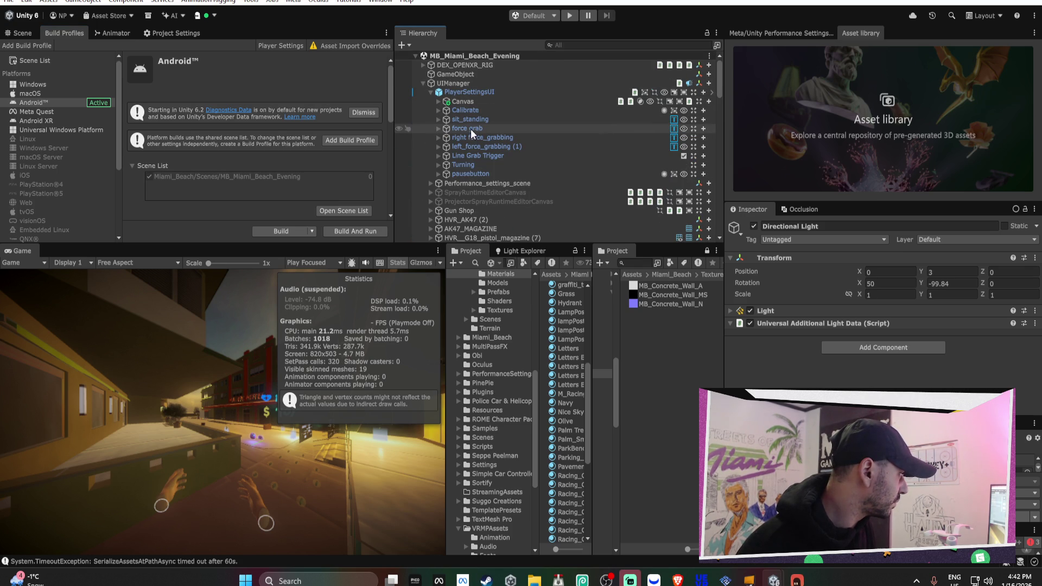
{"action": "left_click", "coordinate": [429, 93]}
Expand Gun Shop to reveal its buttons and select the ar_ammo Button in the Scene view
{"action": "left_click", "coordinate": [457, 131]}
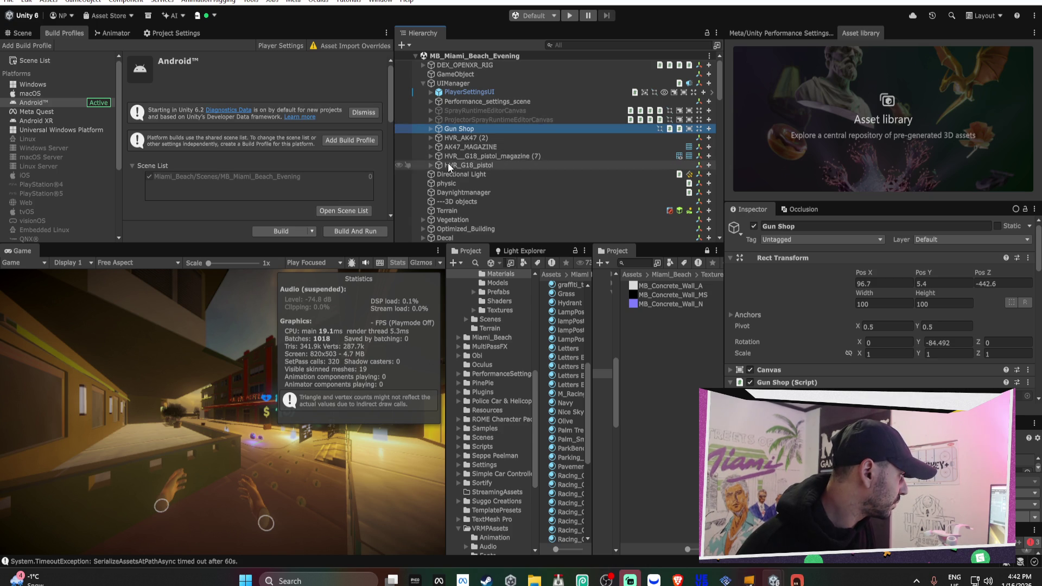
{"action": "left_click", "coordinate": [431, 129]}
{"action": "left_click", "coordinate": [475, 164]}
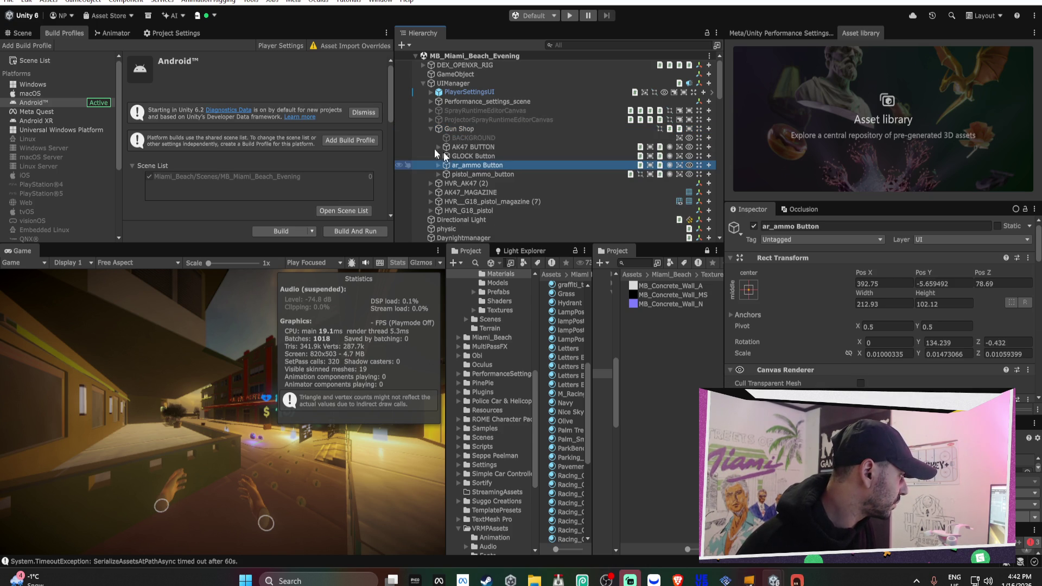
{"action": "left_click", "coordinate": [27, 34]}
Frame the ar_ammo Button in the Scene view and review its Inspector components
{"action": "double_click", "coordinate": [455, 165]}
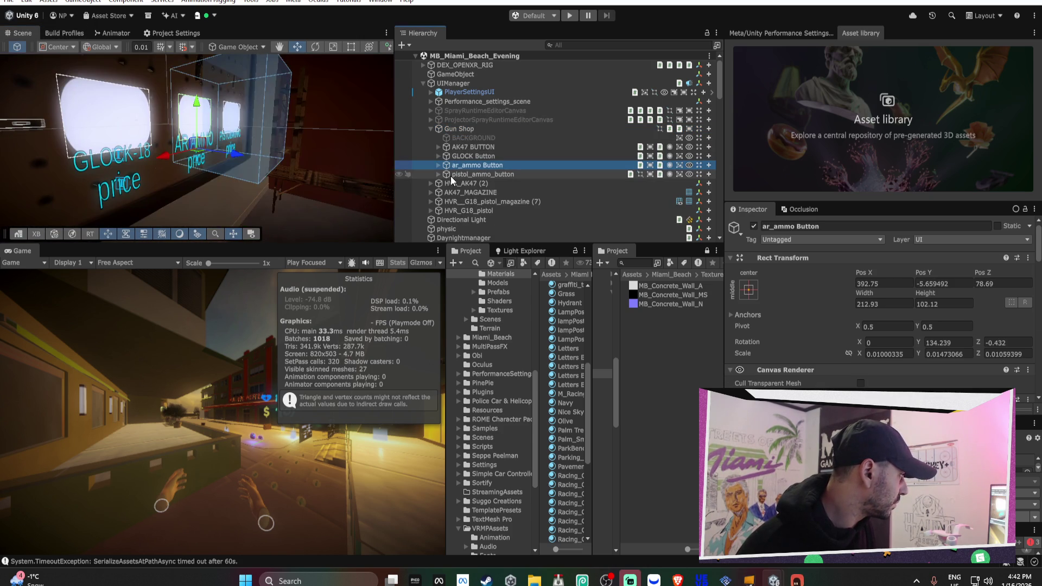
{"action": "scroll", "coordinate": [864, 386], "scroll_direction": "down", "scroll_amount": 5}
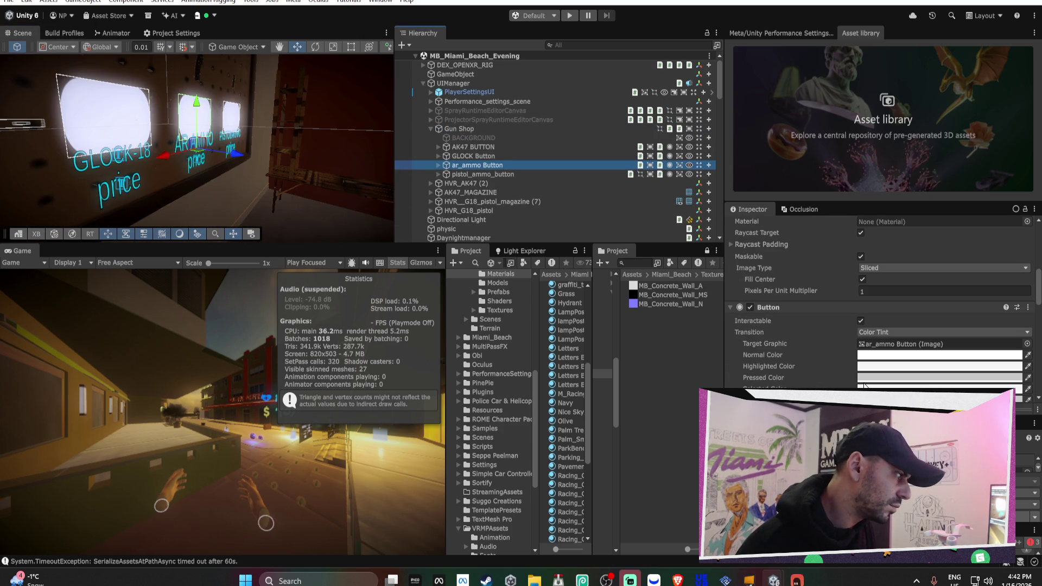
{"action": "scroll", "coordinate": [864, 386], "scroll_direction": "down", "scroll_amount": 8}
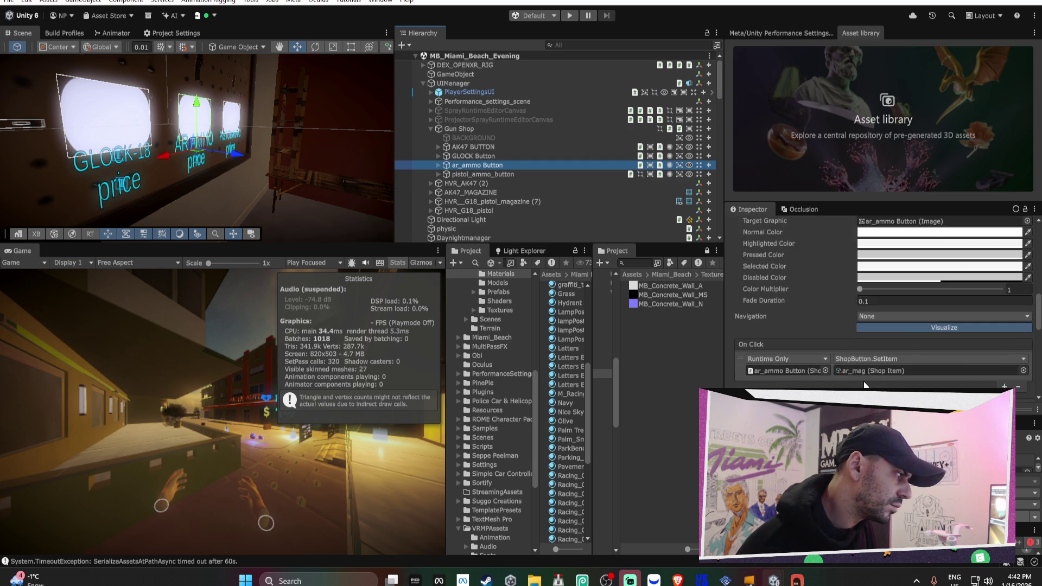
{"action": "scroll", "coordinate": [864, 382], "scroll_direction": "down", "scroll_amount": 8}
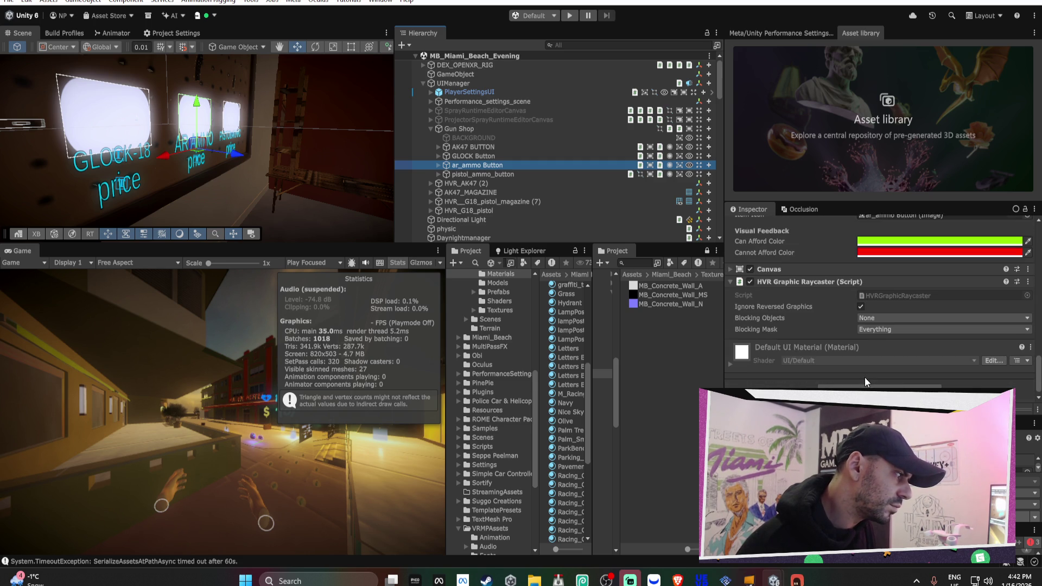
{"action": "scroll", "coordinate": [865, 376], "scroll_direction": "up", "scroll_amount": 2}
{"action": "left_click", "coordinate": [816, 295]}
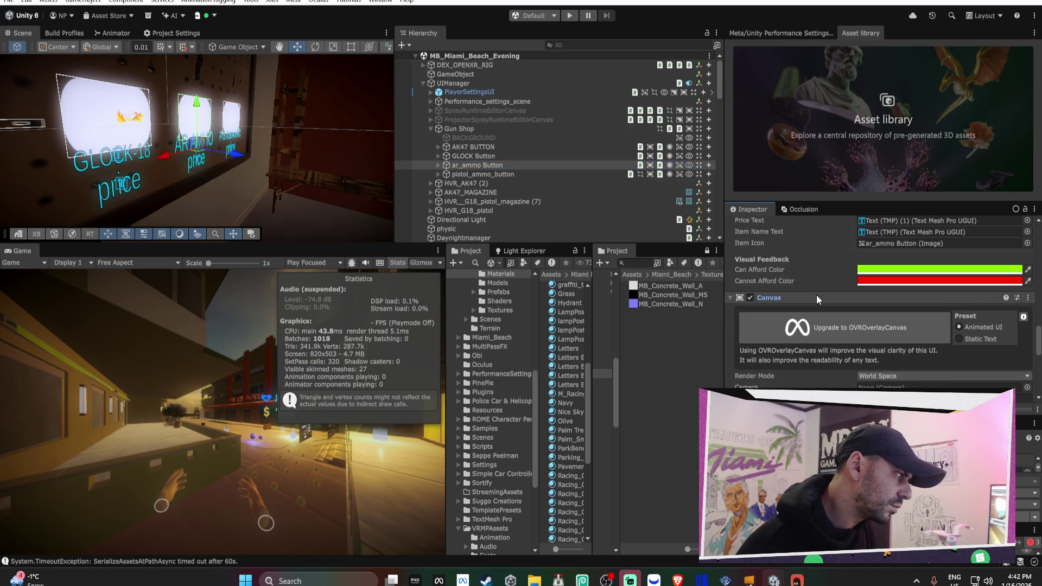
{"action": "left_click", "coordinate": [504, 166]}
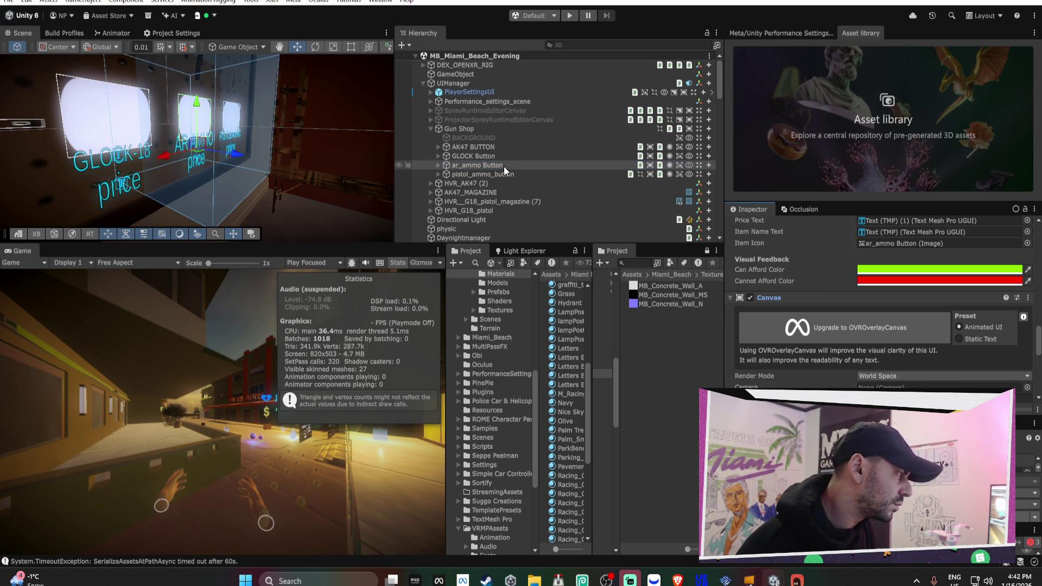
{"action": "scroll", "coordinate": [868, 301], "scroll_direction": "up", "scroll_amount": 10}
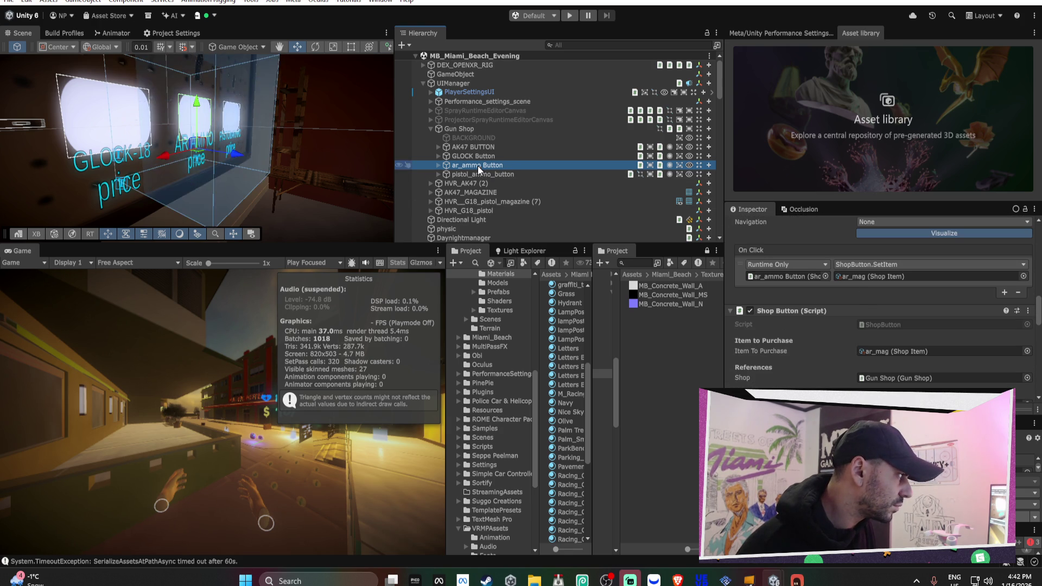
Make ar_ammo Button's On Click call ShopButton.SetItem with the ar_mag shop item
{"action": "left_click_drag", "start_coordinate": [737, 247], "coordinate": [792, 276]}
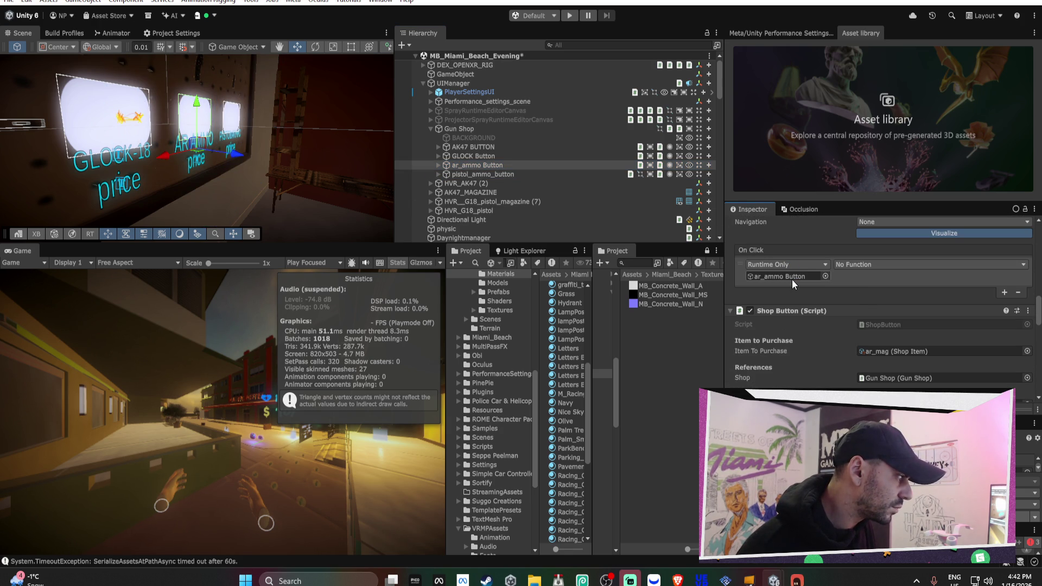
{"action": "left_click", "coordinate": [857, 266]}
{"action": "mouse_move", "coordinate": [886, 383]}
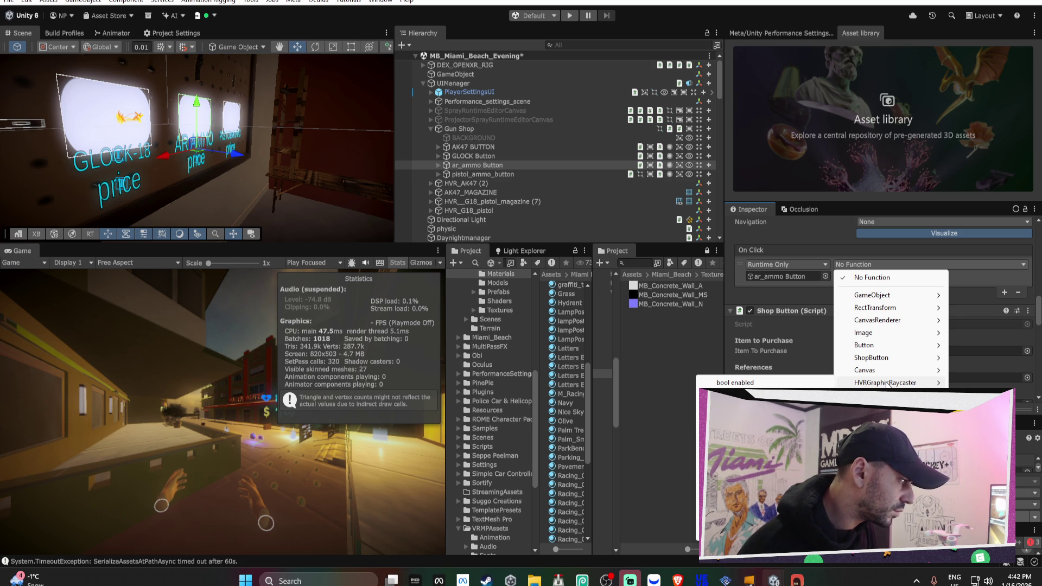
{"action": "mouse_move", "coordinate": [869, 308]}
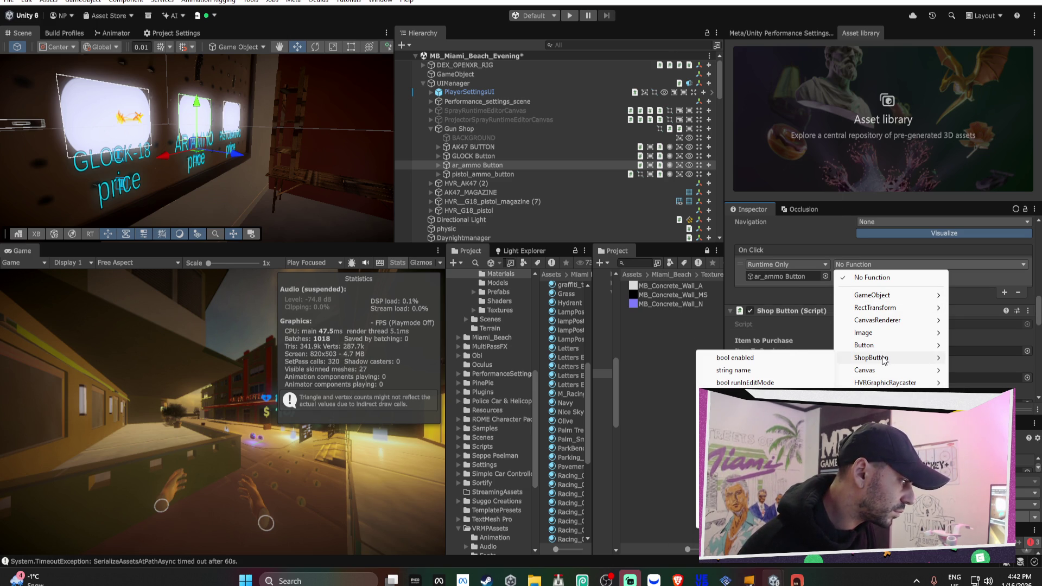
{"action": "mouse_move", "coordinate": [879, 342]}
{"action": "left_click", "coordinate": [765, 407]}
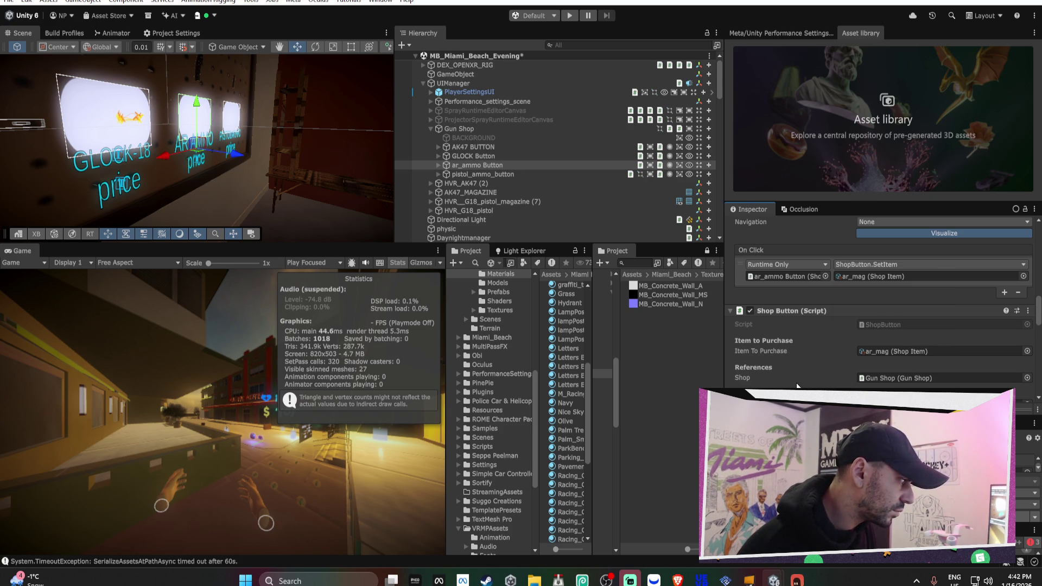
{"action": "scroll", "coordinate": [797, 380], "scroll_direction": "down", "scroll_amount": 1}
{"action": "left_click", "coordinate": [891, 320]}
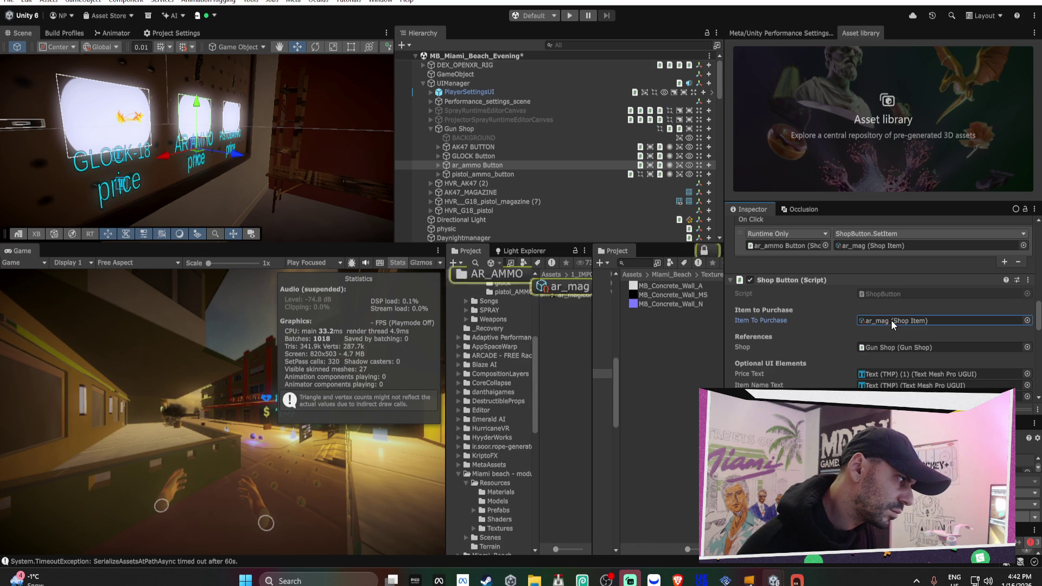
Inspect the ar_mag shop item and its ar_magicon sprite's import settings
{"action": "left_click", "coordinate": [571, 285]}
{"action": "left_click", "coordinate": [888, 276]}
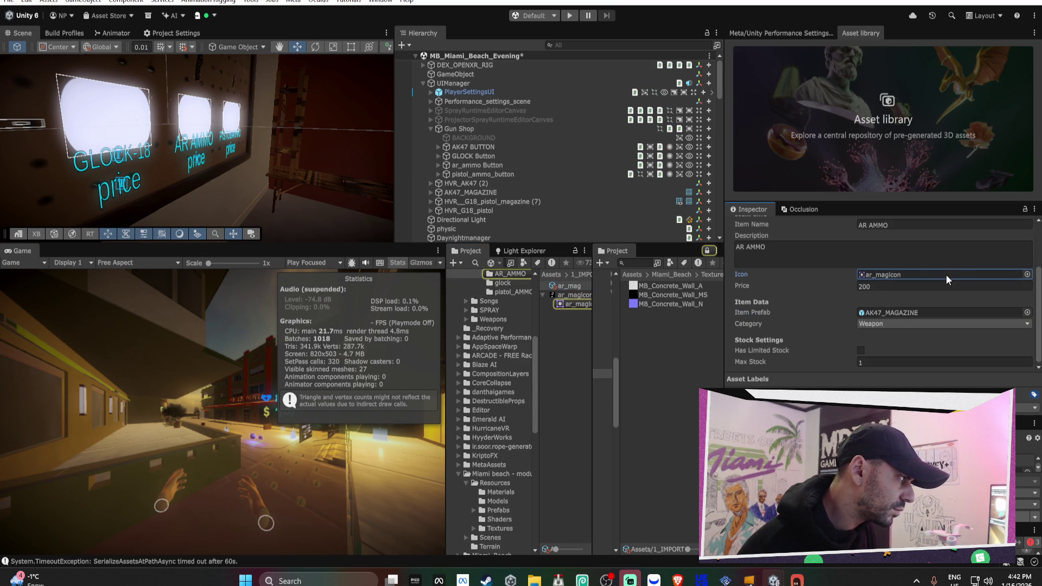
{"action": "left_click", "coordinate": [579, 296]}
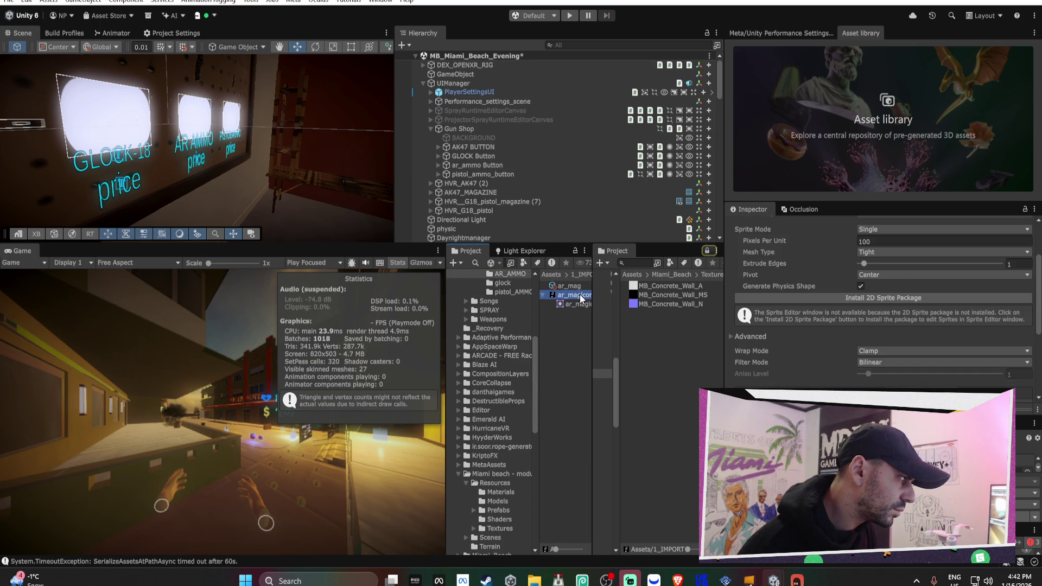
{"action": "scroll", "coordinate": [813, 311], "scroll_direction": "down", "scroll_amount": 1}
{"action": "scroll", "coordinate": [813, 311], "scroll_direction": "down", "scroll_amount": 2}
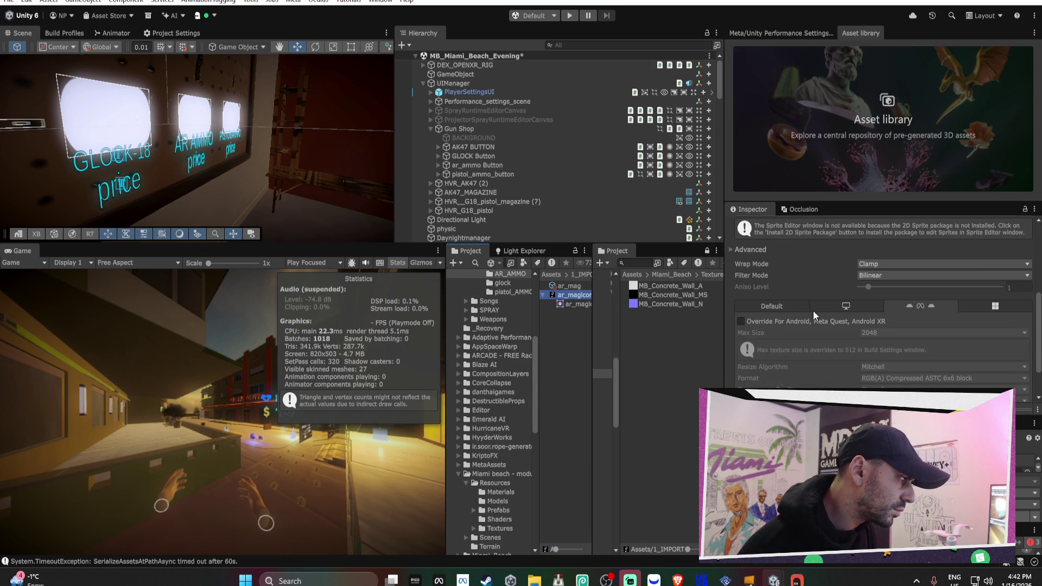
{"action": "scroll", "coordinate": [813, 310], "scroll_direction": "down", "scroll_amount": 1}
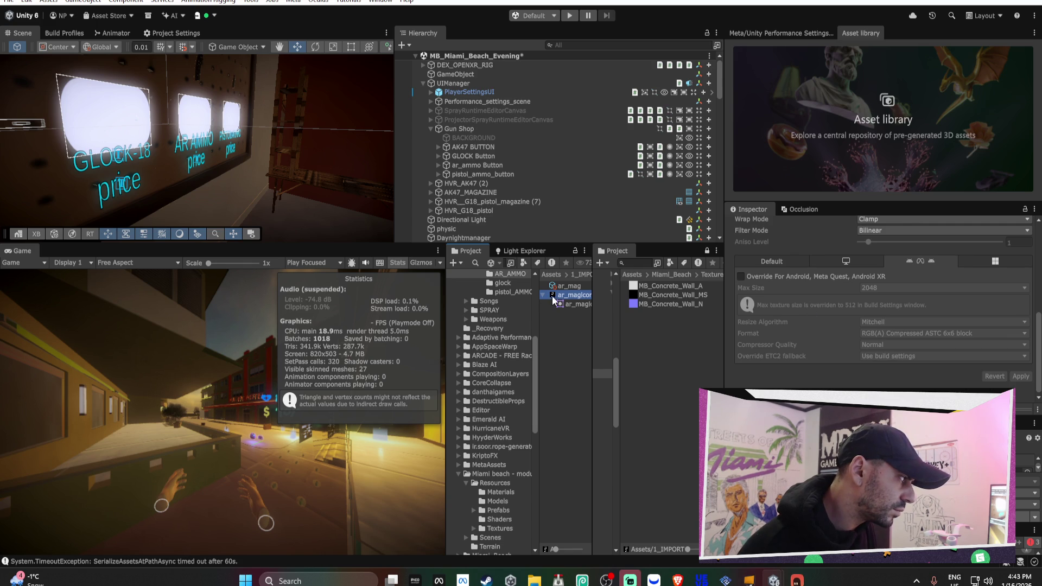
{"action": "left_click", "coordinate": [563, 286]}
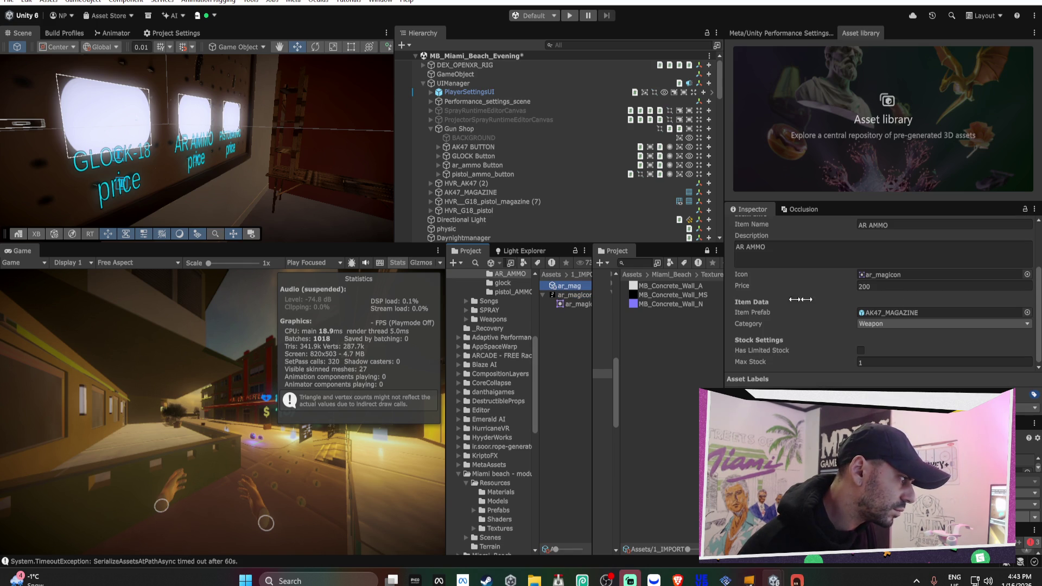
Select Gun Shop and scroll to its Available Items: ak_47, Glock, ar_mag, pistol_mag
{"action": "left_click", "coordinate": [464, 129]}
{"action": "scroll", "coordinate": [904, 285], "scroll_direction": "up", "scroll_amount": 5}
{"action": "scroll", "coordinate": [887, 288], "scroll_direction": "down", "scroll_amount": 10}
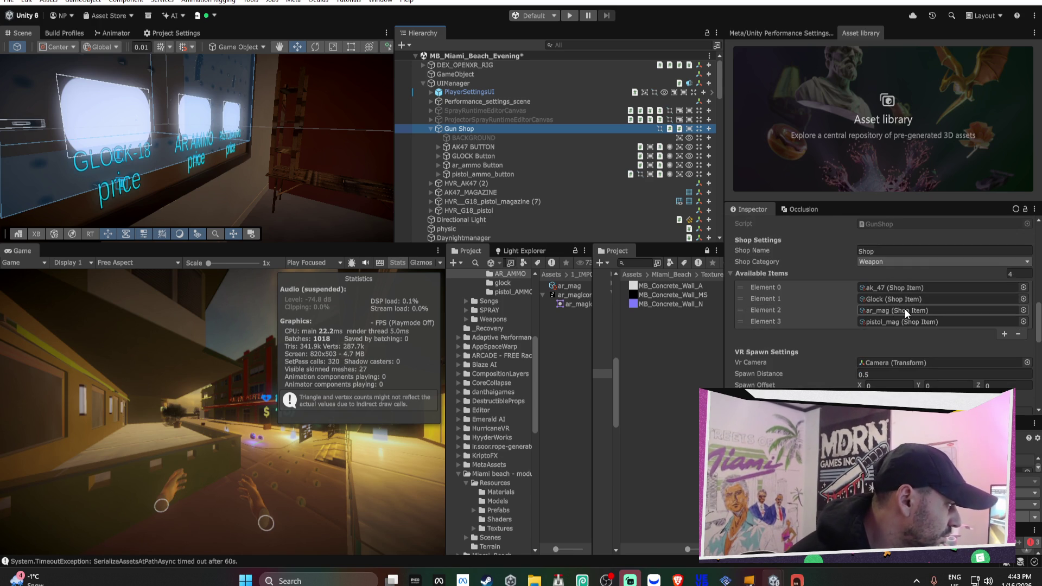
Ping the ar_mag and pistol_mag assets and keep the shop category as Weapon
{"action": "left_click", "coordinate": [905, 309]}
{"action": "left_click", "coordinate": [903, 321]}
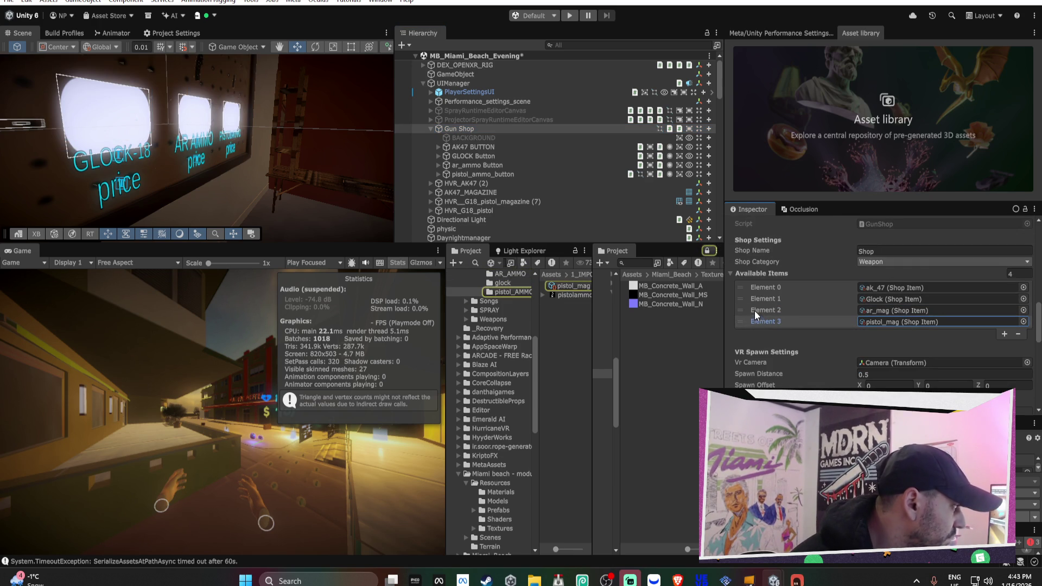
{"action": "scroll", "coordinate": [911, 303], "scroll_direction": "down", "scroll_amount": 2}
{"action": "scroll", "coordinate": [912, 298], "scroll_direction": "down", "scroll_amount": 10}
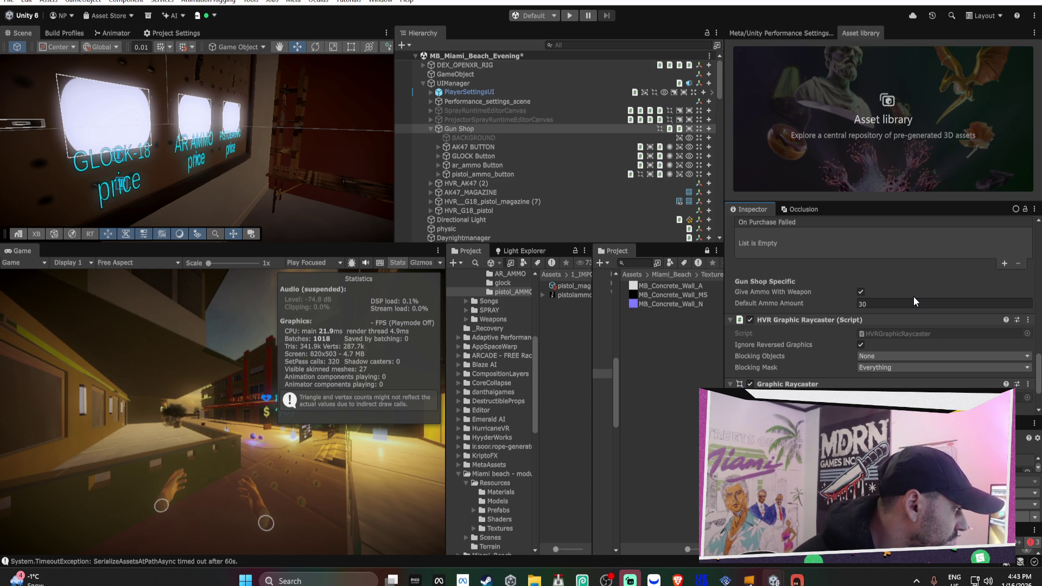
{"action": "scroll", "coordinate": [914, 295], "scroll_direction": "up", "scroll_amount": 10}
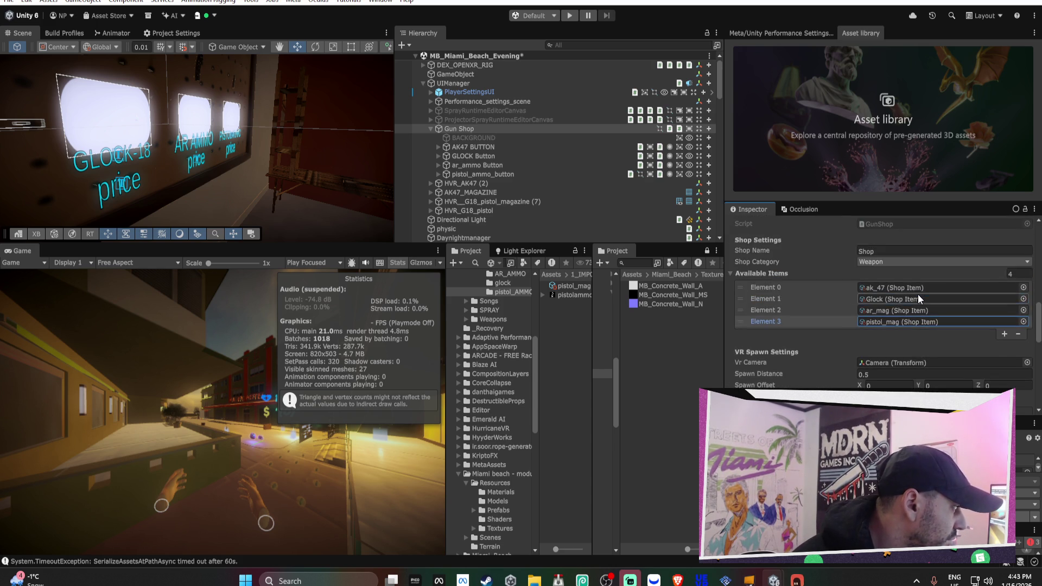
{"action": "scroll", "coordinate": [918, 298], "scroll_direction": "up", "scroll_amount": 1}
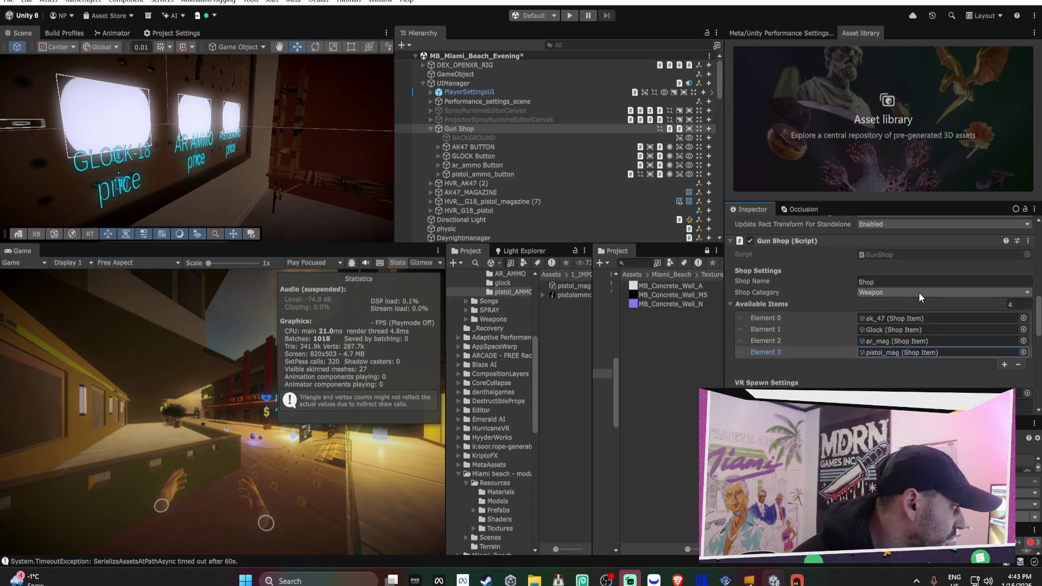
{"action": "left_click", "coordinate": [892, 292]}
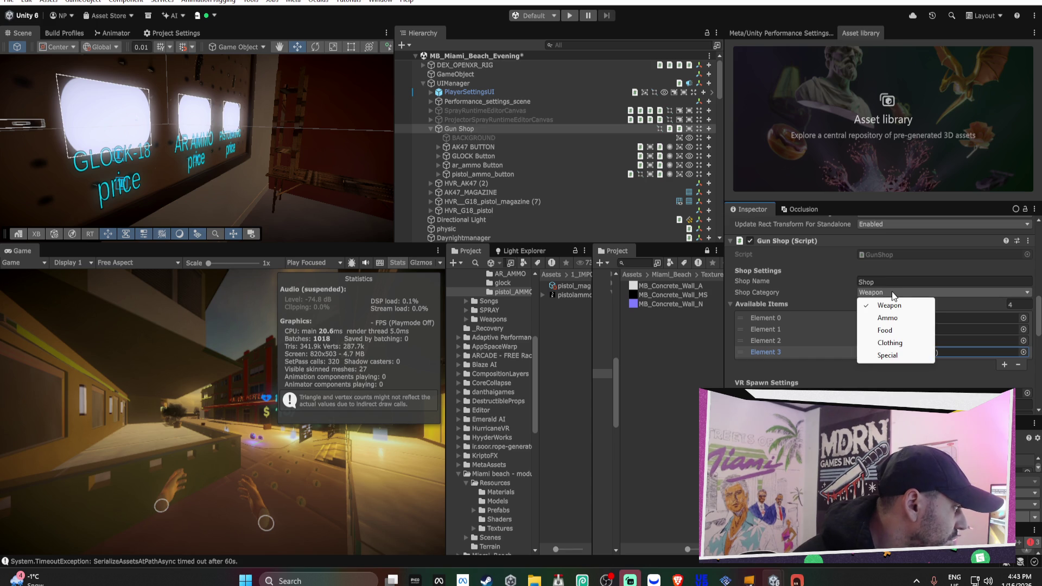
{"action": "left_click", "coordinate": [926, 305]}
Rename the Gun Shop's Shop Name to GunShop
{"action": "left_click", "coordinate": [896, 282]}
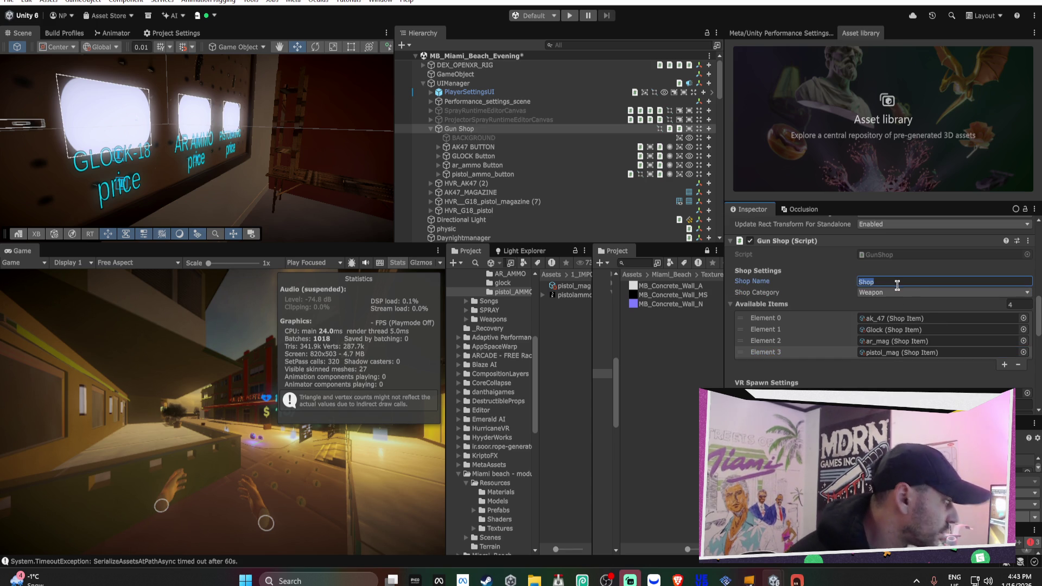
{"action": "type", "text": "GunSHo"}
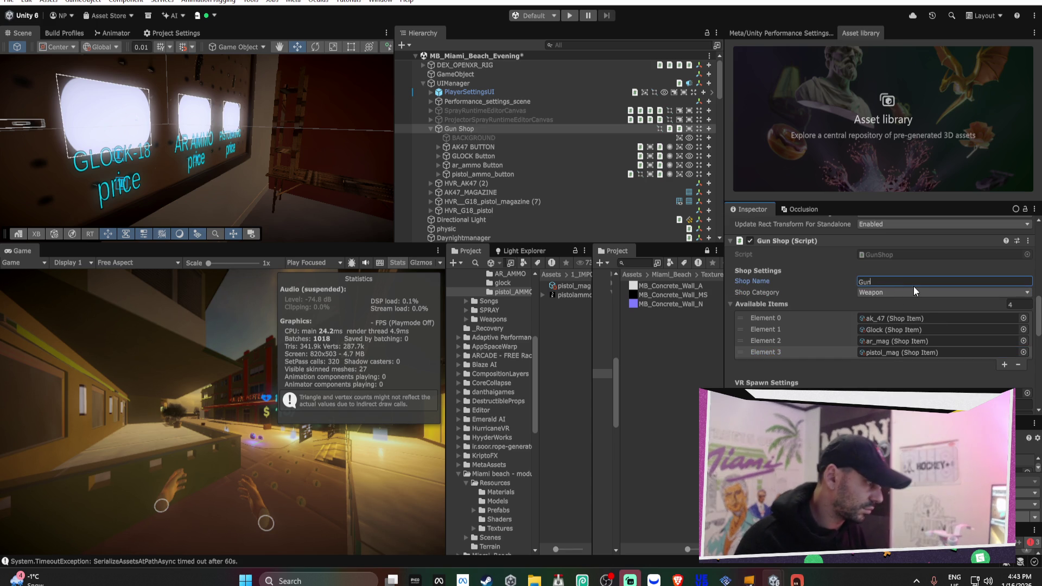
{"action": "key", "text": "BackSpace"}
{"action": "key", "text": "BackSpace"}
{"action": "key", "text": "BackSpace"}
{"action": "type", "text": "jd"}
{"action": "key", "text": "BackSpace"}
{"action": "key", "text": "BackSpace"}
{"action": "type", "text": "hop"}
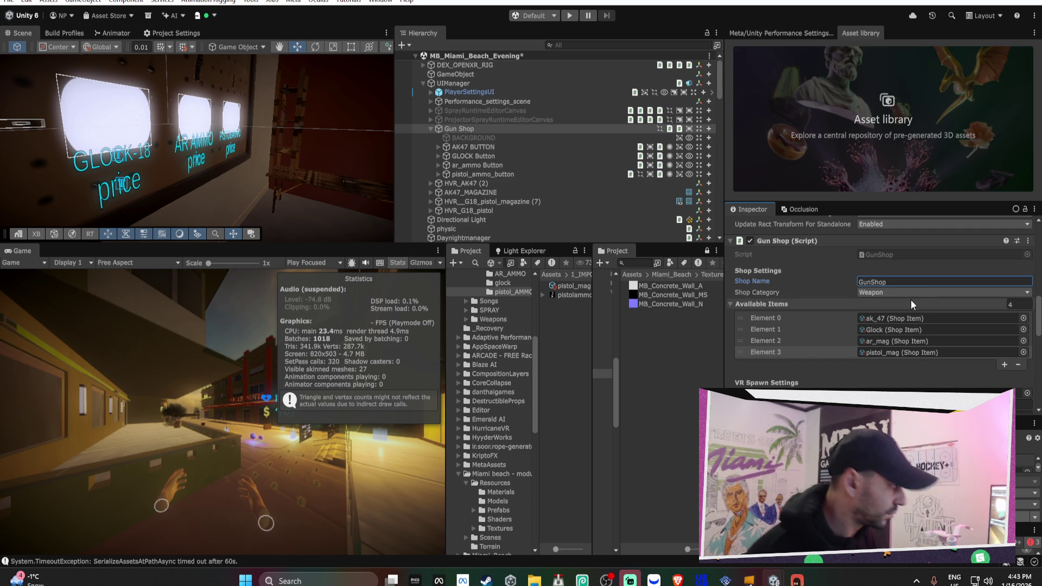
{"action": "scroll", "coordinate": [962, 335], "scroll_direction": "down", "scroll_amount": 3}
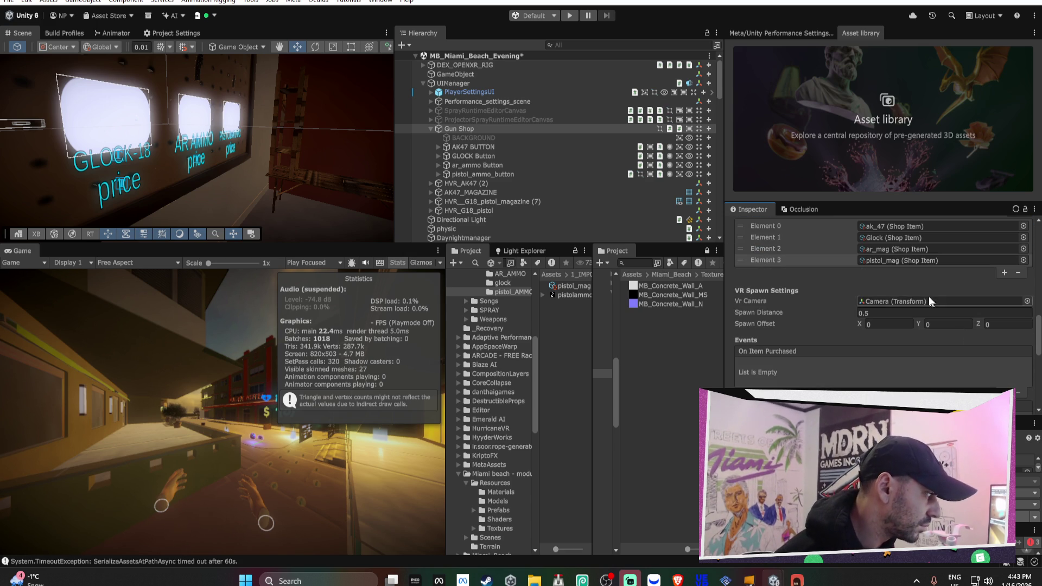
Open the pistol_mag shop item's details and browse to the glock folder
{"action": "left_click", "coordinate": [873, 261]}
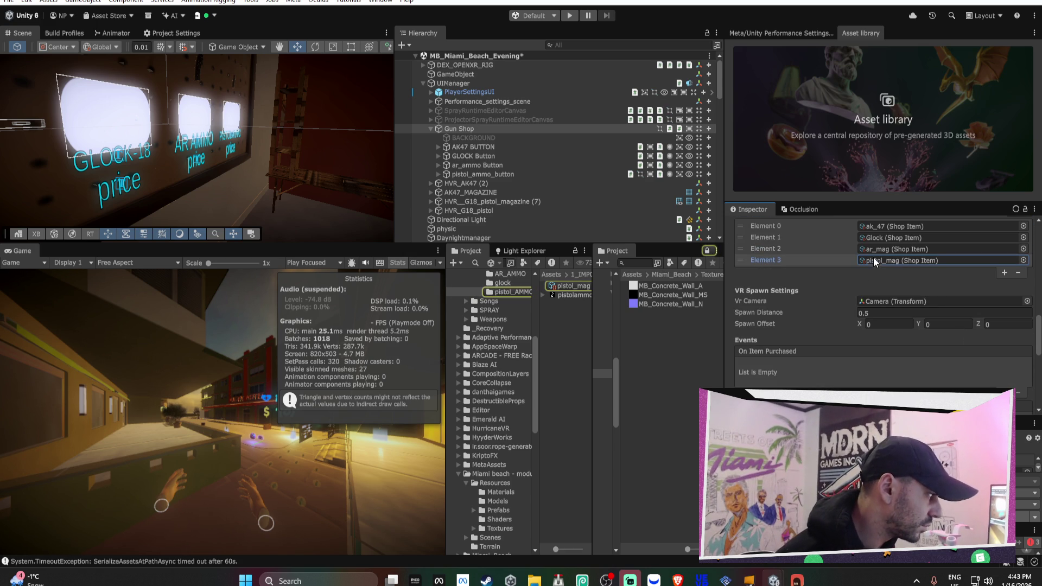
{"action": "left_click", "coordinate": [555, 286]}
{"action": "scroll", "coordinate": [944, 307], "scroll_direction": "up", "scroll_amount": 1}
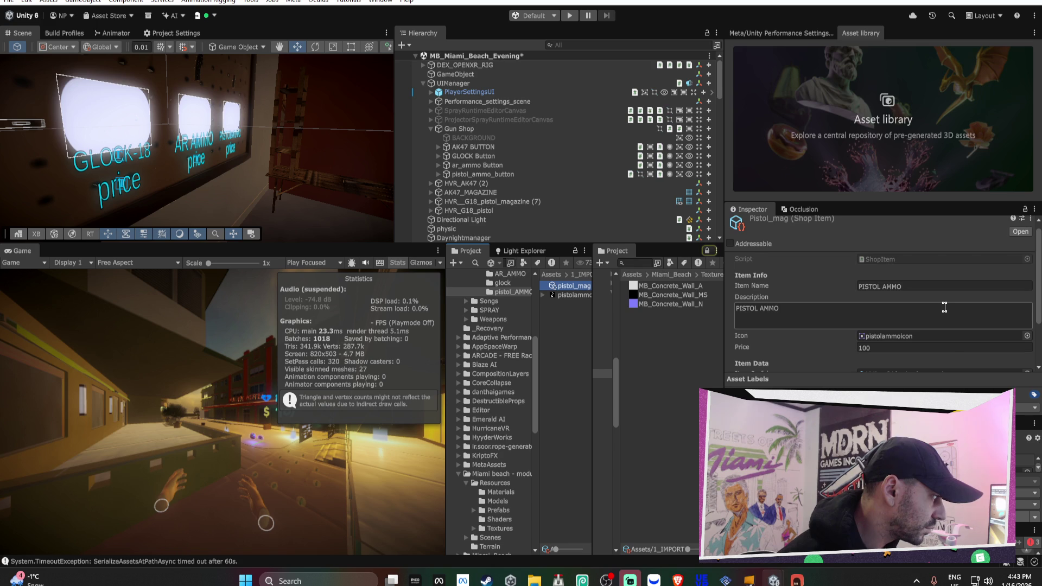
{"action": "scroll", "coordinate": [838, 315], "scroll_direction": "down", "scroll_amount": 1}
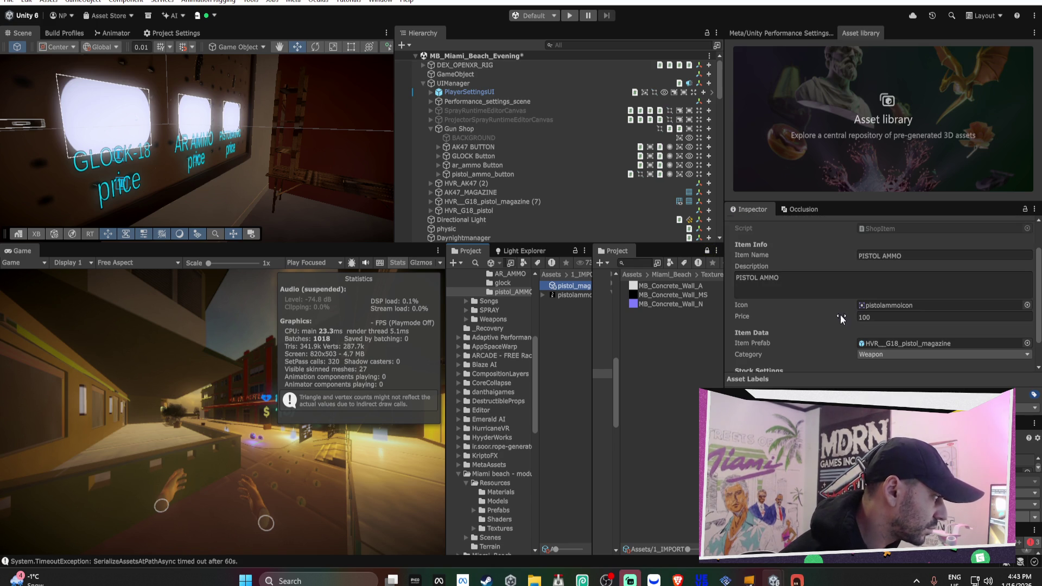
{"action": "scroll", "coordinate": [917, 317], "scroll_direction": "down", "scroll_amount": 1}
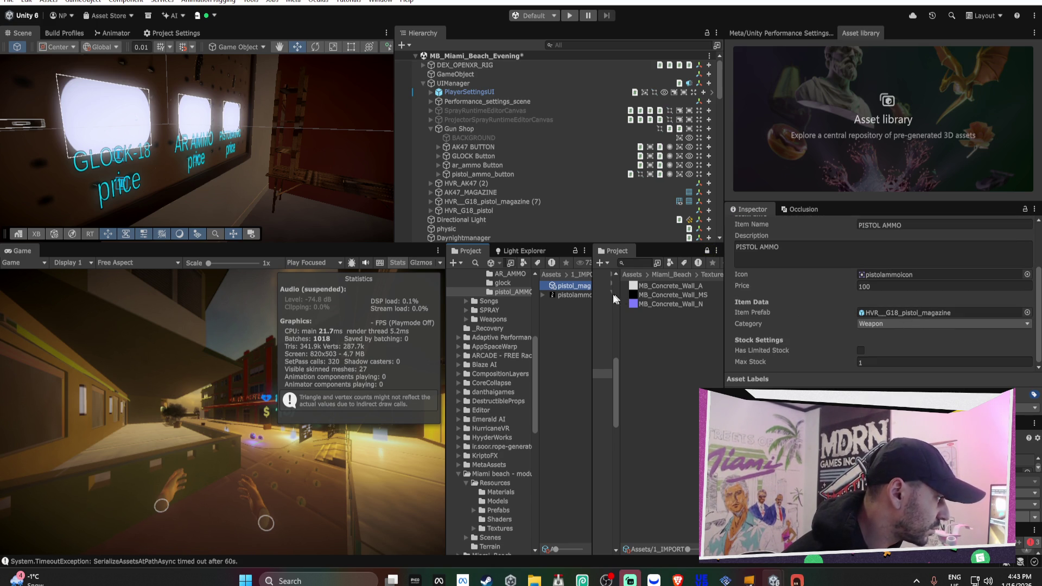
{"action": "left_click", "coordinate": [514, 284]}
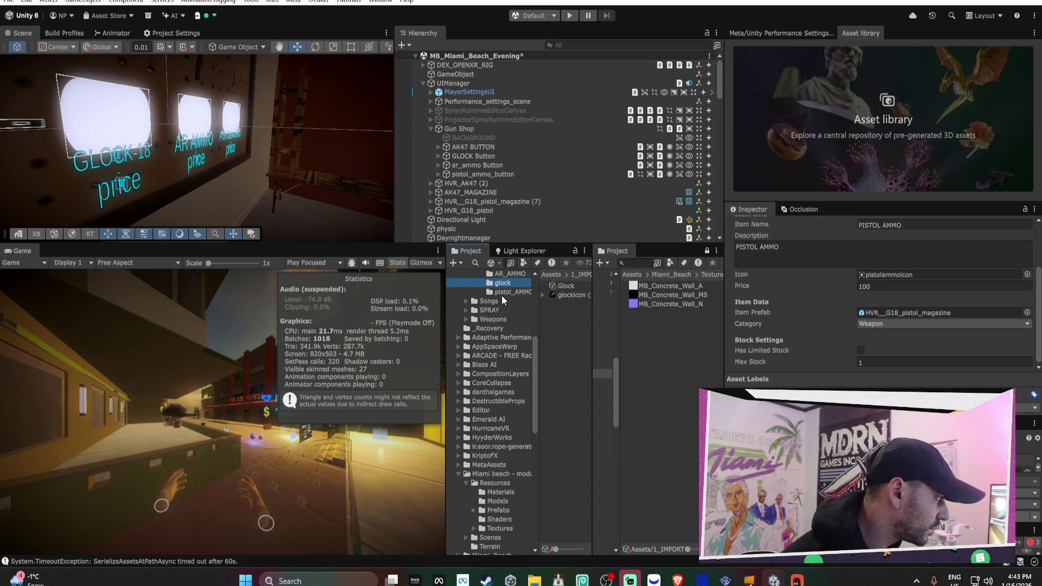
{"action": "scroll", "coordinate": [513, 303], "scroll_direction": "up", "scroll_amount": 2}
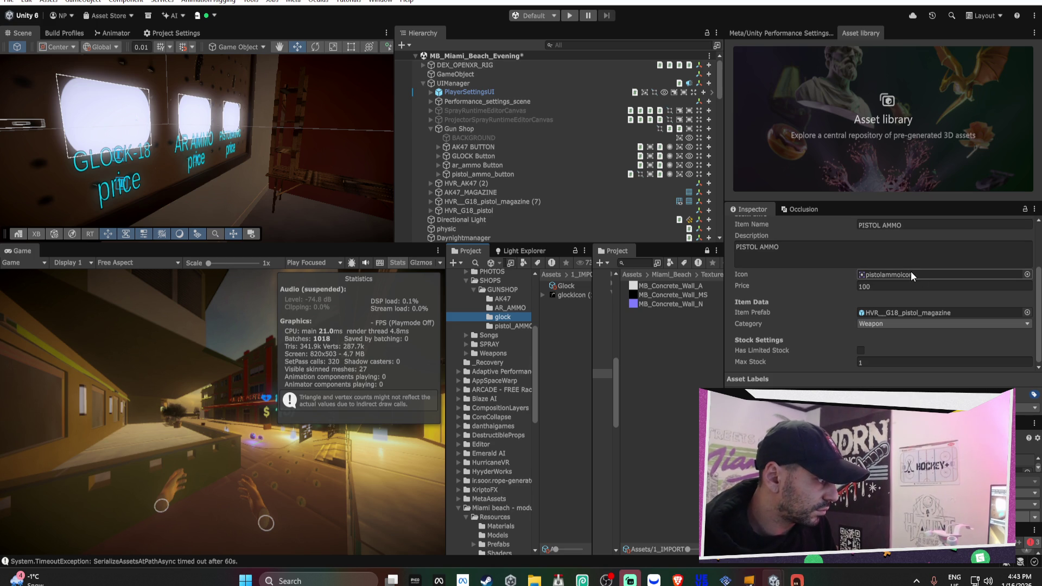
Assign the glockicon sprite as the Glock shop item's Icon (price 350)
{"action": "left_click_drag", "start_coordinate": [576, 292], "coordinate": [881, 291]}
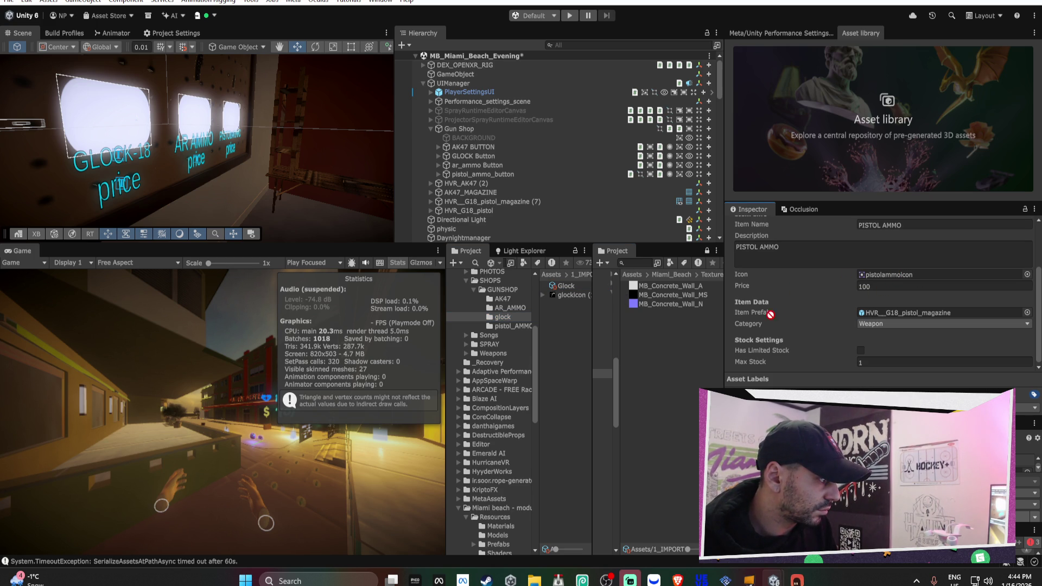
{"action": "left_click", "coordinate": [567, 288]}
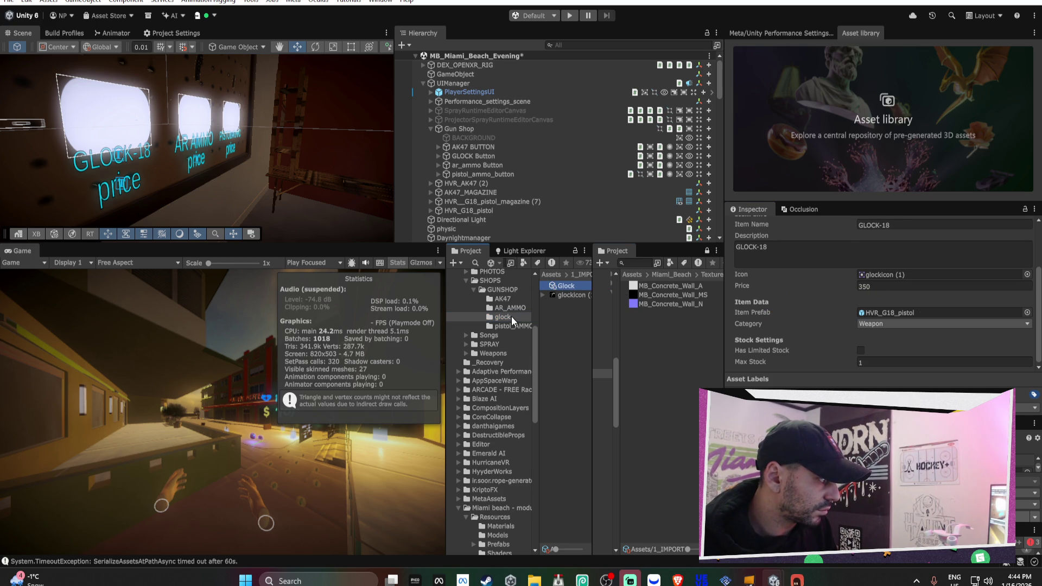
{"action": "mouse_move", "coordinate": [571, 294]}
{"action": "left_mouse_down"}
{"action": "mouse_move", "coordinate": [875, 282]}
{"action": "mouse_move", "coordinate": [876, 273]}
{"action": "left_mouse_up"}
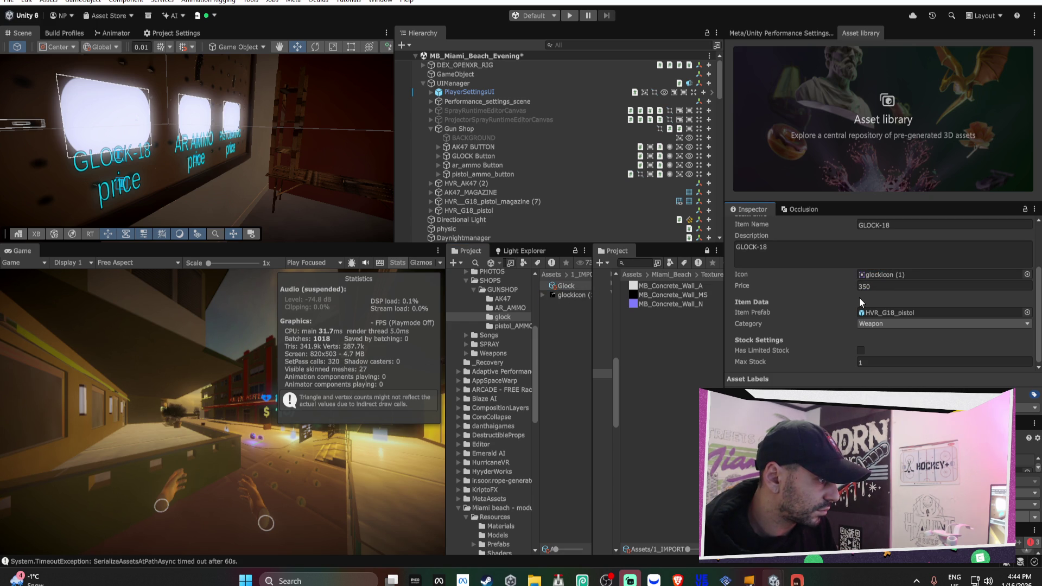
{"action": "scroll", "coordinate": [858, 297], "scroll_direction": "up", "scroll_amount": 3}
{"action": "scroll", "coordinate": [860, 297], "scroll_direction": "down", "scroll_amount": 3}
Compare the ar_ammo, pistol_ammo and GLOCK buttons' settings, ending on GLOCK Button
{"action": "left_click", "coordinate": [502, 155]}
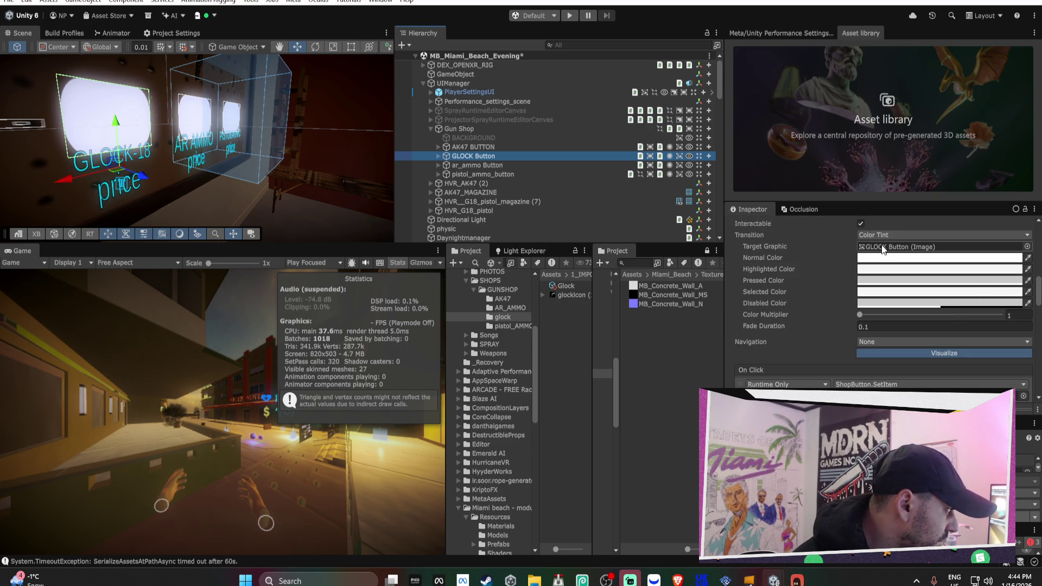
{"action": "left_click", "coordinate": [464, 166]}
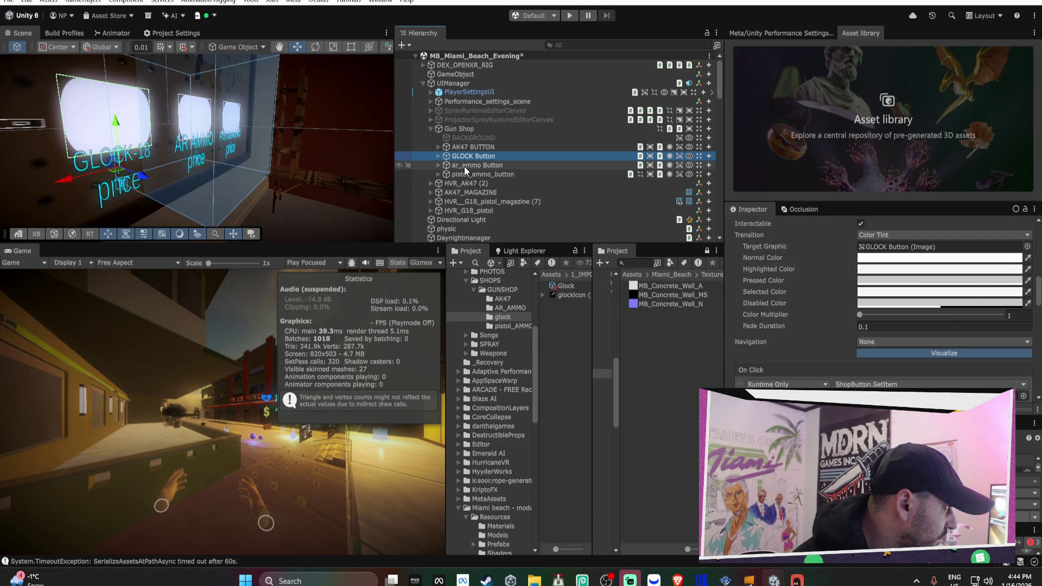
{"action": "left_click", "coordinate": [465, 175]}
{"action": "left_click", "coordinate": [464, 164]}
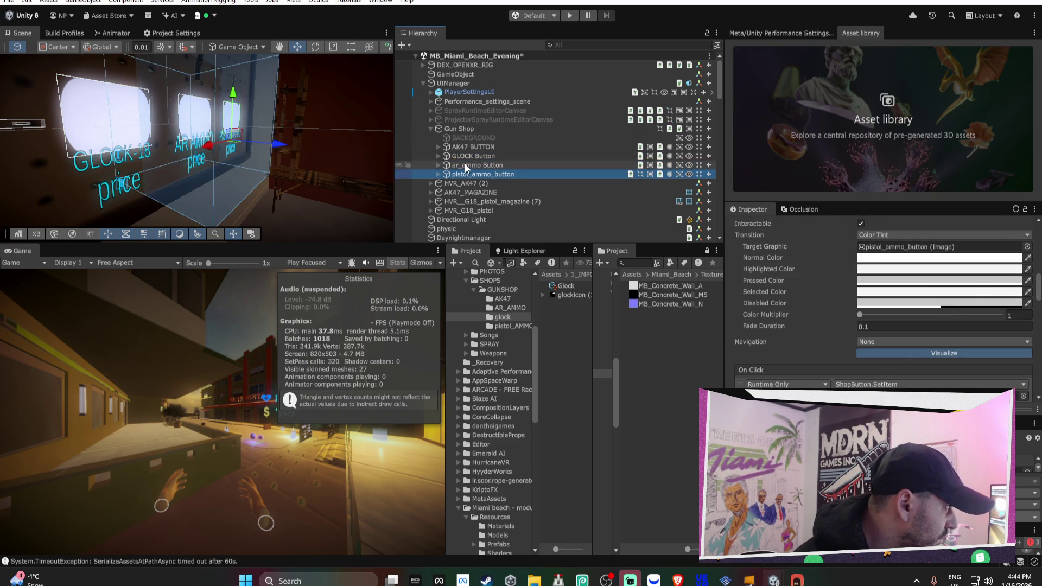
{"action": "left_click", "coordinate": [467, 156]}
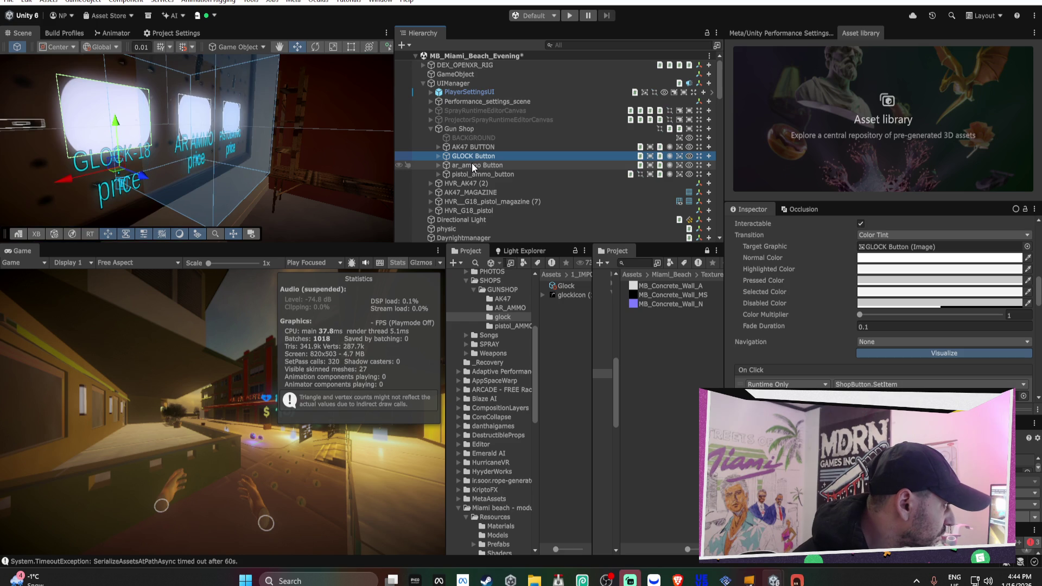
{"action": "left_click", "coordinate": [471, 164]}
{"action": "scroll", "coordinate": [829, 279], "scroll_direction": "down", "scroll_amount": 3}
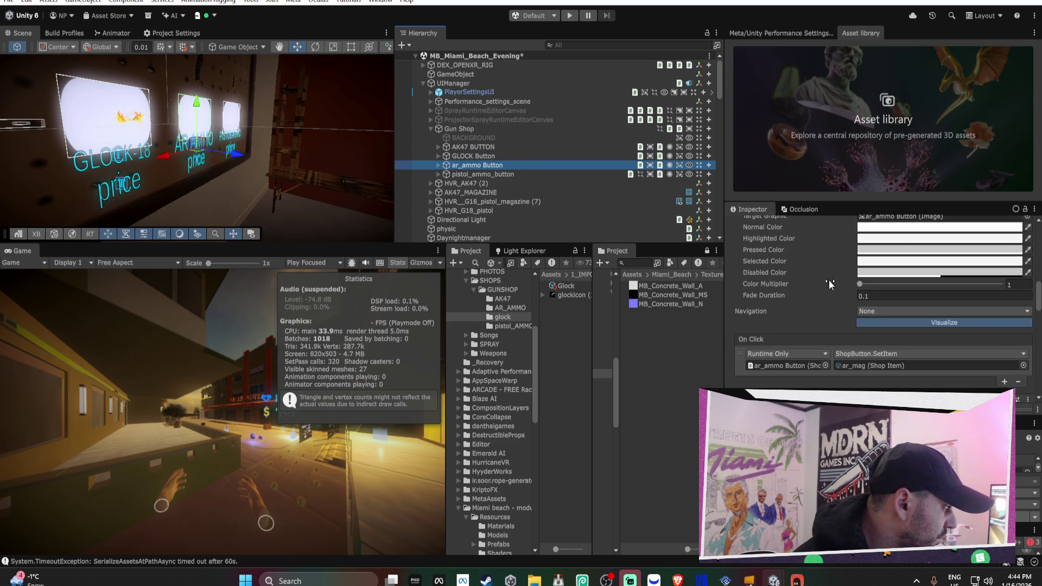
{"action": "scroll", "coordinate": [829, 279], "scroll_direction": "down", "scroll_amount": 3}
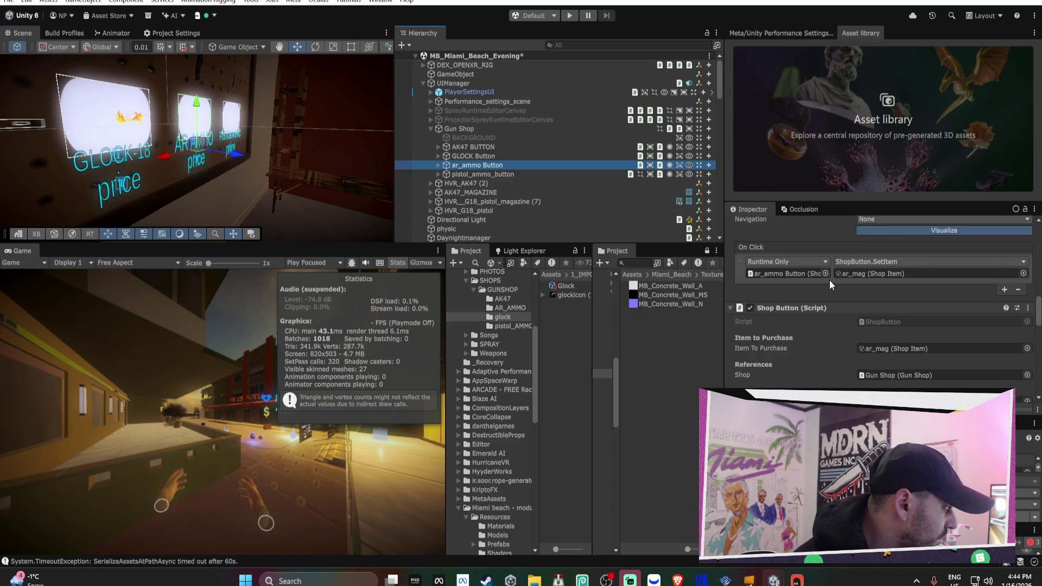
{"action": "left_click", "coordinate": [489, 156]}
{"action": "scroll", "coordinate": [789, 266], "scroll_direction": "up", "scroll_amount": 6}
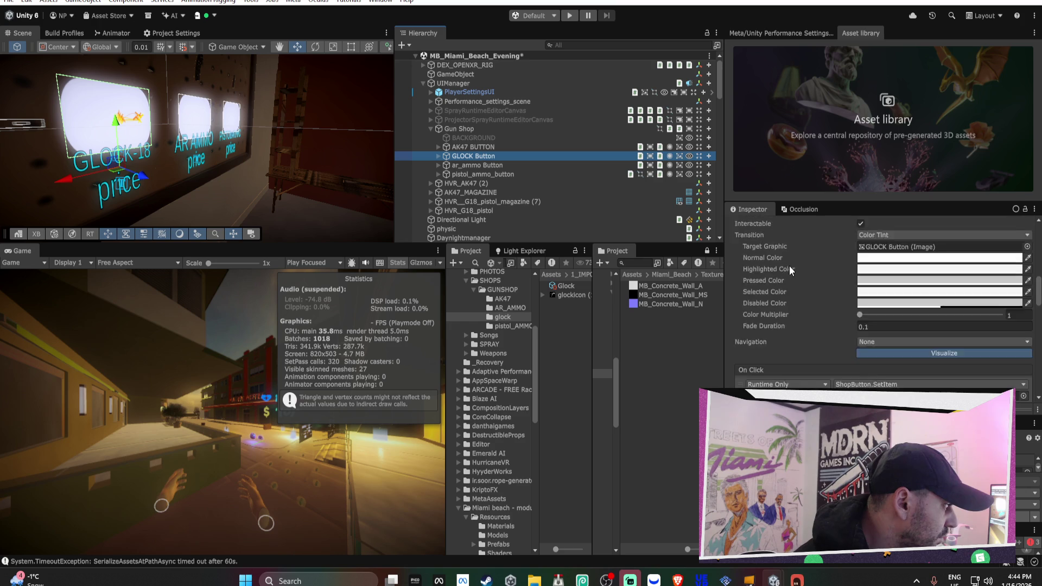
{"action": "scroll", "coordinate": [789, 263], "scroll_direction": "down", "scroll_amount": 5}
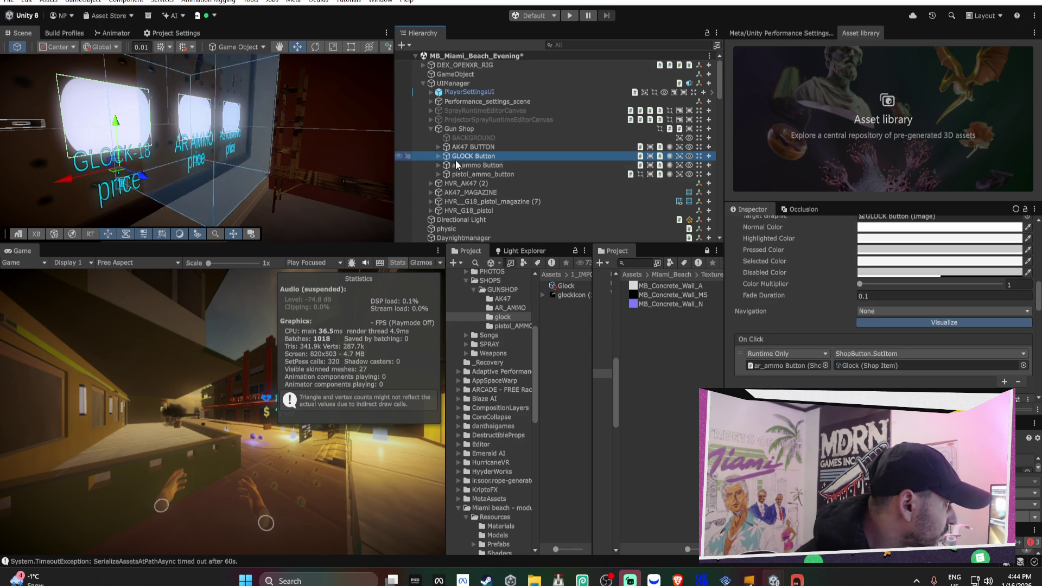
Make GLOCK Button's On Click call ShopButton.SetItem on itself with the Glock item
{"action": "left_click_drag", "start_coordinate": [474, 156], "coordinate": [787, 365]}
{"action": "left_click", "coordinate": [840, 356]}
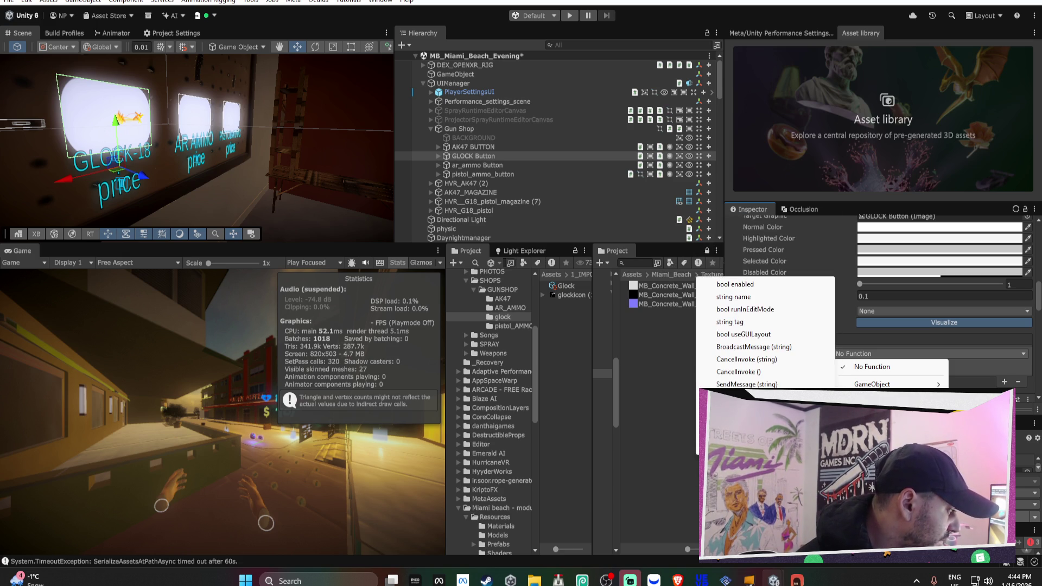
{"action": "left_click", "coordinate": [890, 435]}
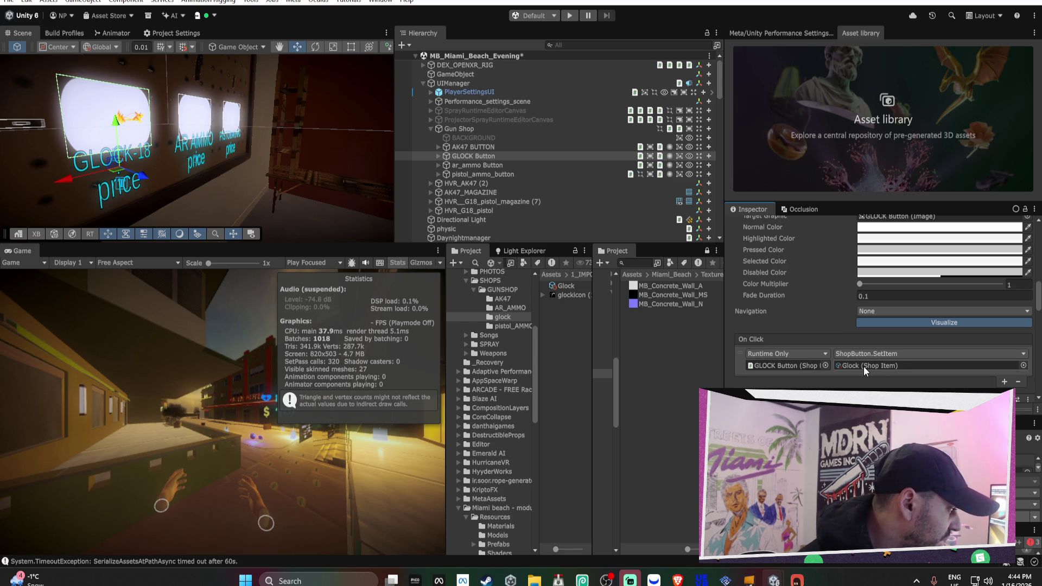
{"action": "left_click", "coordinate": [484, 166]}
{"action": "left_click", "coordinate": [488, 175]}
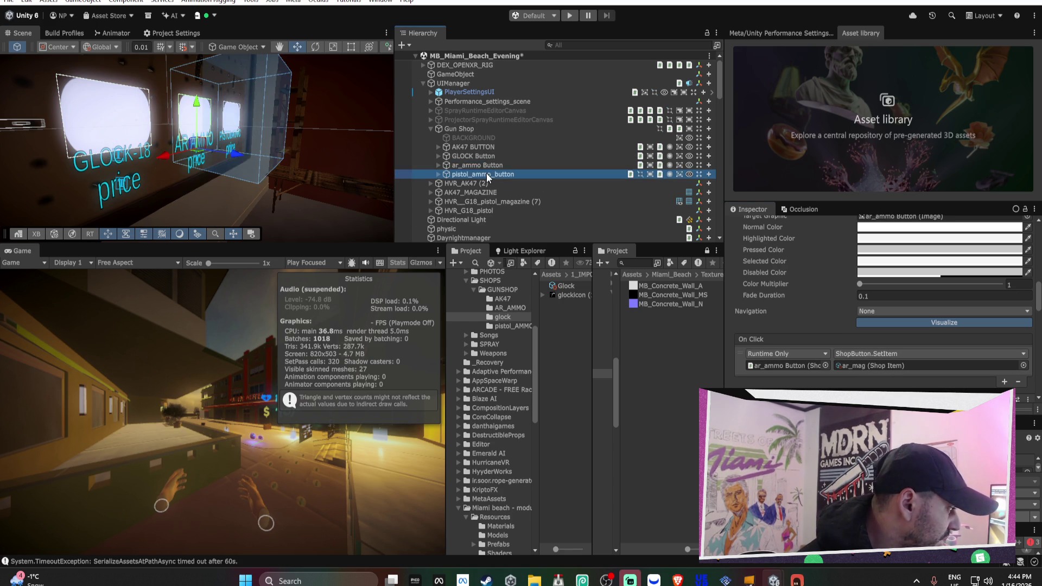
Make pistol_ammo_button's On Click call ShopButton.SetItem on itself with pistol_mag
{"action": "left_click", "coordinate": [487, 163]}
{"action": "left_click", "coordinate": [489, 158]}
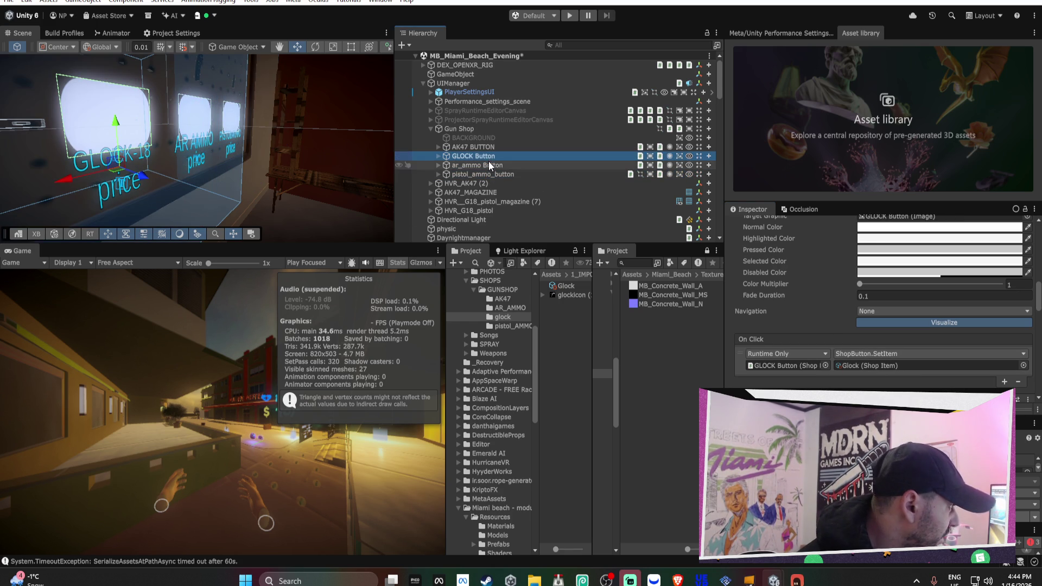
{"action": "left_click", "coordinate": [487, 164]}
{"action": "left_click", "coordinate": [489, 174]}
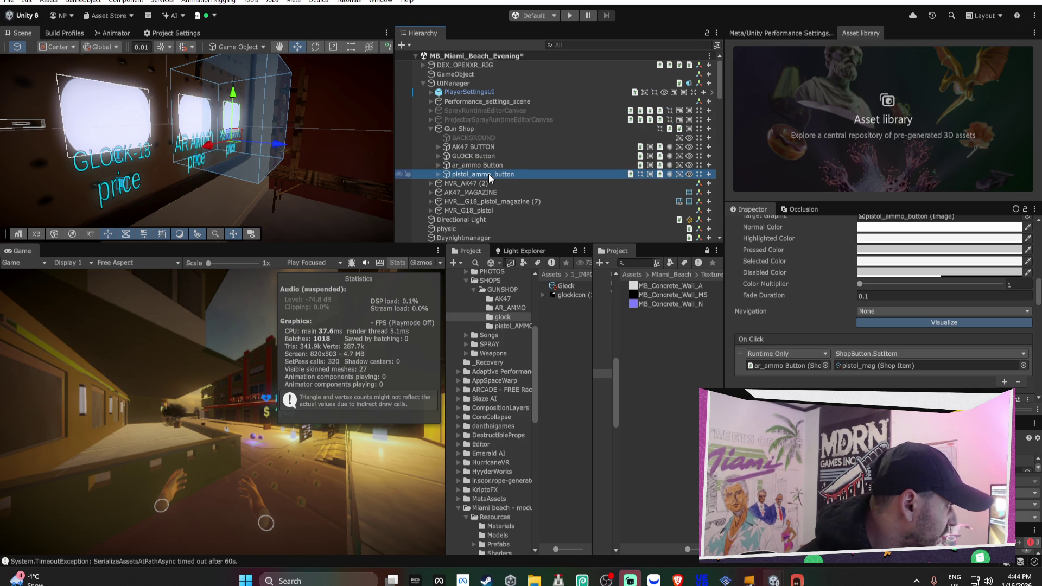
{"action": "left_click_drag", "start_coordinate": [488, 174], "coordinate": [802, 375]}
{"action": "scroll", "coordinate": [802, 375], "scroll_direction": "down", "scroll_amount": 2}
{"action": "left_click_drag", "start_coordinate": [780, 257], "coordinate": [785, 263]}
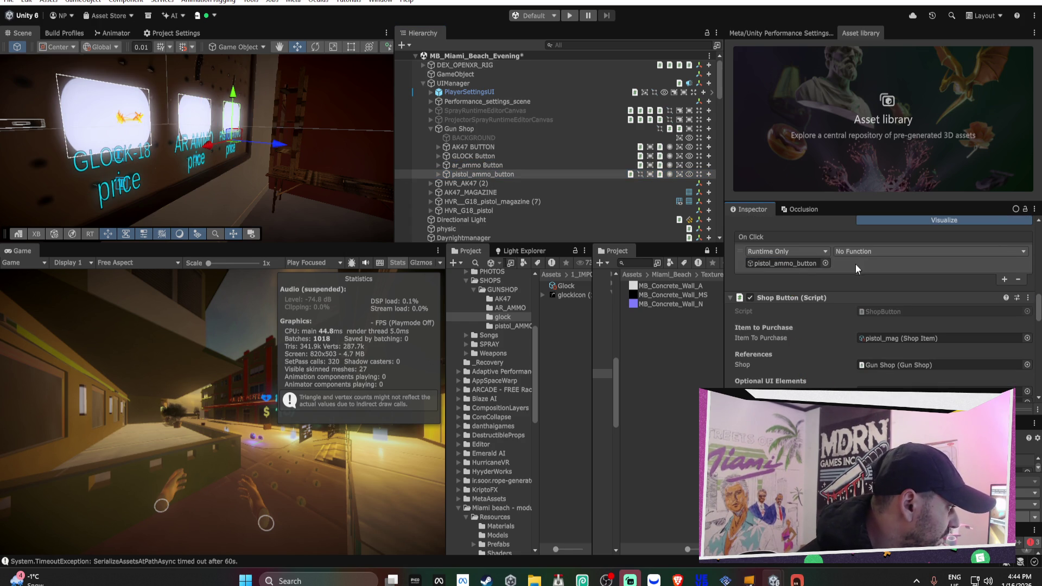
{"action": "left_click", "coordinate": [868, 251]}
{"action": "mouse_move", "coordinate": [894, 382]}
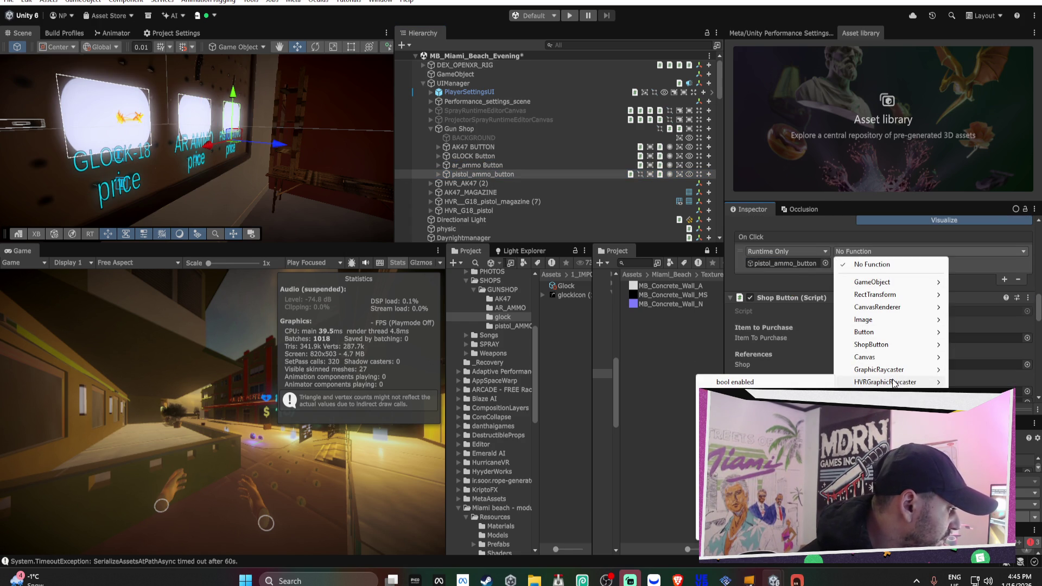
{"action": "mouse_move", "coordinate": [871, 344]}
{"action": "left_click", "coordinate": [760, 369]}
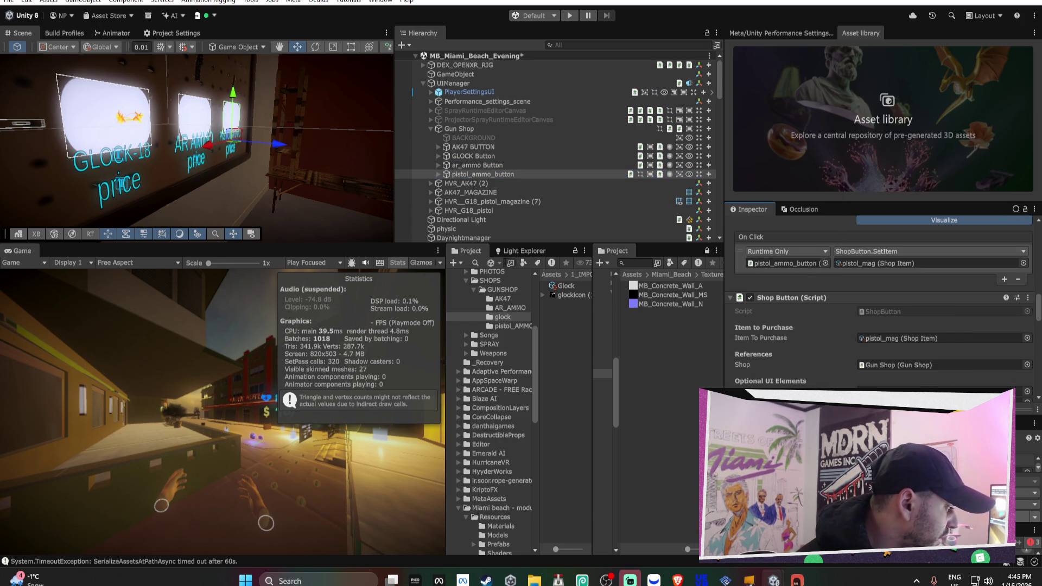
Make AK47 BUTTON's On Click call ShopButton.SetItem on itself with ak_47, then frame it
{"action": "left_click", "coordinate": [497, 174]}
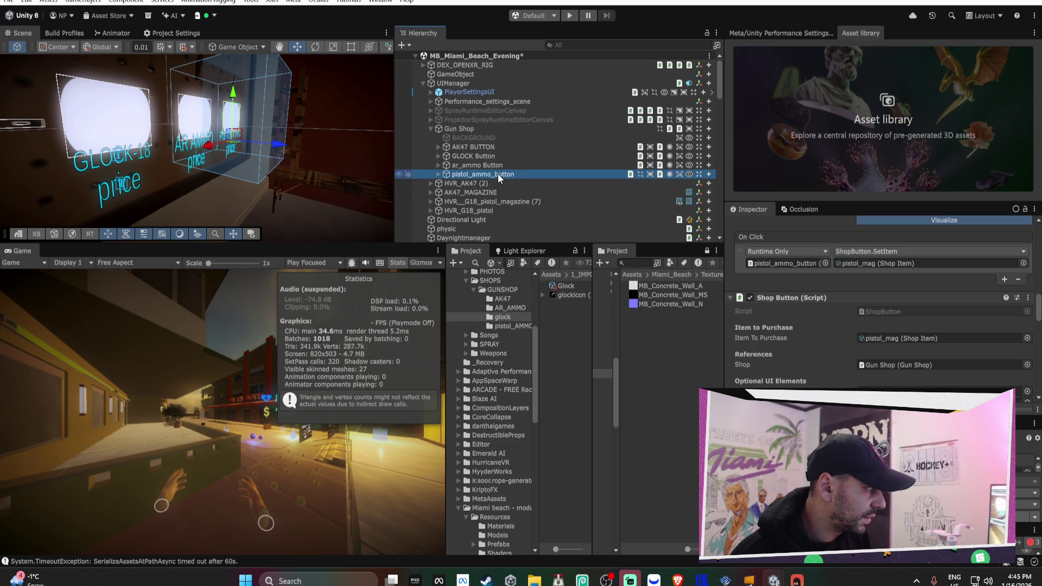
{"action": "key", "text": "Up"}
{"action": "key", "text": "Up"}
{"action": "key", "text": "Up"}
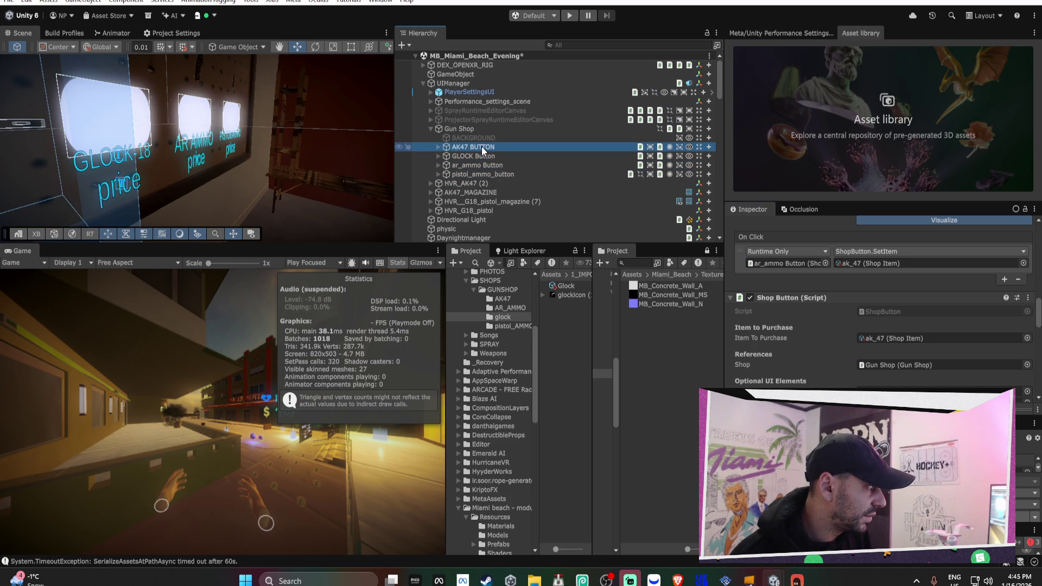
{"action": "mouse_move", "coordinate": [484, 151]}
{"action": "left_mouse_down"}
{"action": "mouse_move", "coordinate": [765, 247]}
{"action": "mouse_move", "coordinate": [771, 264]}
{"action": "left_mouse_up"}
{"action": "left_click", "coordinate": [853, 253]}
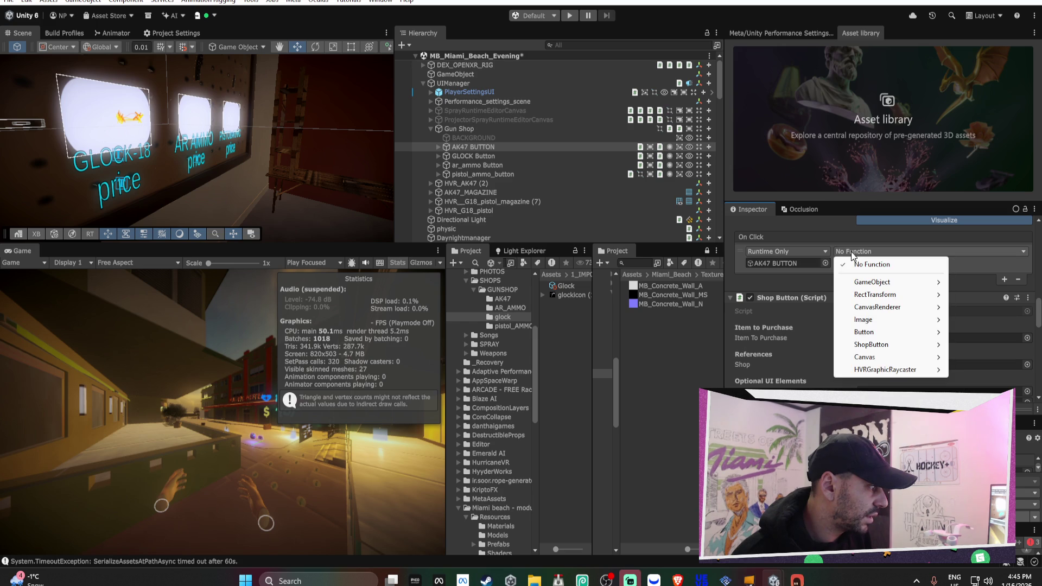
{"action": "mouse_move", "coordinate": [870, 357]}
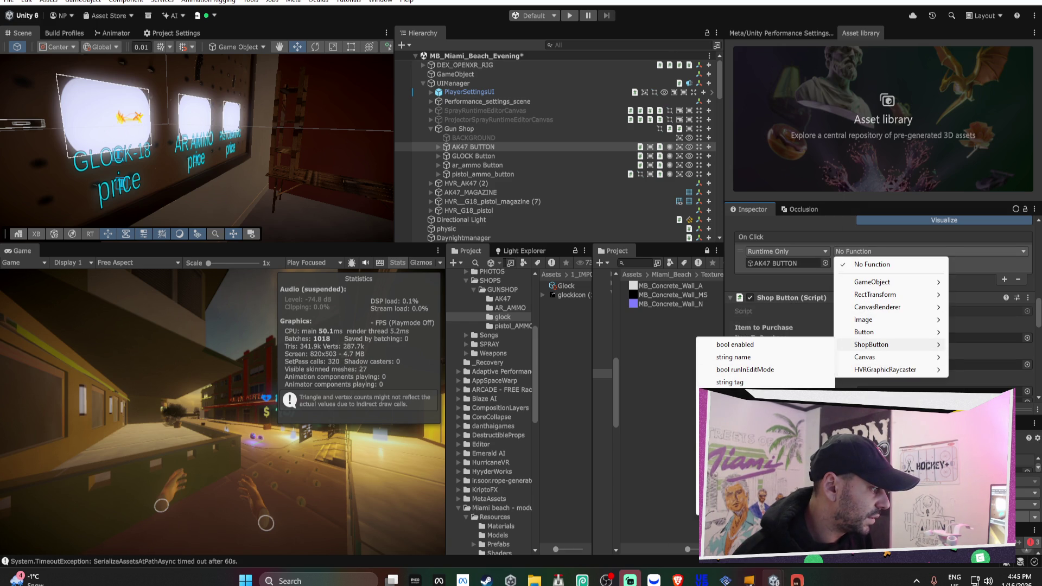
{"action": "left_click", "coordinate": [738, 418]}
{"action": "left_click_drag", "start_coordinate": [261, 114], "coordinate": [289, 105]}
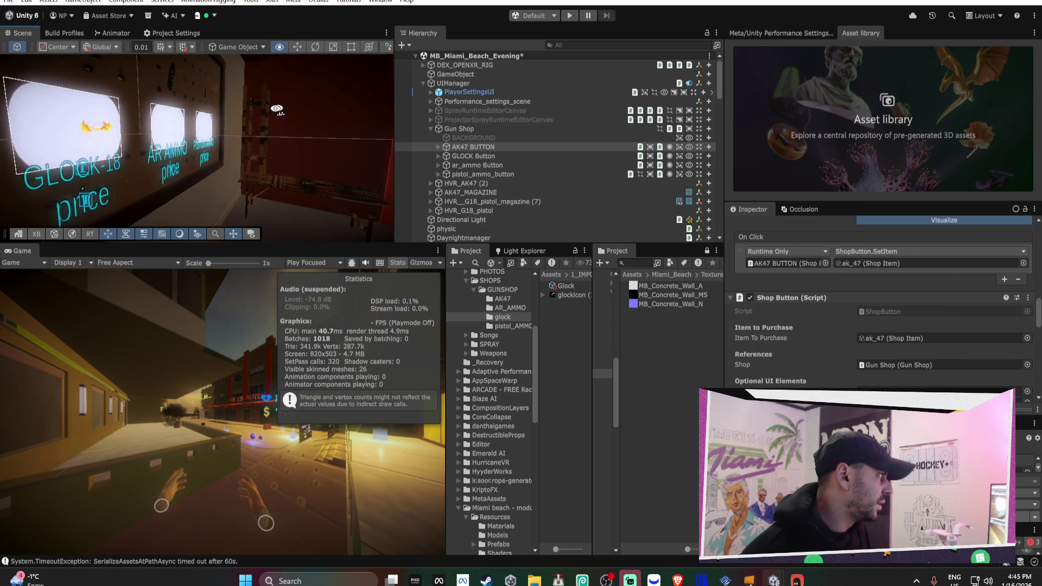
{"action": "key", "text": "f"}
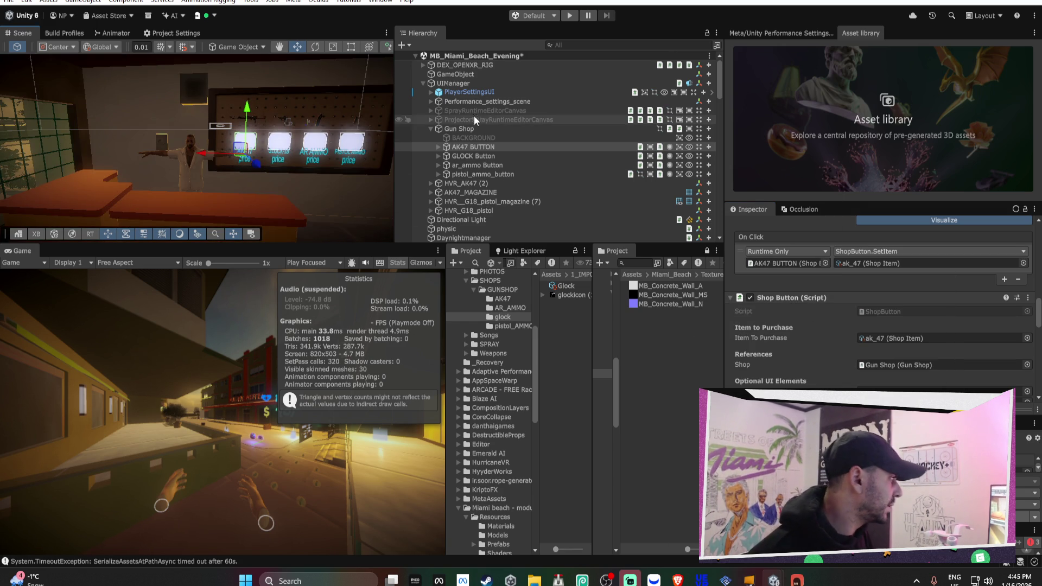
{"action": "left_click", "coordinate": [460, 129]}
{"action": "key", "text": "f"}
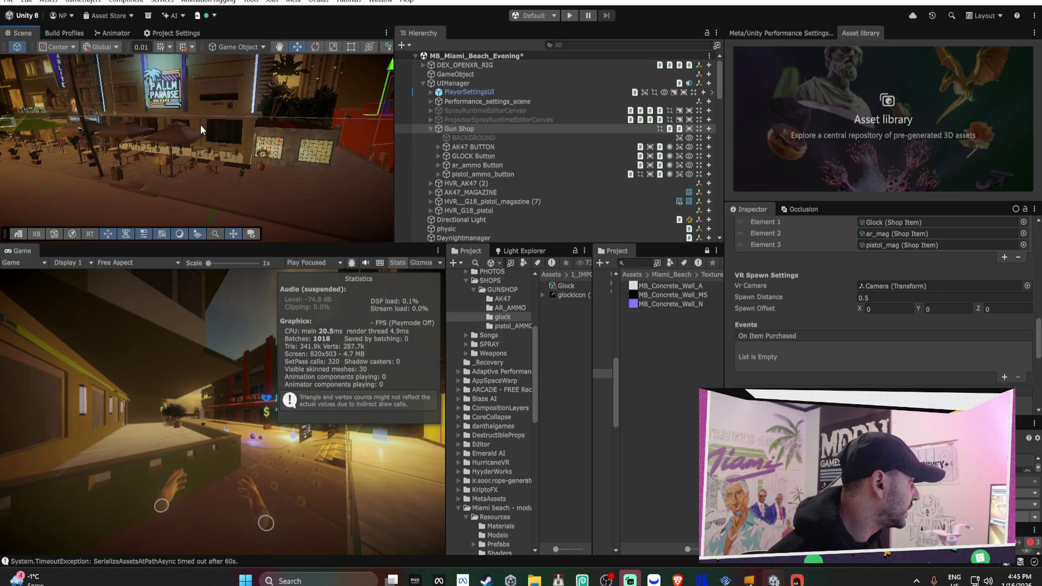
{"action": "scroll", "coordinate": [201, 129], "scroll_direction": "up", "scroll_amount": 3}
{"action": "left_click", "coordinate": [431, 128]}
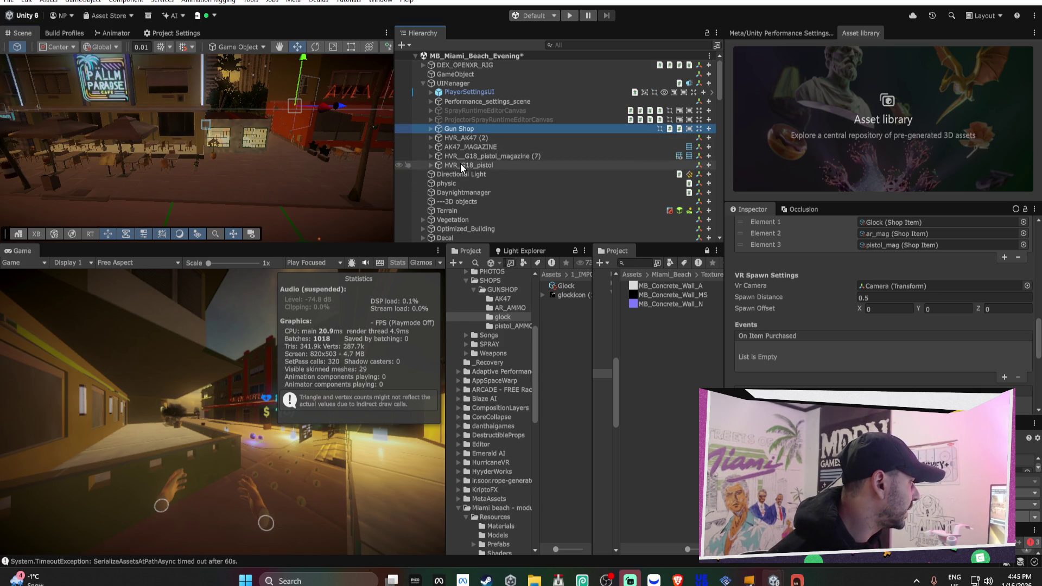
{"action": "left_click", "coordinate": [460, 165], "text": "shift"}
{"action": "left_click", "coordinate": [457, 131]}
{"action": "mouse_move", "coordinate": [255, 142]}
{"action": "left_mouse_down"}
{"action": "mouse_move", "coordinate": [291, 163]}
{"action": "mouse_move", "coordinate": [316, 114]}
{"action": "left_mouse_up"}
{"action": "mouse_move", "coordinate": [260, 99]}
{"action": "left_mouse_down"}
{"action": "mouse_move", "coordinate": [276, 74]}
{"action": "mouse_move", "coordinate": [259, 112]}
{"action": "mouse_move", "coordinate": [336, 109]}
{"action": "mouse_move", "coordinate": [345, 95]}
{"action": "left_mouse_up"}
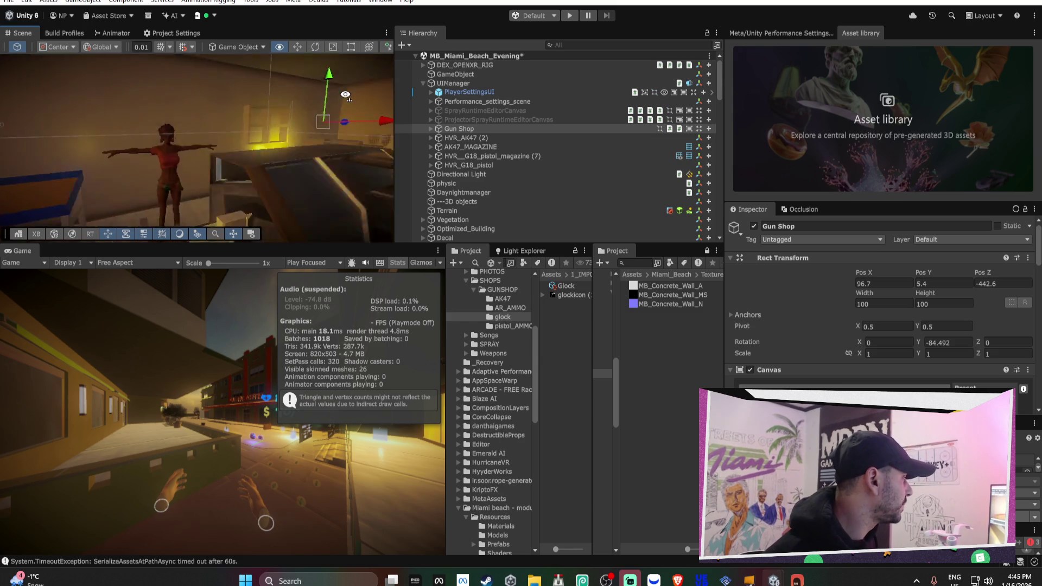
{"action": "left_click_drag", "start_coordinate": [248, 95], "coordinate": [249, 97]}
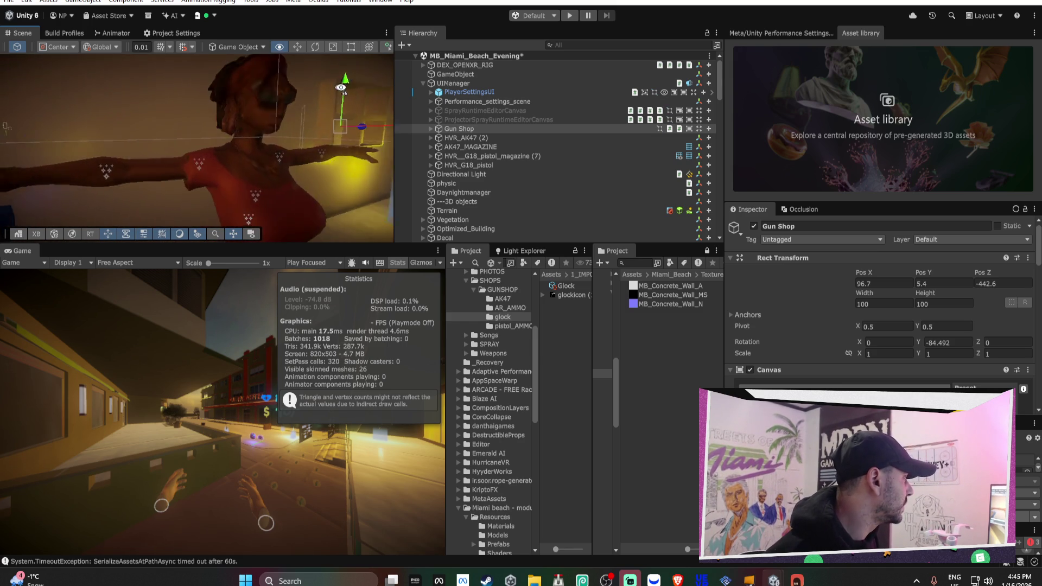
{"action": "left_click_drag", "start_coordinate": [228, 83], "coordinate": [232, 61]}
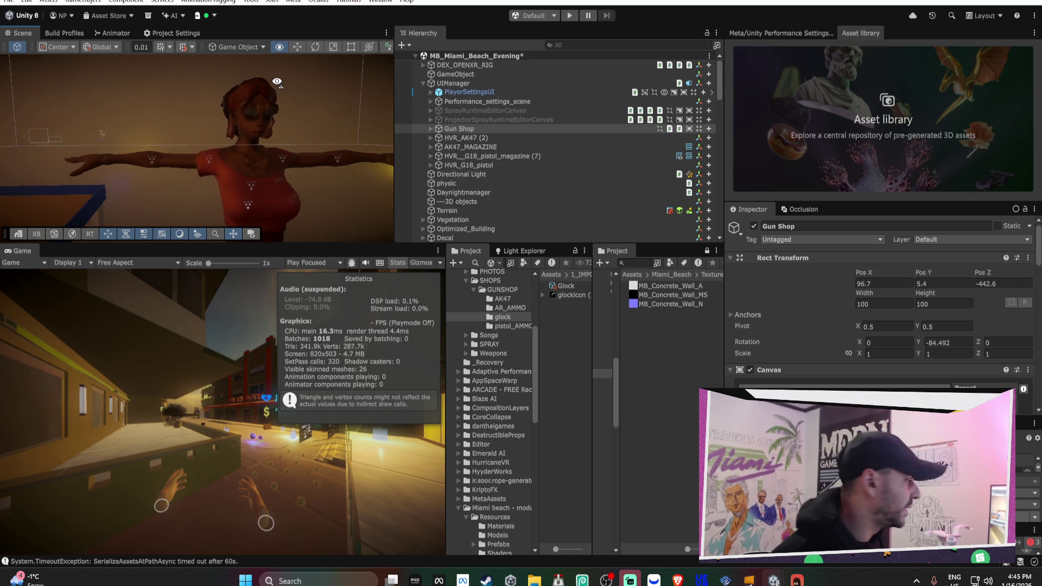
{"action": "mouse_move", "coordinate": [292, 100]}
{"action": "left_mouse_down"}
{"action": "mouse_move", "coordinate": [278, 134]}
{"action": "mouse_move", "coordinate": [267, 130]}
{"action": "mouse_move", "coordinate": [288, 74]}
{"action": "mouse_move", "coordinate": [226, 106]}
{"action": "mouse_move", "coordinate": [245, 133]}
{"action": "mouse_move", "coordinate": [309, 158]}
{"action": "mouse_move", "coordinate": [269, 105]}
{"action": "mouse_move", "coordinate": [229, 338]}
{"action": "left_mouse_up"}
{"action": "key", "text": "ctrl+d"}
Move Gun Shop (1) across the room to X -191.9, Y 8.5, Z -16.1
{"action": "scroll", "coordinate": [249, 217], "scroll_direction": "down", "scroll_amount": 5}
{"action": "mouse_move", "coordinate": [249, 217]}
{"action": "left_mouse_down"}
{"action": "mouse_move", "coordinate": [244, 95]}
{"action": "mouse_move", "coordinate": [234, 240]}
{"action": "mouse_move", "coordinate": [112, 224]}
{"action": "mouse_move", "coordinate": [179, 220]}
{"action": "mouse_move", "coordinate": [81, 212]}
{"action": "mouse_move", "coordinate": [33, 193]}
{"action": "left_mouse_up"}
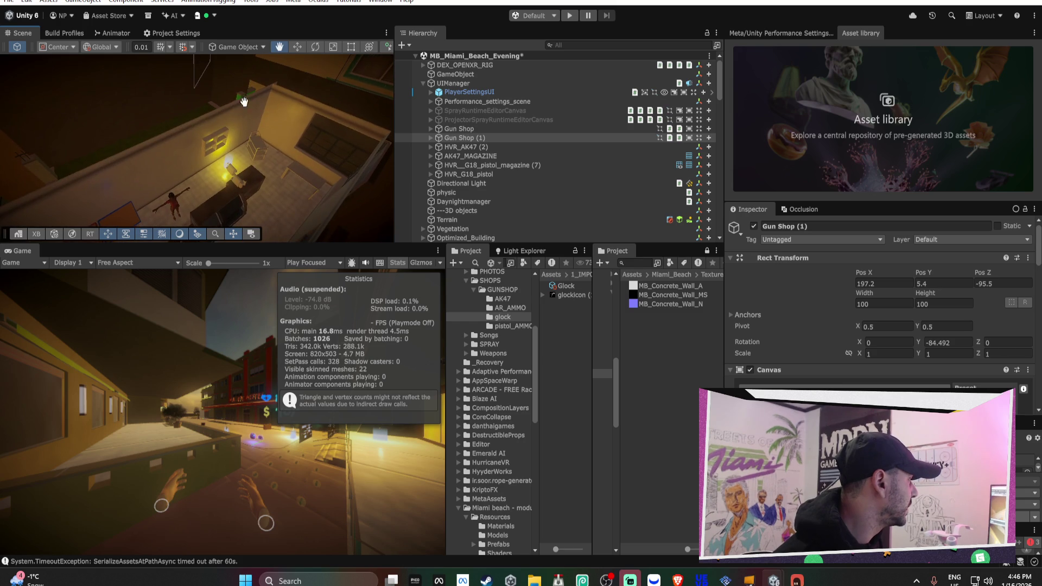
{"action": "mouse_move", "coordinate": [93, 171]}
{"action": "left_mouse_down"}
{"action": "mouse_move", "coordinate": [96, 148]}
{"action": "mouse_move", "coordinate": [261, 194]}
{"action": "mouse_move", "coordinate": [260, 182]}
{"action": "mouse_move", "coordinate": [103, 104]}
{"action": "mouse_move", "coordinate": [255, 193]}
{"action": "mouse_move", "coordinate": [315, 148]}
{"action": "mouse_move", "coordinate": [294, 120]}
{"action": "mouse_move", "coordinate": [201, 172]}
{"action": "mouse_move", "coordinate": [101, 175]}
{"action": "left_mouse_up"}
{"action": "key", "text": "e"}
{"action": "key", "text": "w"}
{"action": "mouse_move", "coordinate": [233, 152]}
{"action": "left_mouse_down"}
{"action": "mouse_move", "coordinate": [160, 217]}
{"action": "mouse_move", "coordinate": [174, 215]}
{"action": "mouse_move", "coordinate": [139, 151]}
{"action": "mouse_move", "coordinate": [293, 74]}
{"action": "mouse_move", "coordinate": [140, 67]}
{"action": "mouse_move", "coordinate": [394, 65]}
{"action": "left_mouse_up"}
Frame Gun Shop (1) and fly the view through the shop toward the dark wall and door
{"action": "key", "text": "f"}
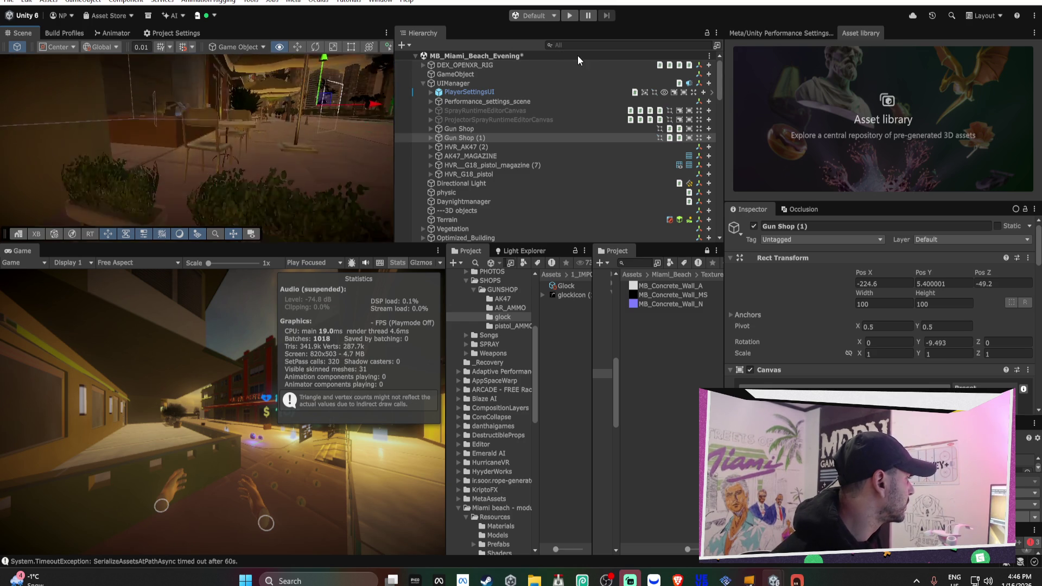
{"action": "left_click_drag", "start_coordinate": [562, 64], "coordinate": [250, 124]}
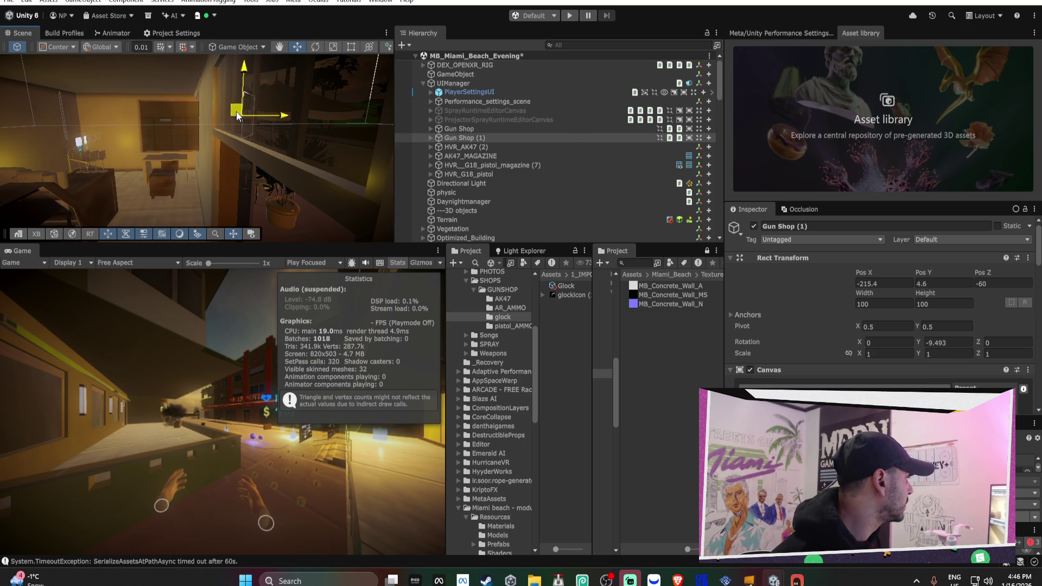
{"action": "mouse_move", "coordinate": [250, 113]}
{"action": "left_mouse_down"}
{"action": "mouse_move", "coordinate": [122, 115]}
{"action": "mouse_move", "coordinate": [266, 128]}
{"action": "mouse_move", "coordinate": [79, 118]}
{"action": "mouse_move", "coordinate": [259, 132]}
{"action": "mouse_move", "coordinate": [91, 130]}
{"action": "left_mouse_up"}
{"action": "mouse_move", "coordinate": [201, 126]}
{"action": "left_mouse_down"}
{"action": "mouse_move", "coordinate": [310, 110]}
{"action": "mouse_move", "coordinate": [346, 129]}
{"action": "mouse_move", "coordinate": [332, 114]}
{"action": "mouse_move", "coordinate": [222, 118]}
{"action": "mouse_move", "coordinate": [341, 131]}
{"action": "mouse_move", "coordinate": [302, 124]}
{"action": "left_mouse_up"}
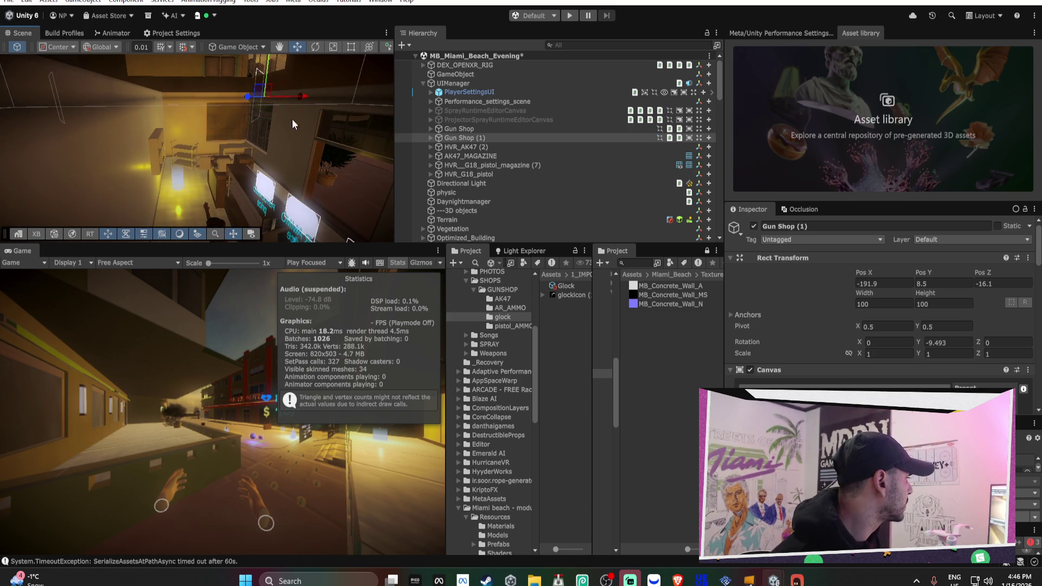
Nudge and rotate Gun Shop (1) to X -215.3, Y 8.2, Z 15.6, checking the wall-gap fit
{"action": "mouse_move", "coordinate": [268, 92]}
{"action": "left_mouse_down"}
{"action": "mouse_move", "coordinate": [330, 81]}
{"action": "mouse_move", "coordinate": [317, 81]}
{"action": "left_mouse_up"}
{"action": "key", "text": "e"}
{"action": "key", "text": "w"}
{"action": "key", "text": "e"}
{"action": "key", "text": "w"}
{"action": "right_click", "coordinate": [316, 81]}
{"action": "key", "text": "Escape"}
{"action": "key", "text": "e"}
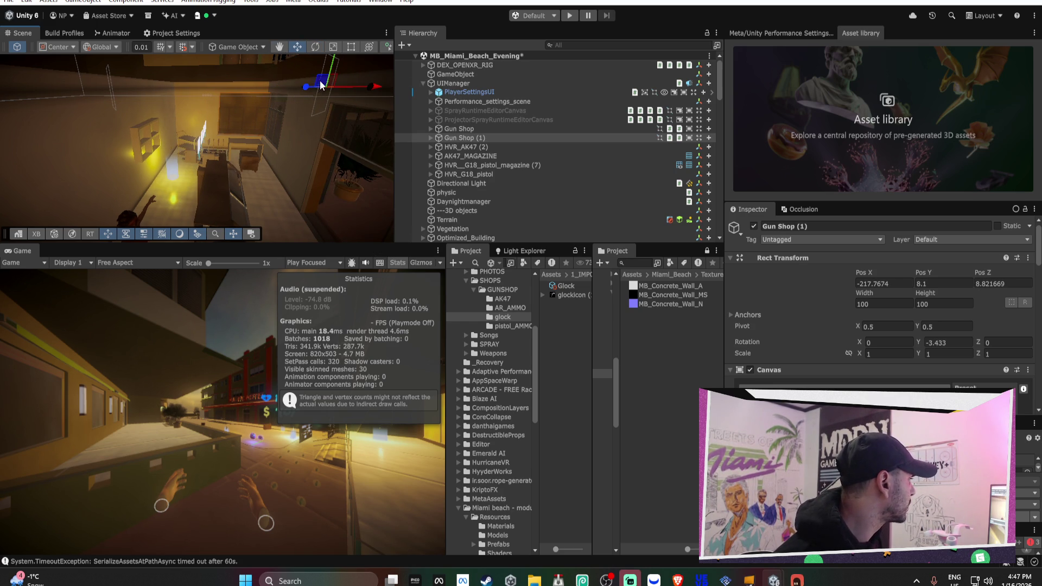
{"action": "mouse_move", "coordinate": [323, 88]}
{"action": "left_mouse_down"}
{"action": "mouse_move", "coordinate": [306, 101]}
{"action": "mouse_move", "coordinate": [310, 92]}
{"action": "mouse_move", "coordinate": [181, 112]}
{"action": "mouse_move", "coordinate": [275, 105]}
{"action": "mouse_move", "coordinate": [250, 118]}
{"action": "mouse_move", "coordinate": [102, 125]}
{"action": "mouse_move", "coordinate": [370, 115]}
{"action": "mouse_move", "coordinate": [202, 110]}
{"action": "mouse_move", "coordinate": [211, 147]}
{"action": "mouse_move", "coordinate": [201, 110]}
{"action": "left_mouse_up"}
{"action": "left_click", "coordinate": [200, 123]}
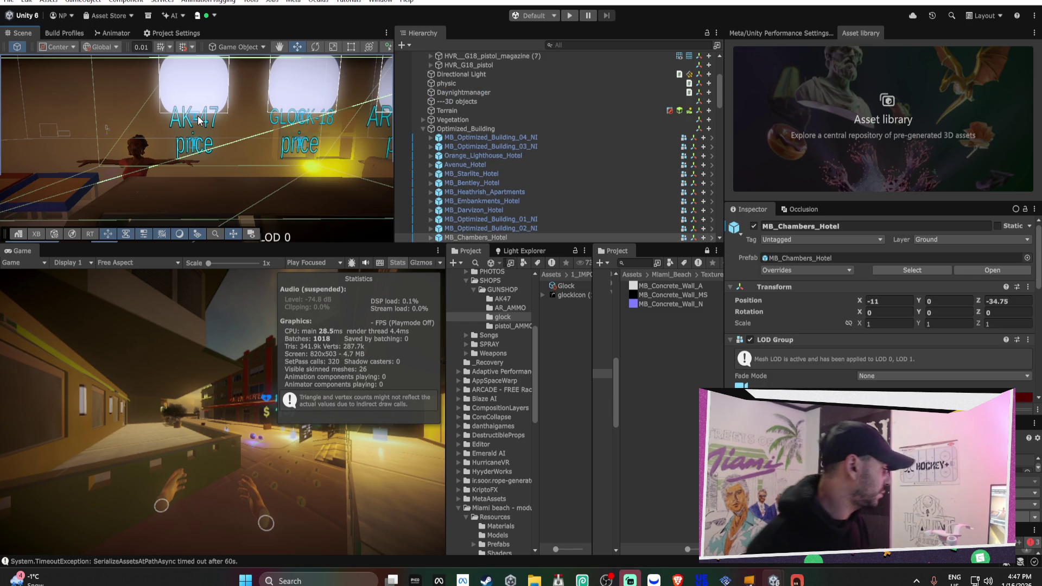
Select the duplicated Gun Shop (1) object and rename it BagelShop
{"action": "left_click_drag", "start_coordinate": [191, 118], "coordinate": [237, 151]}
{"action": "scroll", "coordinate": [228, 119], "scroll_direction": "up", "scroll_amount": 3}
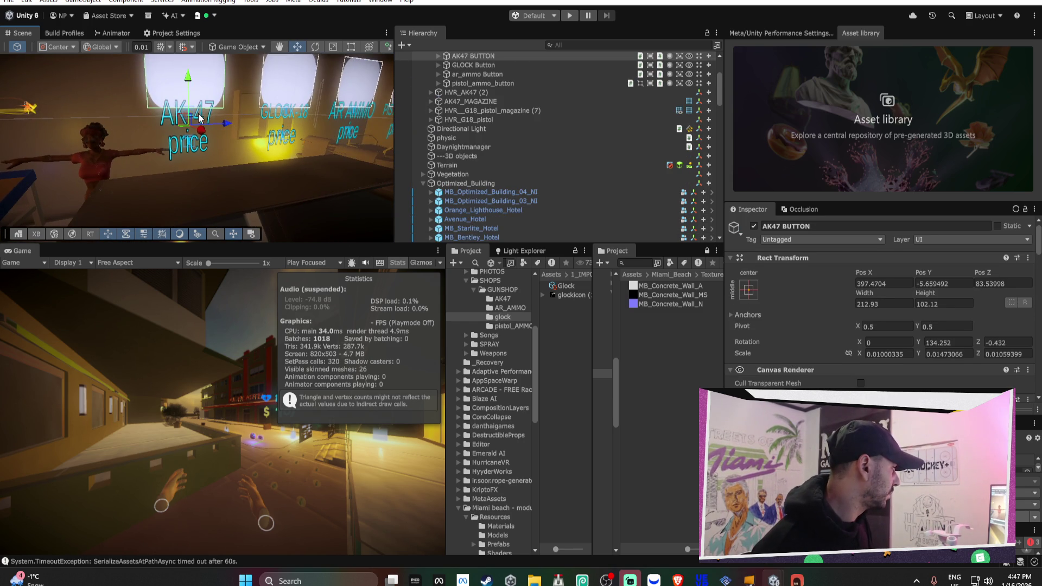
{"action": "left_click", "coordinate": [191, 116]}
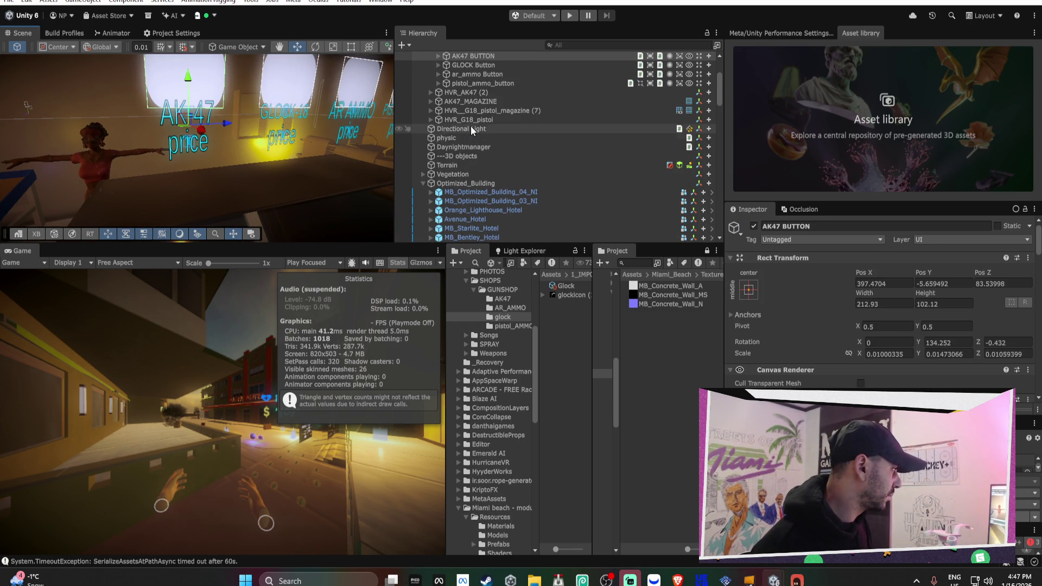
{"action": "scroll", "coordinate": [467, 126], "scroll_direction": "up", "scroll_amount": 2}
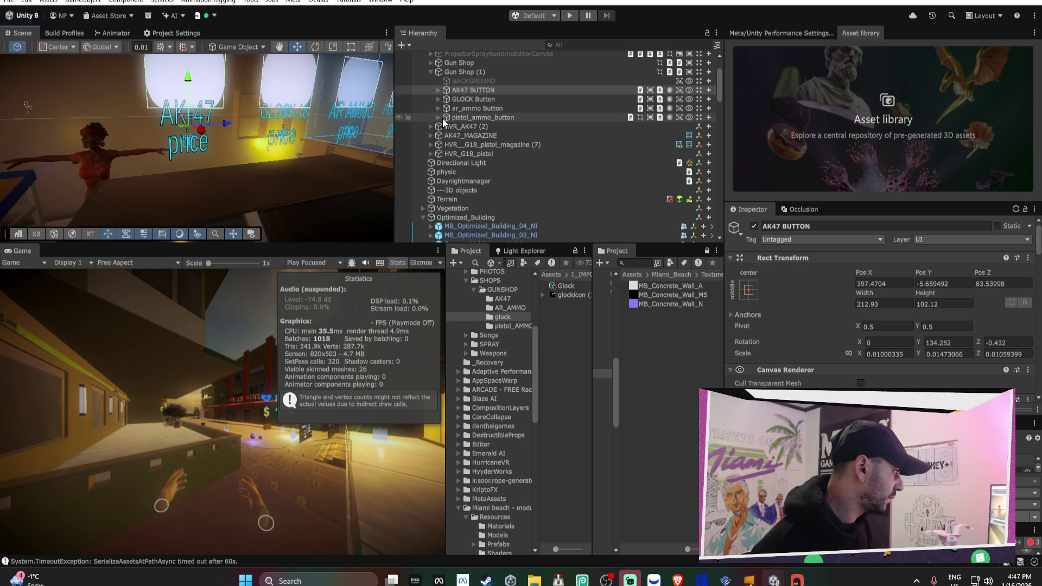
{"action": "left_click", "coordinate": [454, 73]}
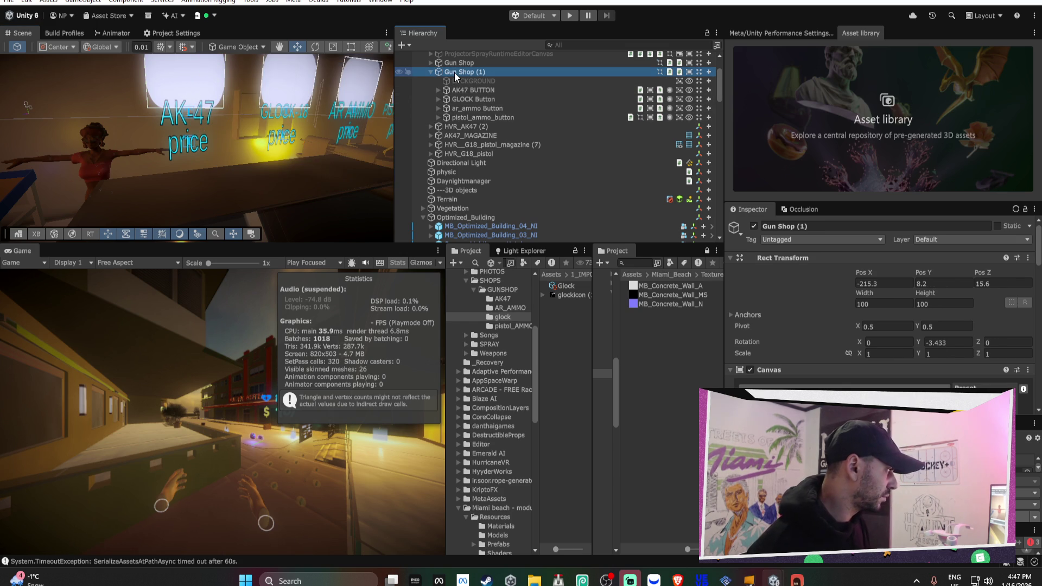
{"action": "left_click", "coordinate": [841, 227]}
{"action": "type", "text": "BagelShop"}
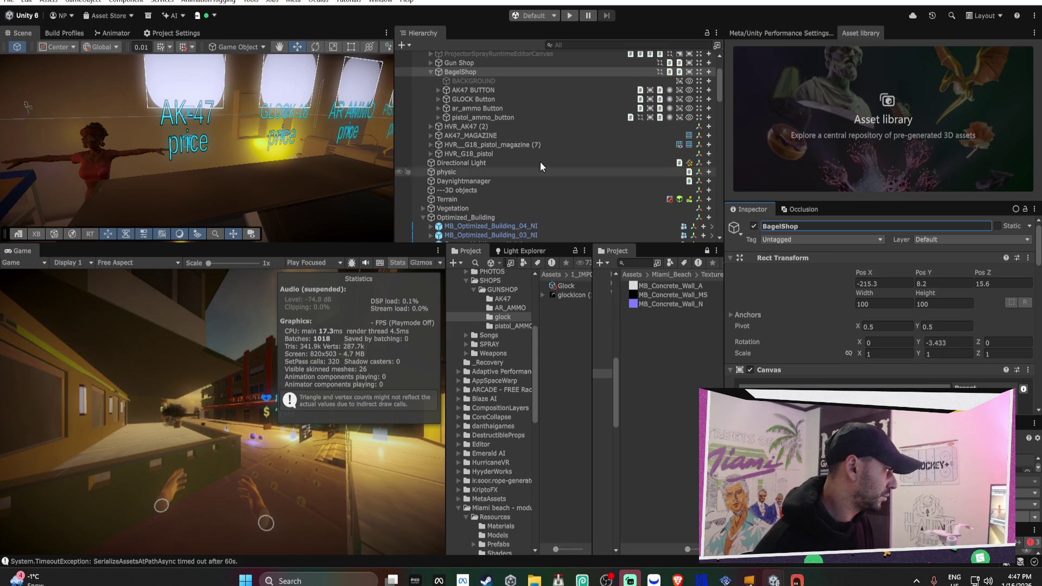
Rename the AK47, GLOCK, ar_ammo and pistol_ammo buttons to Bagel1, deleting an accidental empty object
{"action": "left_click", "coordinate": [483, 91]}
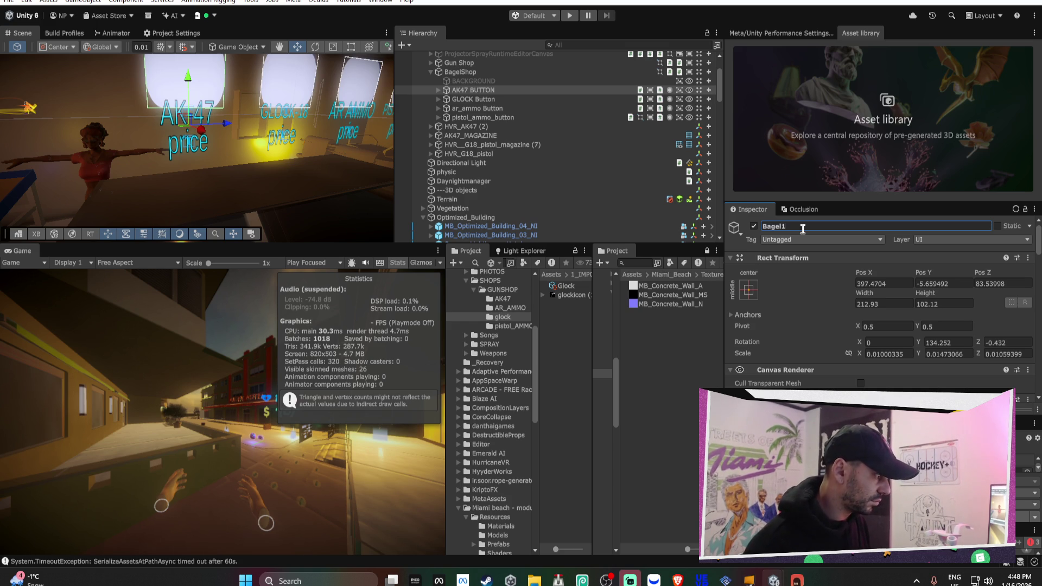
{"action": "left_click", "coordinate": [503, 98]}
{"action": "type", "text": "Bagel1"}
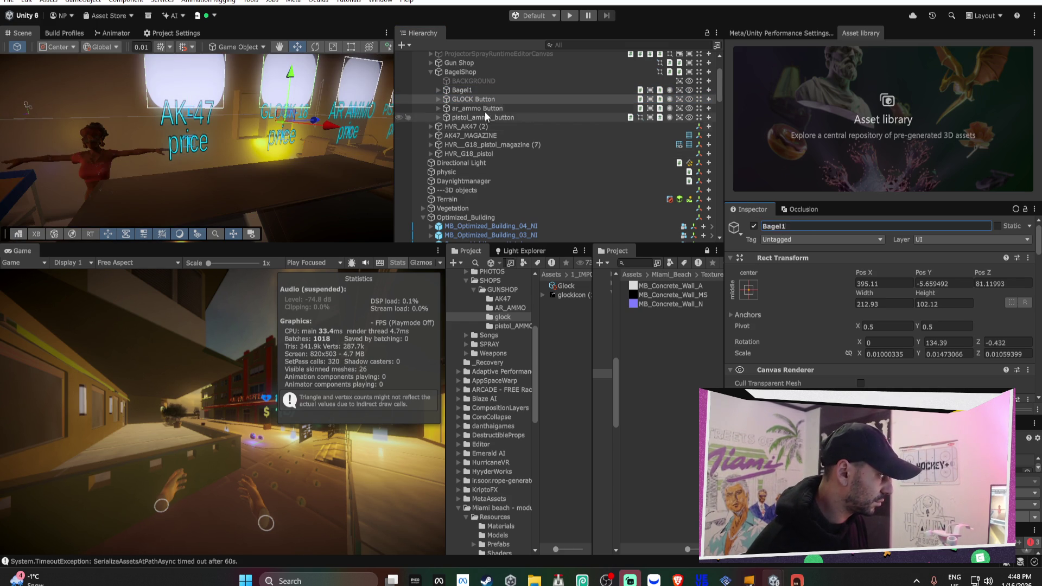
{"action": "key", "text": "ctrl+shift+n"}
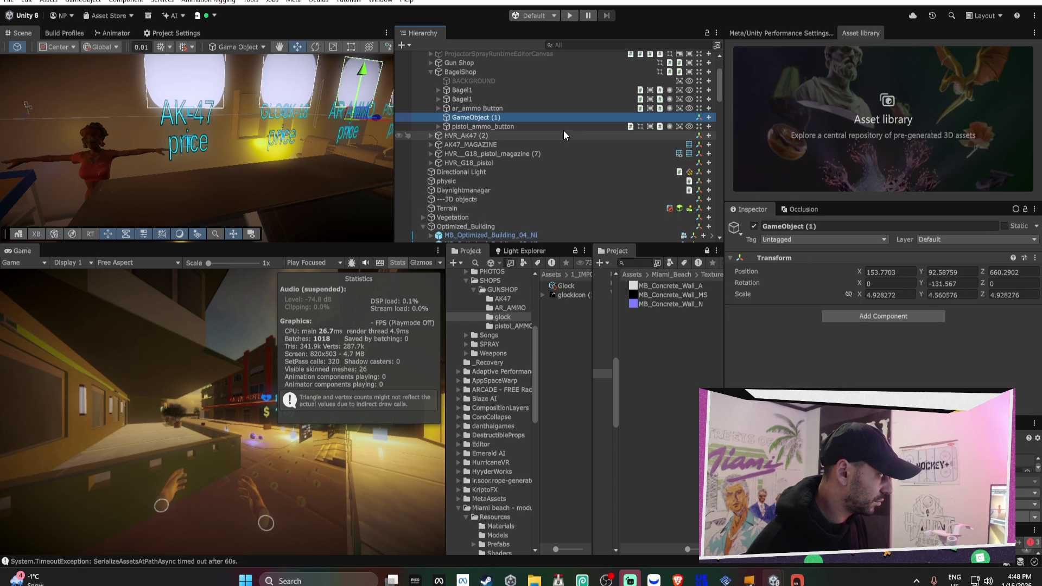
{"action": "key", "text": "Delete"}
{"action": "left_click", "coordinate": [803, 226]}
{"action": "type", "text": "Bagel1"}
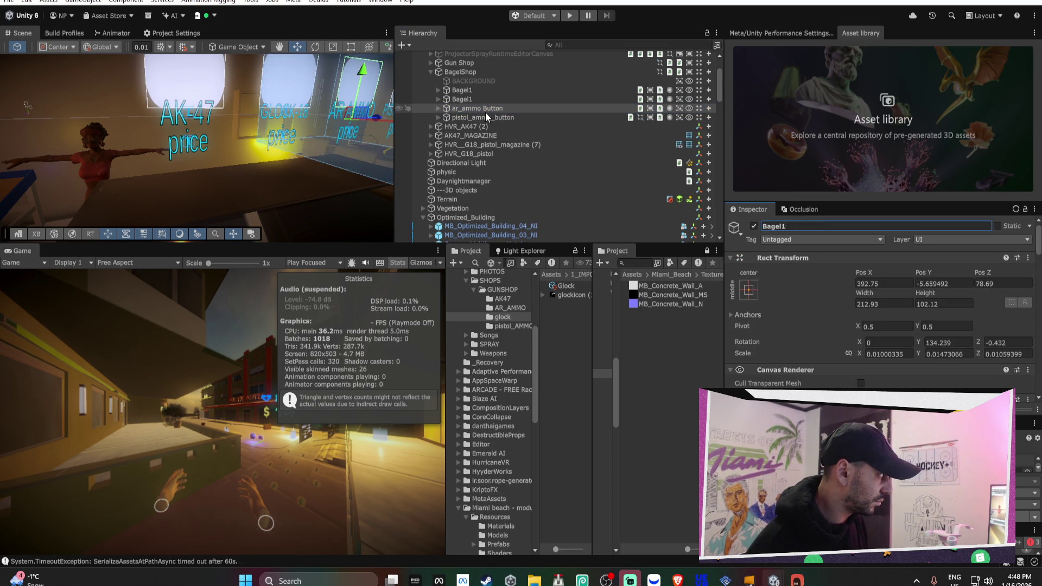
{"action": "left_click", "coordinate": [483, 116]}
{"action": "left_click", "coordinate": [795, 223]}
{"action": "type", "text": "Bagel1"}
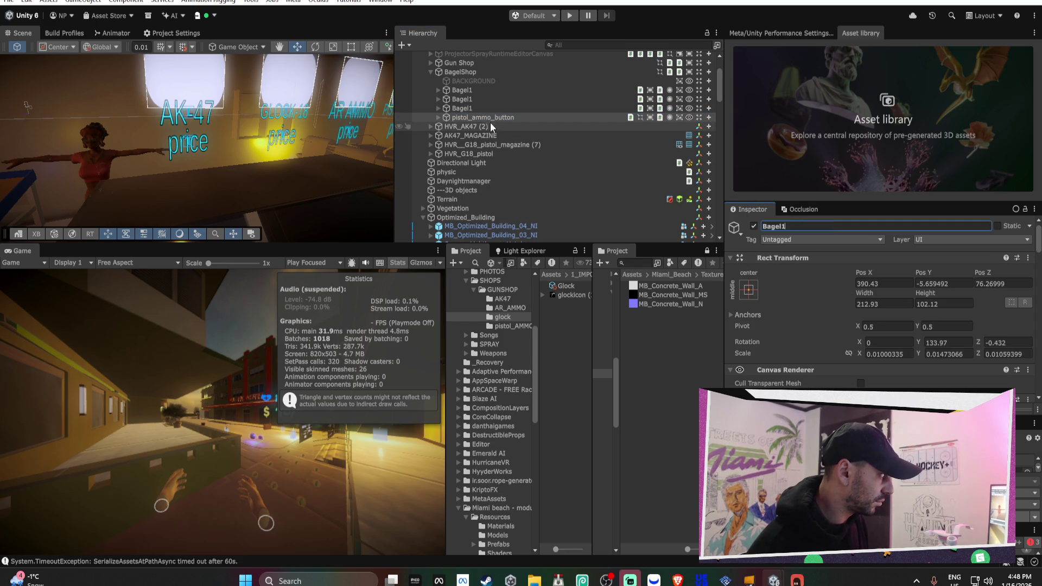
Finish renaming pistol_ammo to Bagel1 and set BagelShop's Shop Category to Food
{"action": "scroll", "coordinate": [823, 336], "scroll_direction": "down", "scroll_amount": 5}
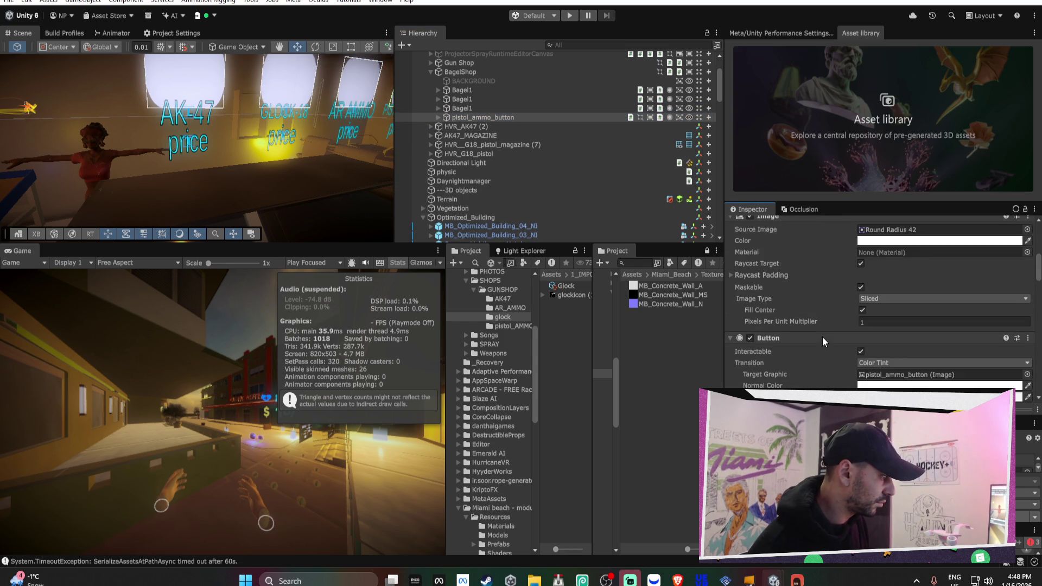
{"action": "left_click", "coordinate": [479, 74]}
{"action": "scroll", "coordinate": [930, 275], "scroll_direction": "up", "scroll_amount": 4}
{"action": "scroll", "coordinate": [930, 274], "scroll_direction": "down", "scroll_amount": 2}
{"action": "scroll", "coordinate": [930, 274], "scroll_direction": "down", "scroll_amount": 8}
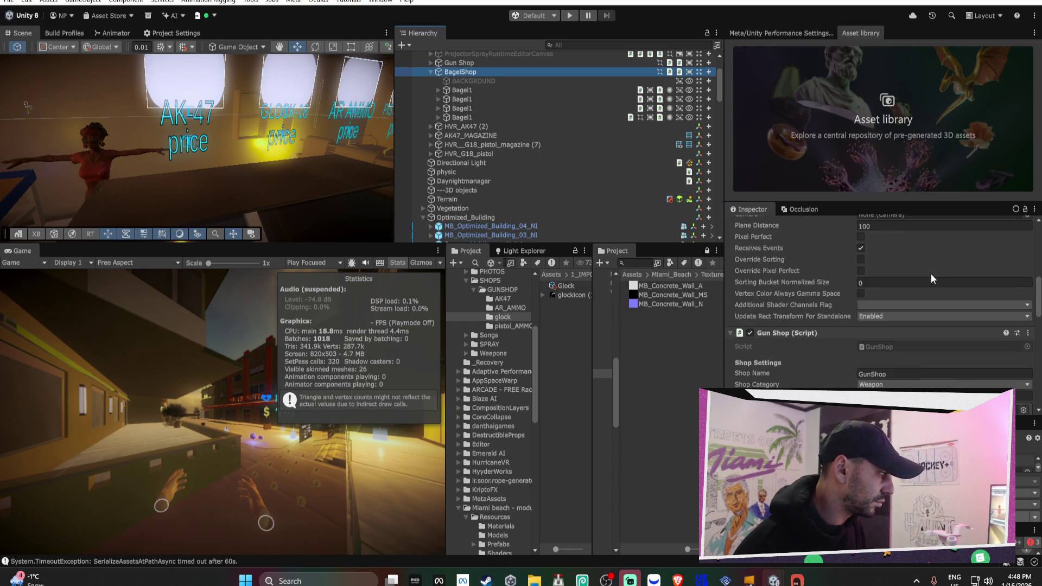
{"action": "left_click", "coordinate": [886, 324]}
{"action": "left_click", "coordinate": [891, 361]}
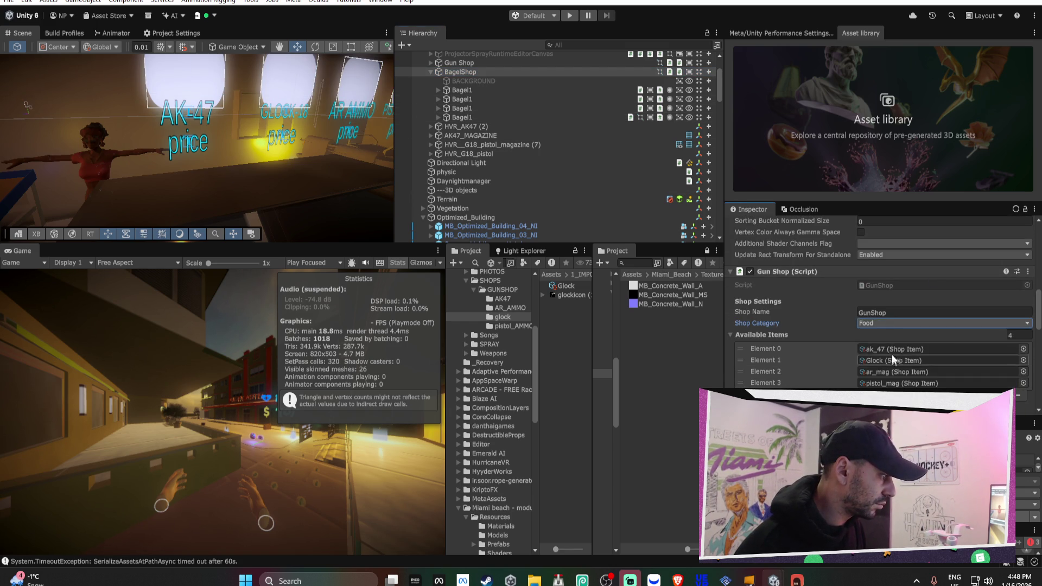
{"action": "type", "text": "BagelShop"}
Expand the four Bagel1 buttons in the Hierarchy to reveal their text objects
{"action": "mouse_move", "coordinate": [271, 152]}
{"action": "left_mouse_down"}
{"action": "mouse_move", "coordinate": [314, 160]}
{"action": "mouse_move", "coordinate": [237, 145]}
{"action": "left_mouse_up"}
{"action": "left_click", "coordinate": [486, 89]}
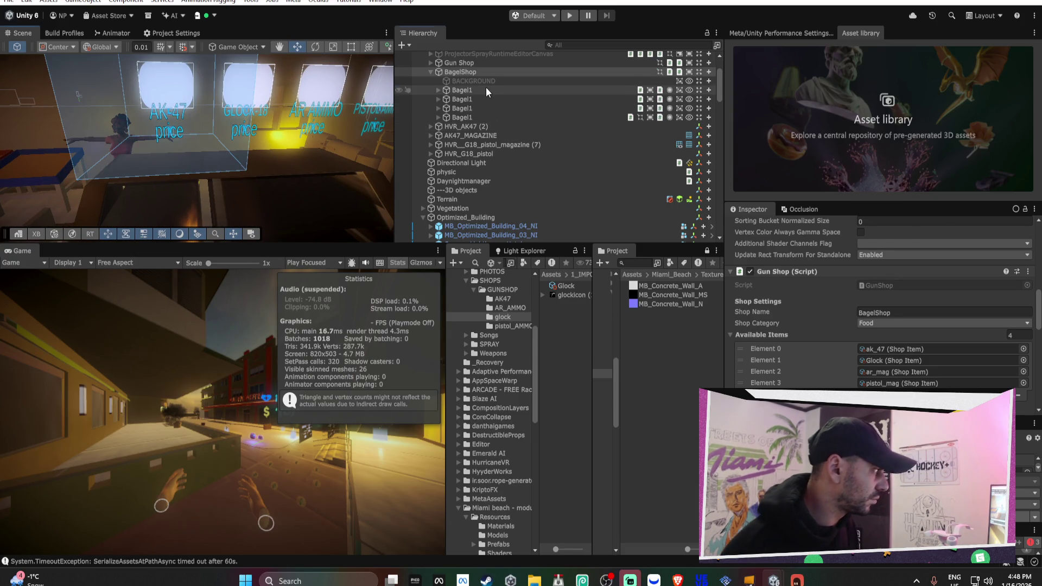
{"action": "left_click", "coordinate": [438, 117]}
{"action": "left_click", "coordinate": [438, 108]}
{"action": "left_click", "coordinate": [438, 99]}
{"action": "left_click", "coordinate": [438, 90]}
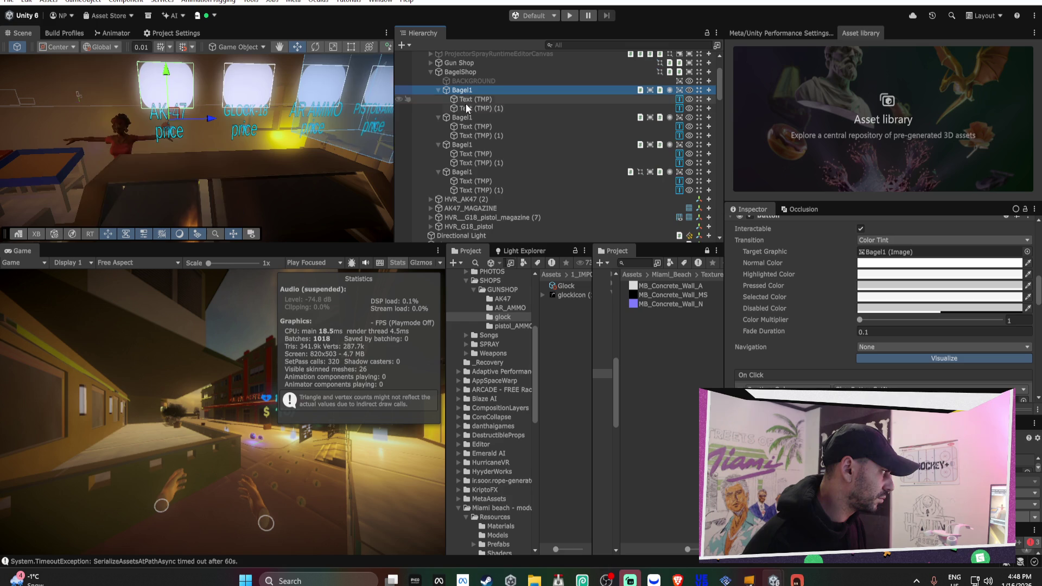
Change each button's title Text (TMP), such as AK-47 and GLOCK-18, to BAGEL, then bring Brave forward
{"action": "left_click", "coordinate": [477, 100]}
{"action": "scroll", "coordinate": [800, 271], "scroll_direction": "up", "scroll_amount": 5}
{"action": "left_click", "coordinate": [801, 262]}
{"action": "type", "text": "BAGEL"}
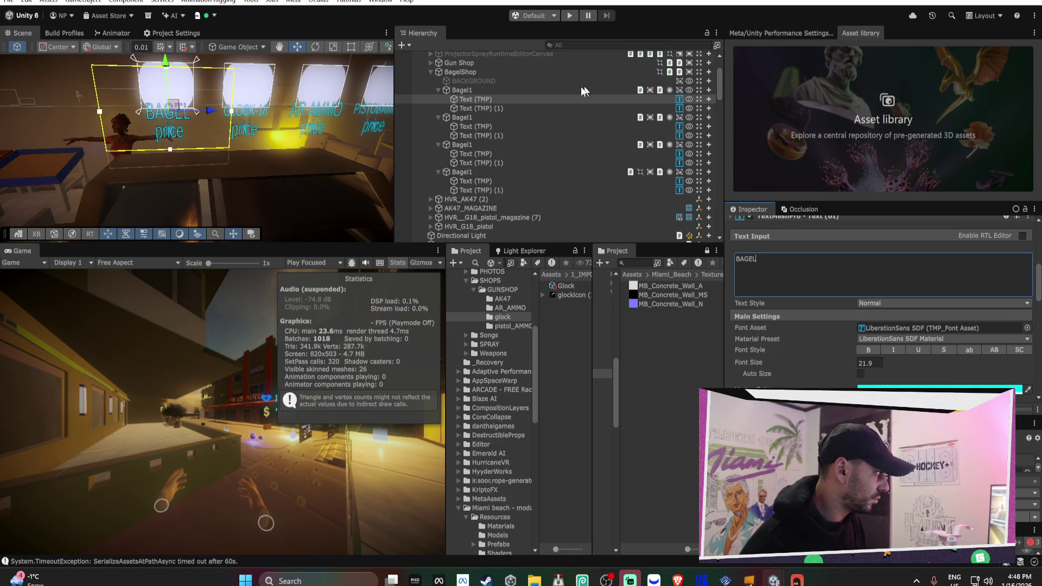
{"action": "left_click", "coordinate": [472, 126]}
{"action": "left_click", "coordinate": [775, 267]}
{"action": "left_click", "coordinate": [499, 153]}
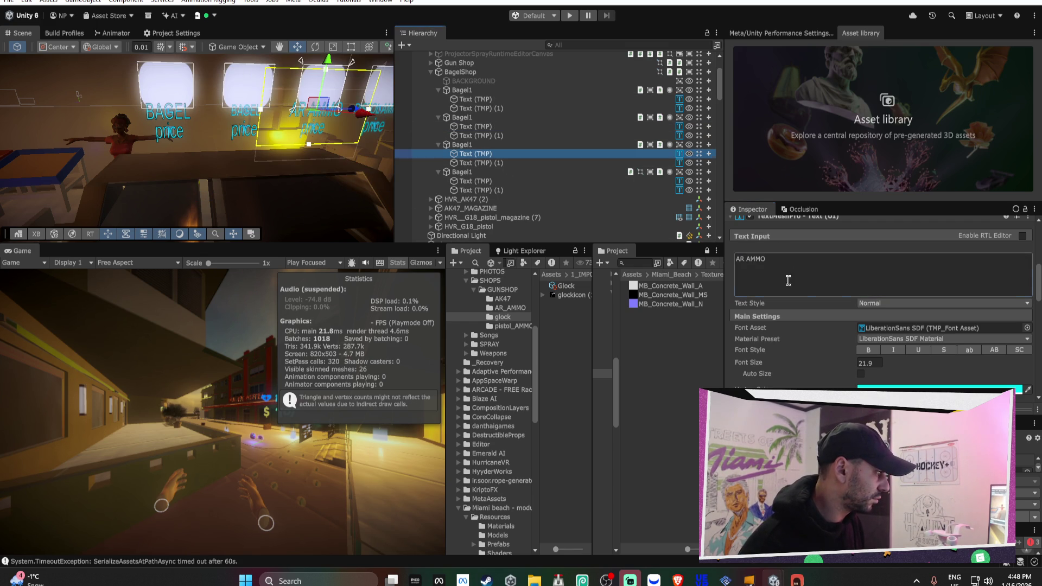
{"action": "left_click", "coordinate": [486, 183]}
{"action": "left_click", "coordinate": [825, 260]}
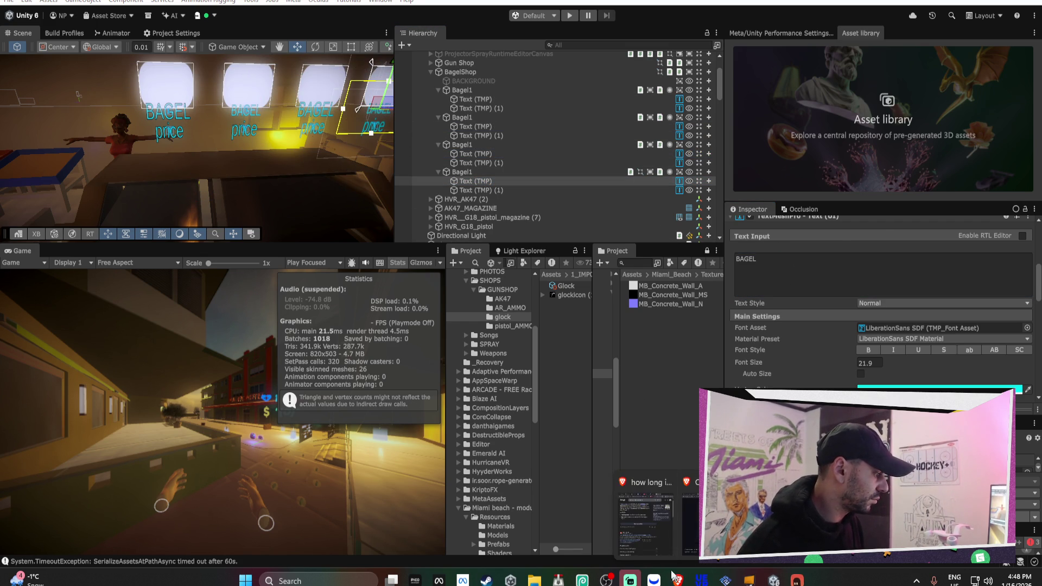
{"action": "left_click", "coordinate": [677, 580]}
{"action": "left_click", "coordinate": [750, 18]}
Search Google for 'bagel shop miami' with the browser maximized
{"action": "type", "text": "bagel sho"}
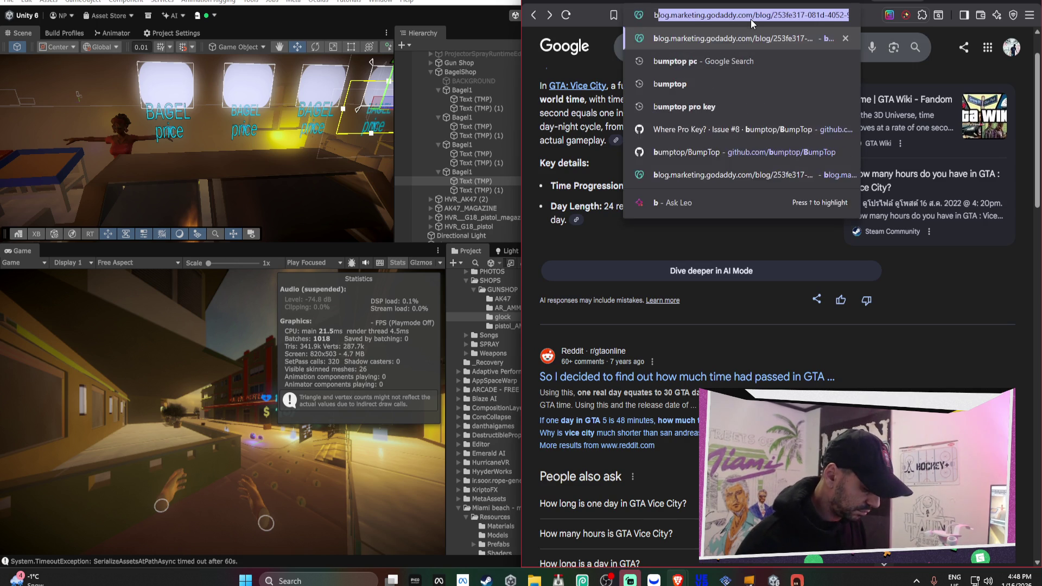
{"action": "type", "text": "p miami"}
{"action": "key", "text": "Return"}
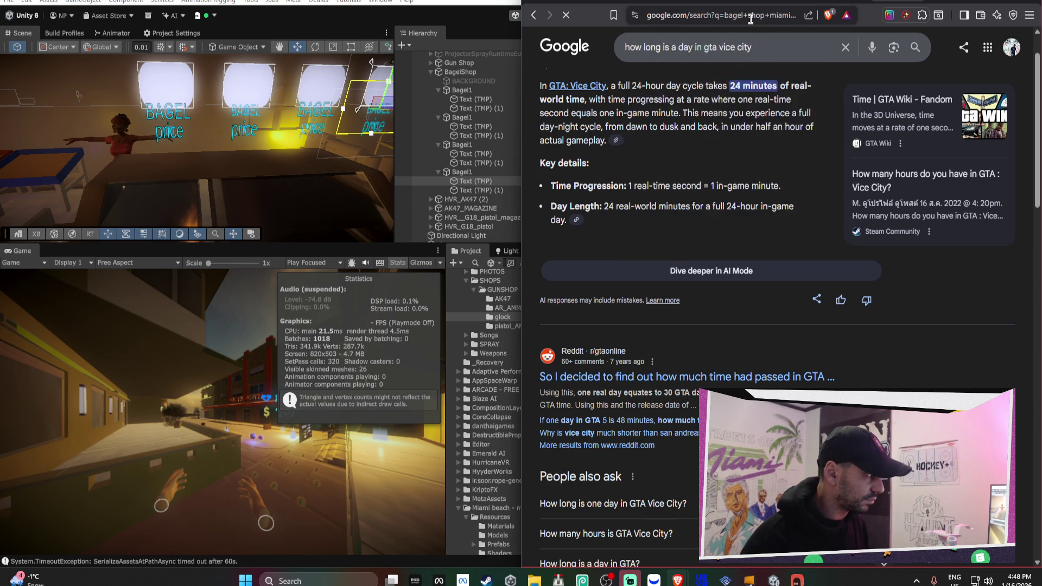
{"action": "key", "text": "super+Up"}
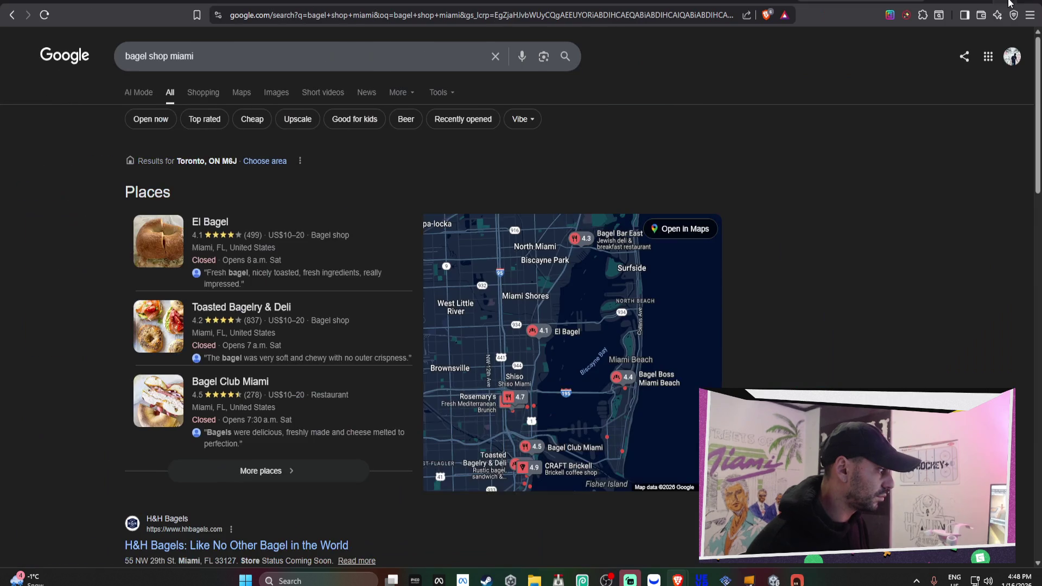
Browse El Bagel's menu sections (Egg Sandwiches, Schmears, Pastries/Sides, Drinks), then return to the results
{"action": "left_click", "coordinate": [228, 219]}
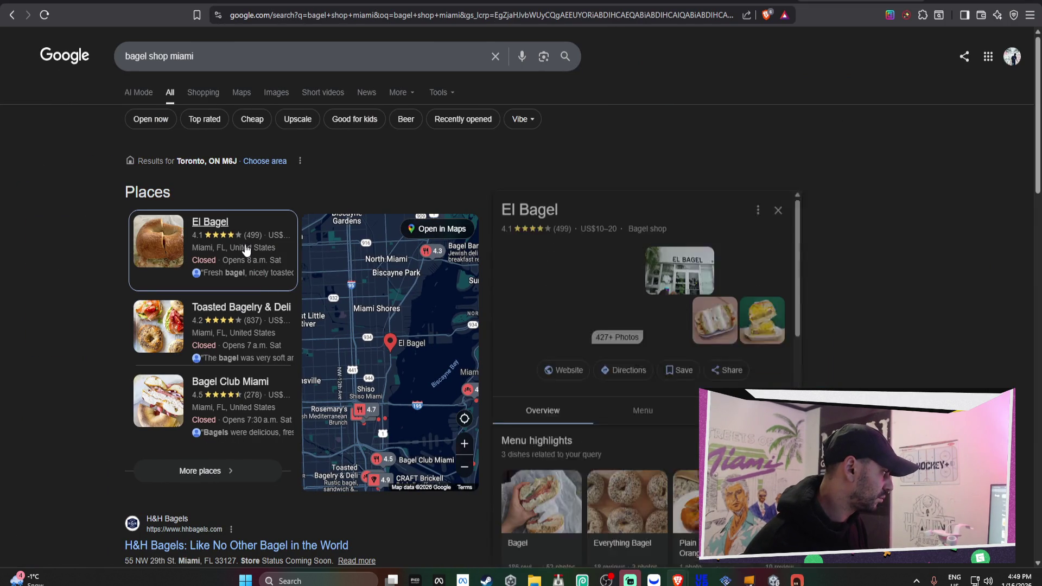
{"action": "left_click", "coordinate": [565, 292]}
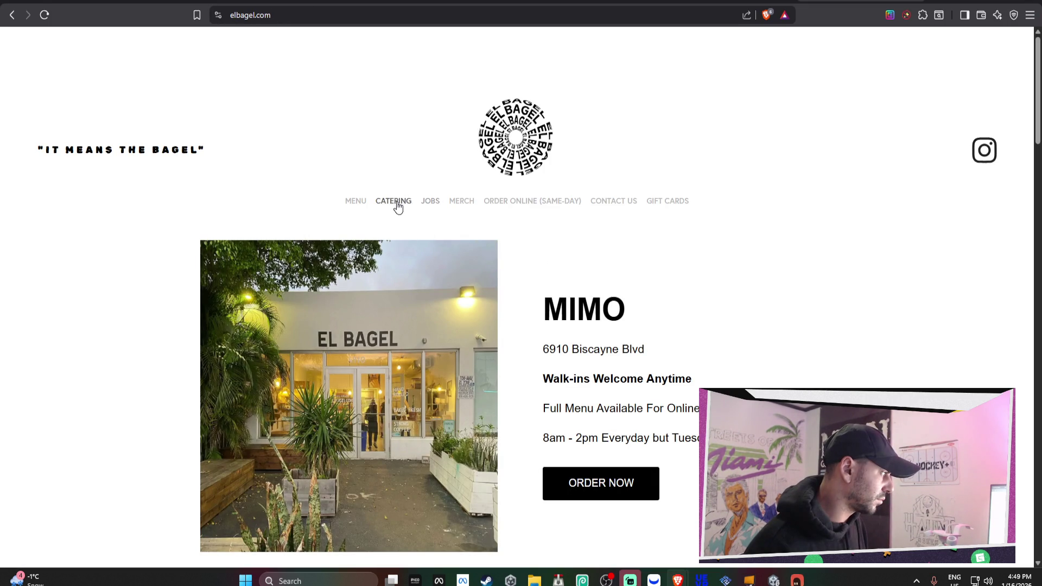
{"action": "left_click", "coordinate": [365, 210]}
{"action": "scroll", "coordinate": [578, 222], "scroll_direction": "down", "scroll_amount": 5}
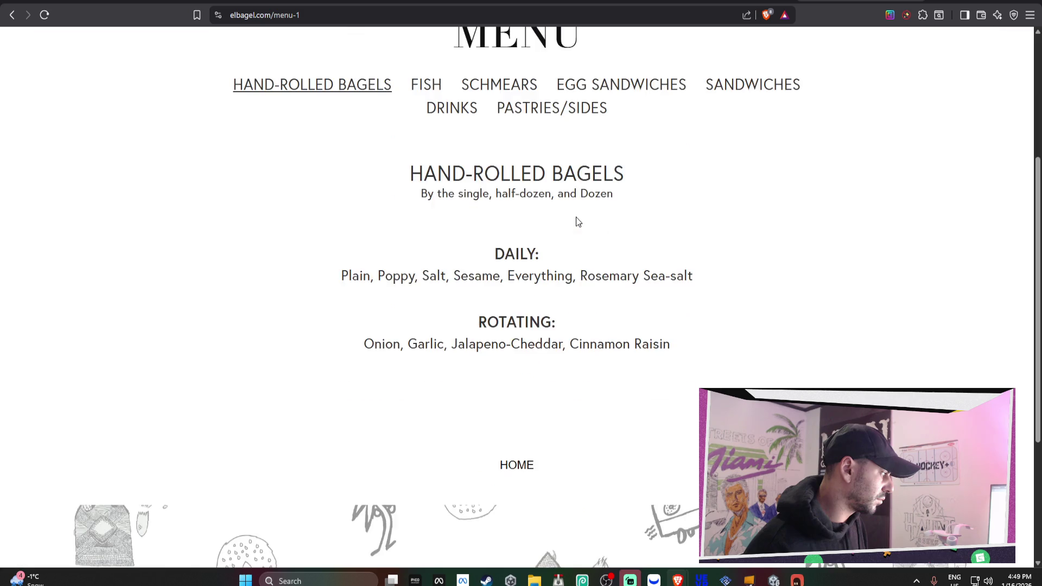
{"action": "scroll", "coordinate": [578, 221], "scroll_direction": "up", "scroll_amount": 4}
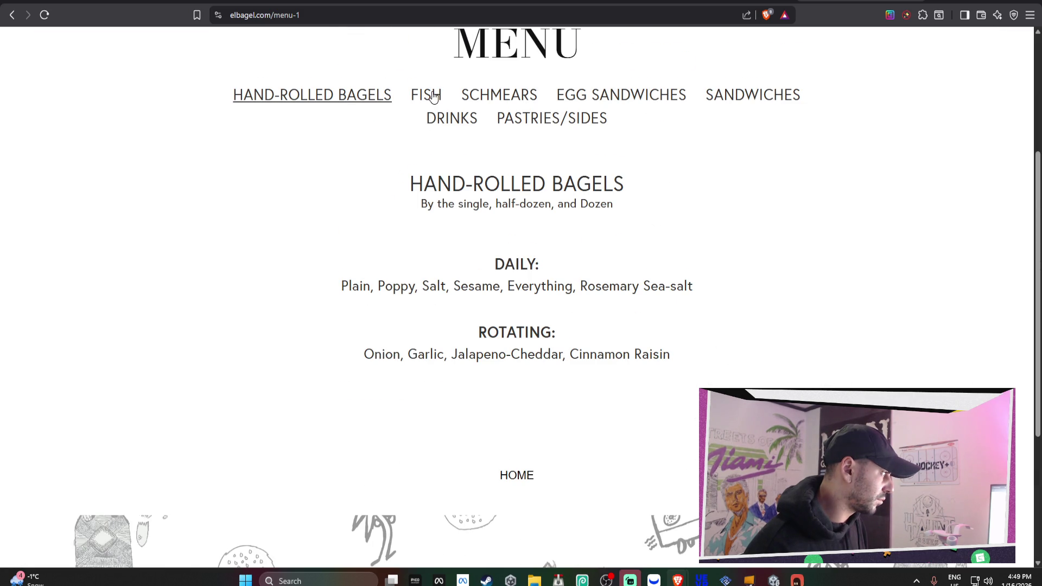
{"action": "scroll", "coordinate": [360, 167], "scroll_direction": "up", "scroll_amount": 1}
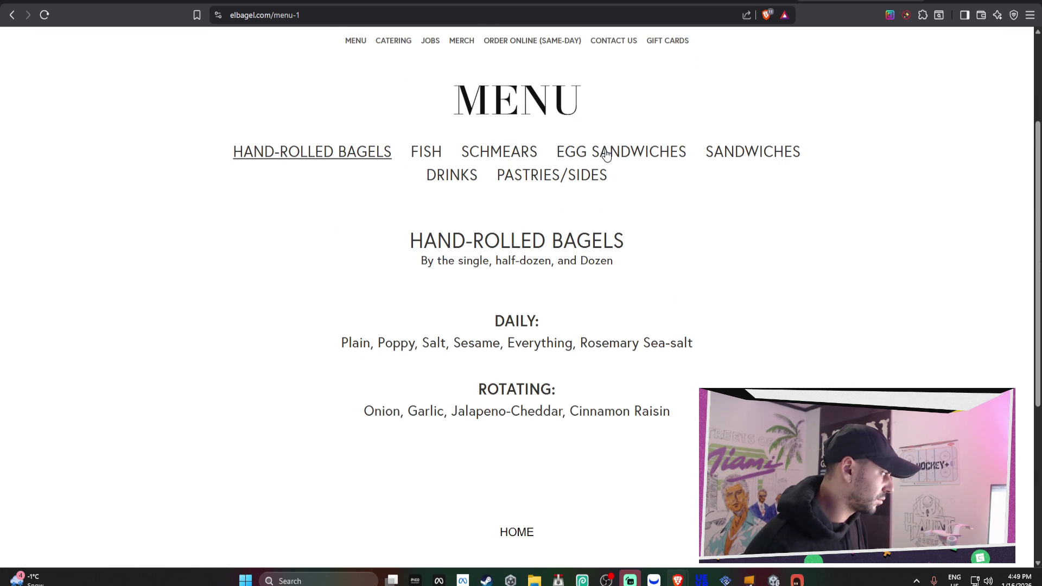
{"action": "left_click", "coordinate": [646, 157]}
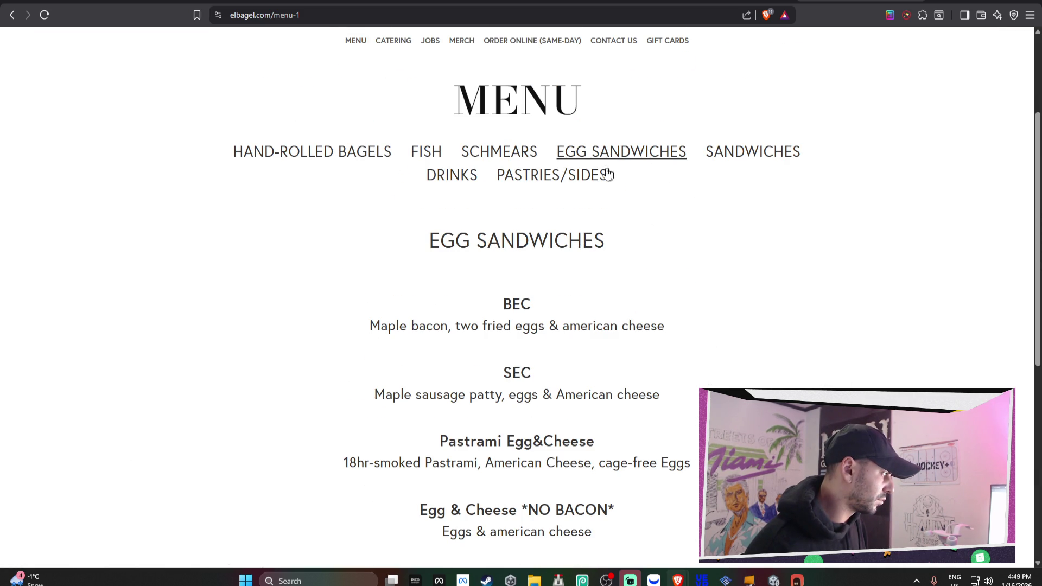
{"action": "left_click", "coordinate": [526, 157]}
{"action": "left_click", "coordinate": [524, 179]}
{"action": "left_click", "coordinate": [473, 178]}
{"action": "left_click", "coordinate": [12, 16]}
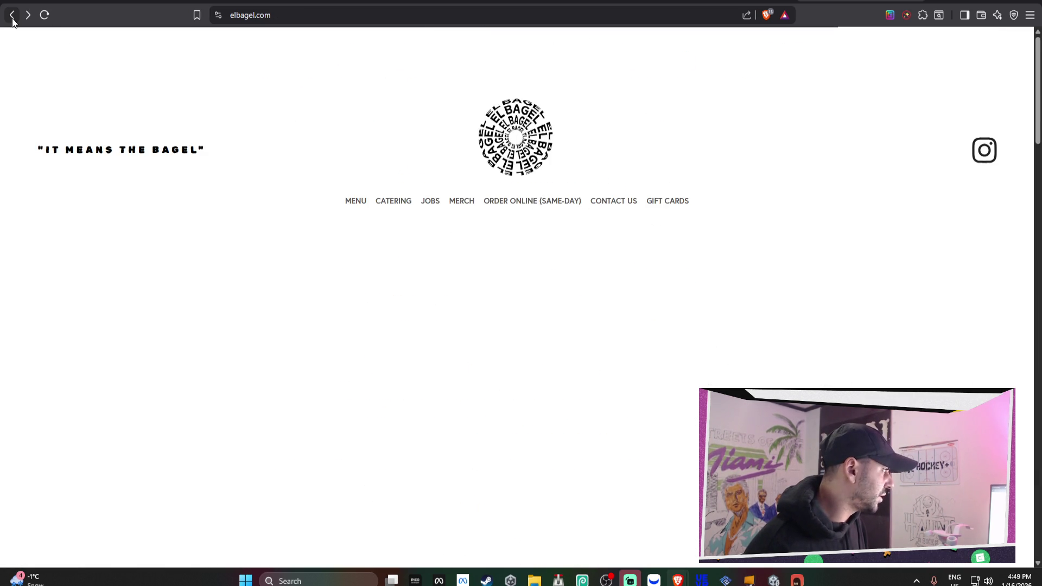
{"action": "left_click", "coordinate": [13, 18]}
Browse Toasted Bagelry & Deli's Grilled Sandwiches, Omelets and Breakfast All Day menus, then go back
{"action": "left_click", "coordinate": [261, 313]}
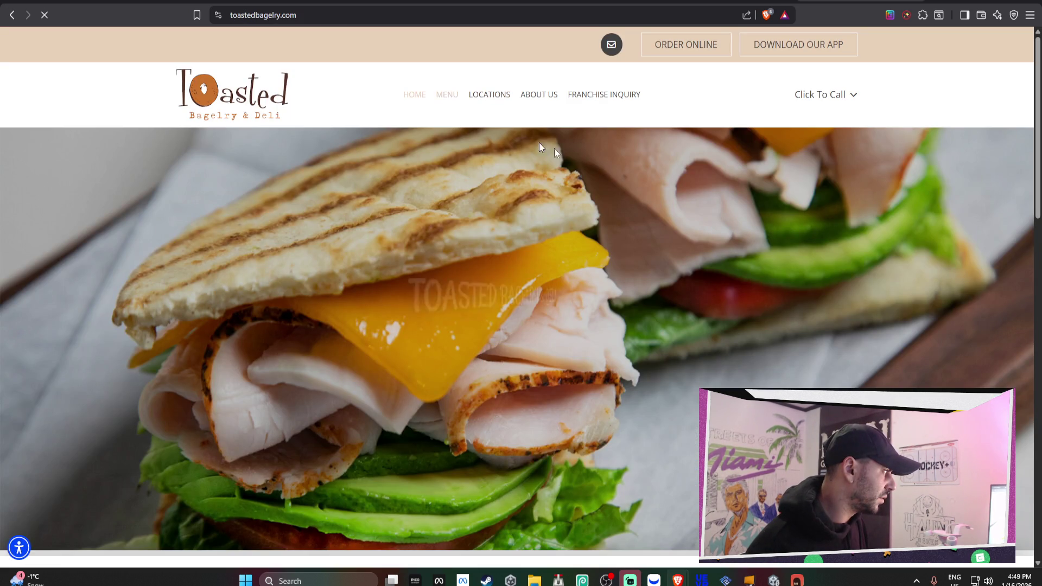
{"action": "scroll", "coordinate": [701, 200], "scroll_direction": "down", "scroll_amount": 10}
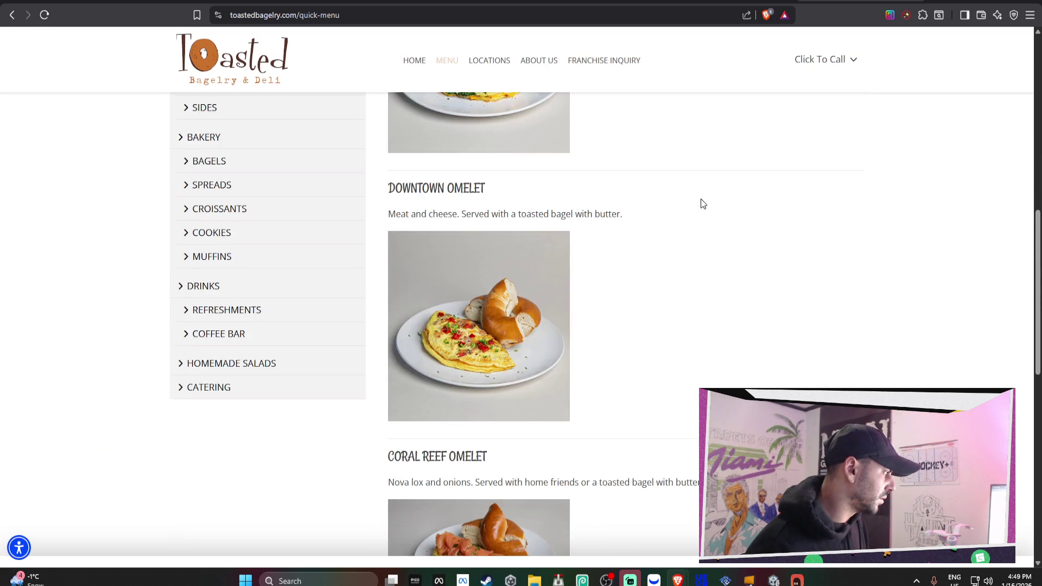
{"action": "scroll", "coordinate": [701, 199], "scroll_direction": "down", "scroll_amount": 10}
{"action": "scroll", "coordinate": [701, 200], "scroll_direction": "up", "scroll_amount": 8}
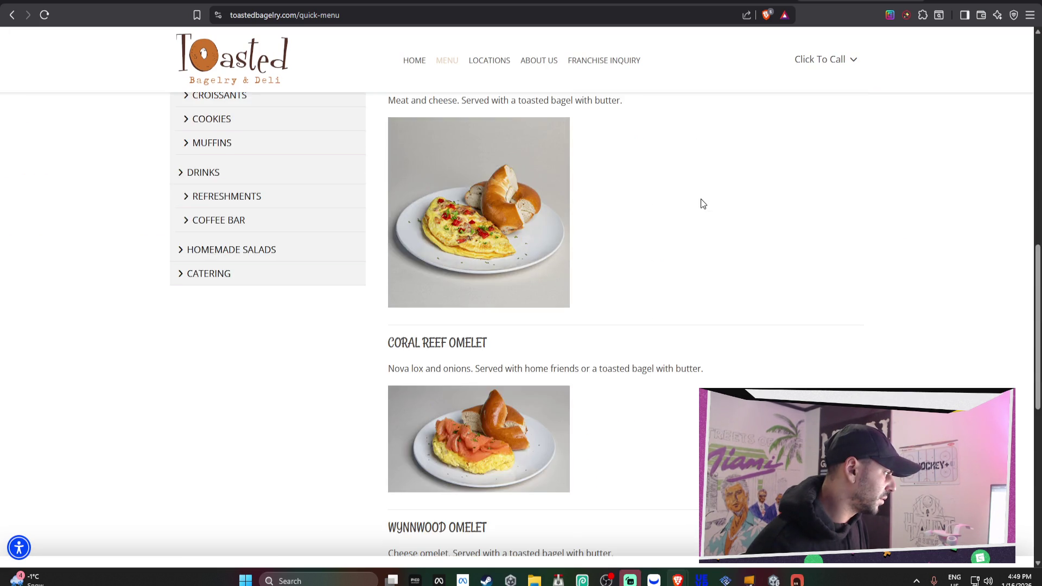
{"action": "scroll", "coordinate": [701, 204], "scroll_direction": "up", "scroll_amount": 5}
{"action": "left_click", "coordinate": [267, 183]}
{"action": "scroll", "coordinate": [341, 180], "scroll_direction": "up", "scroll_amount": 2}
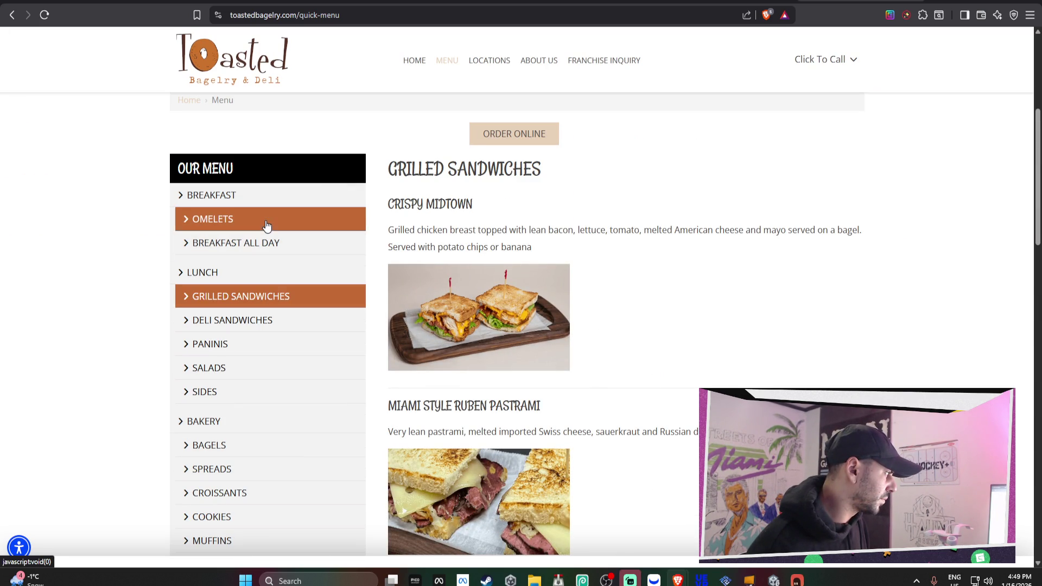
{"action": "left_click", "coordinate": [267, 224]}
{"action": "left_click", "coordinate": [261, 242]}
{"action": "left_click", "coordinate": [259, 224]}
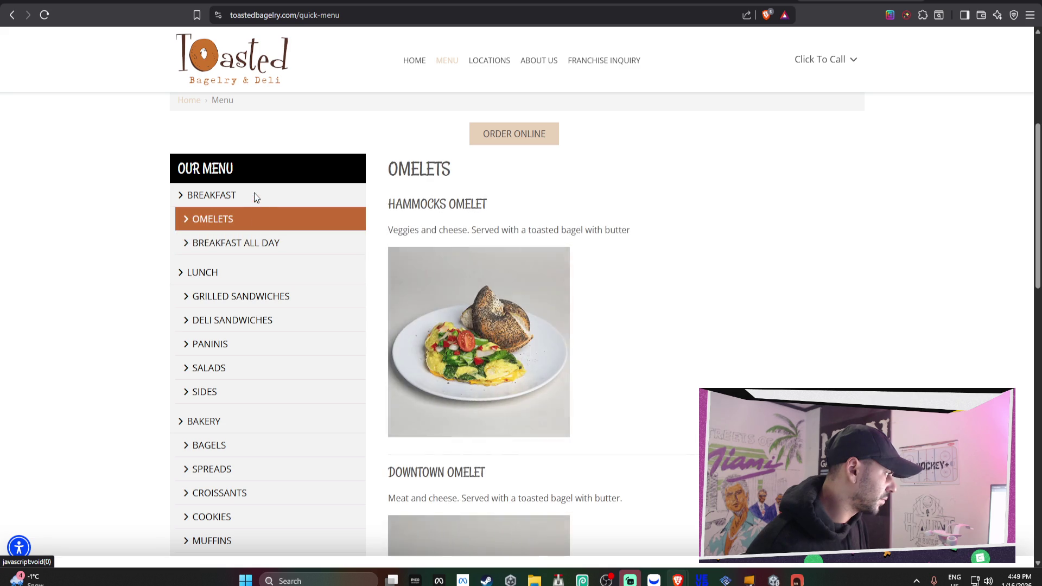
{"action": "scroll", "coordinate": [537, 253], "scroll_direction": "down", "scroll_amount": 3}
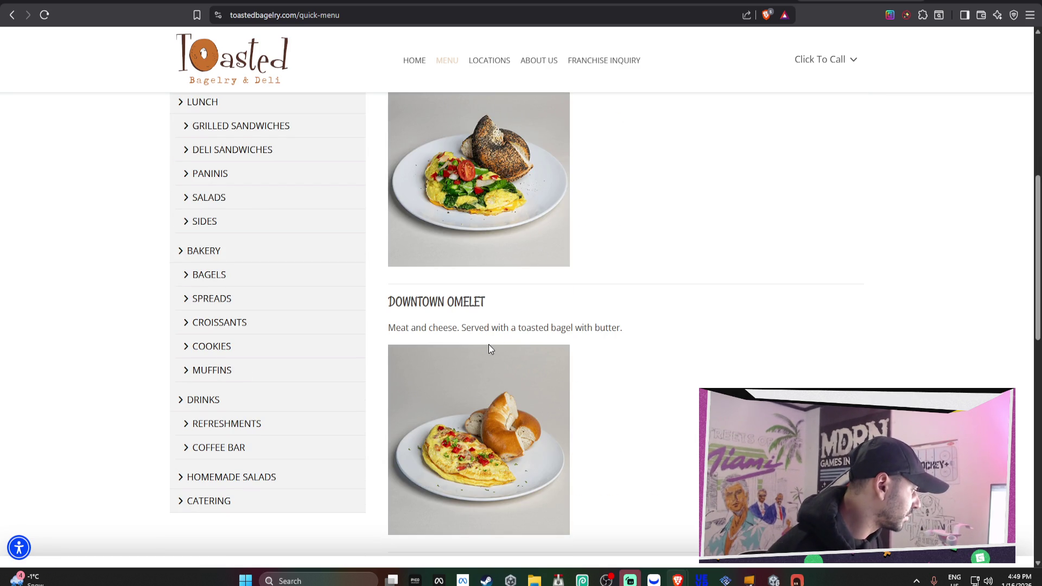
{"action": "scroll", "coordinate": [489, 346], "scroll_direction": "up", "scroll_amount": 2}
{"action": "scroll", "coordinate": [507, 125], "scroll_direction": "down", "scroll_amount": 8}
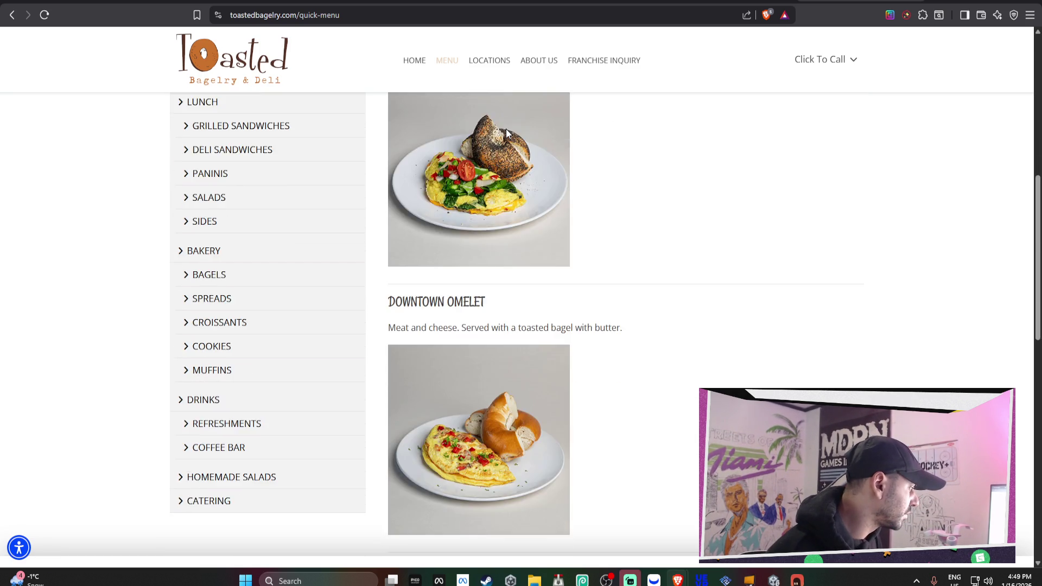
{"action": "scroll", "coordinate": [505, 128], "scroll_direction": "down", "scroll_amount": 4}
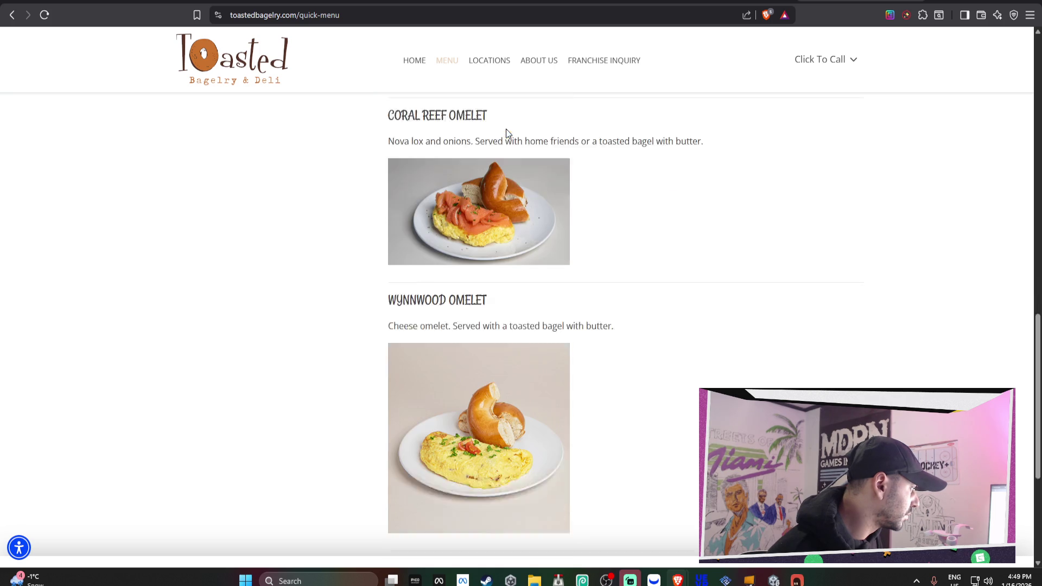
{"action": "scroll", "coordinate": [419, 180], "scroll_direction": "up", "scroll_amount": 7}
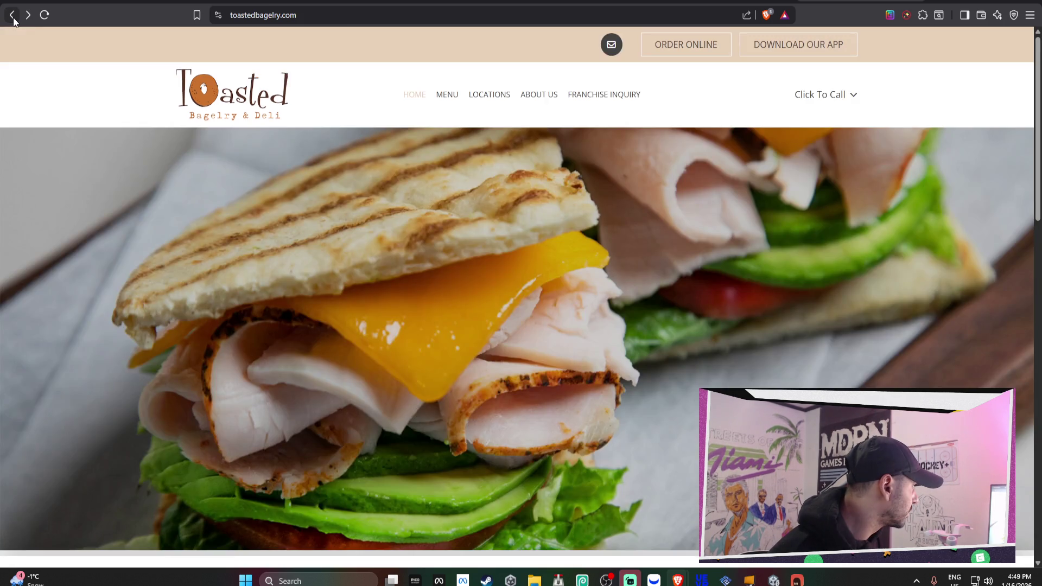
{"action": "left_click", "coordinate": [13, 20]}
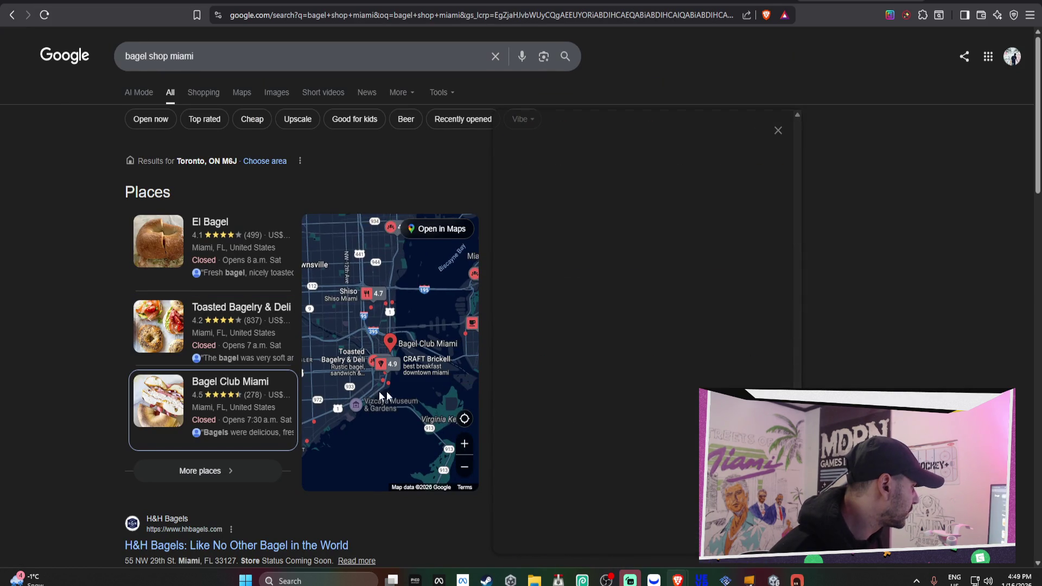
Open Bagel Club Miami's website and scroll through its Order Online menu before returning to Unity
{"action": "left_click", "coordinate": [527, 293]}
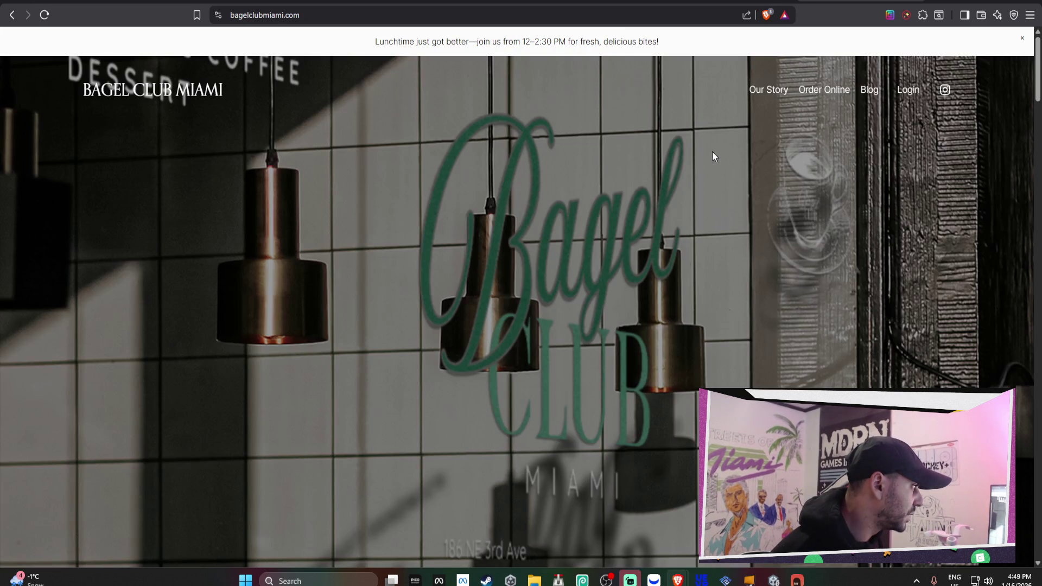
{"action": "left_click", "coordinate": [849, 100]}
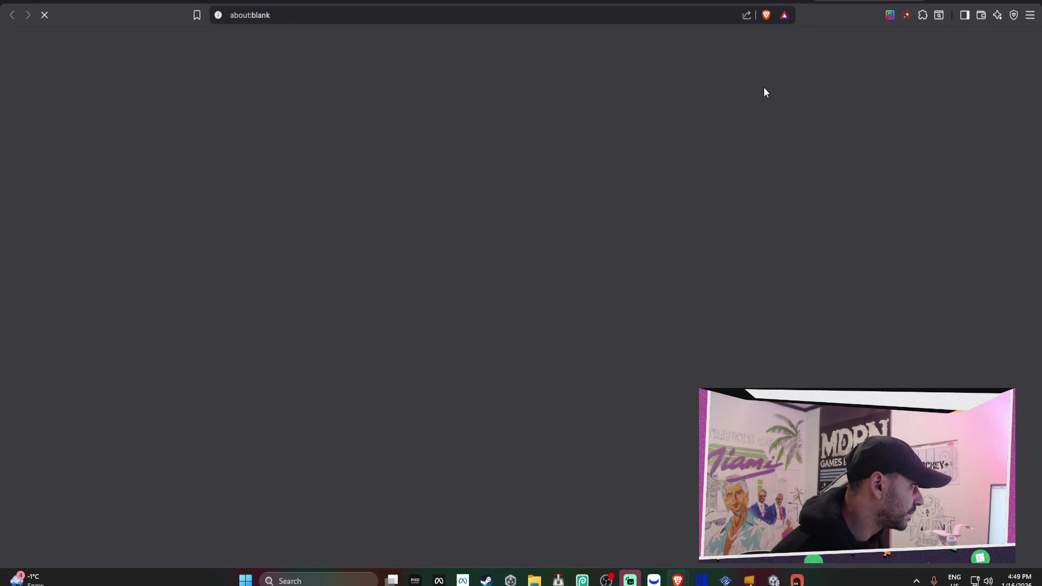
{"action": "scroll", "coordinate": [513, 301], "scroll_direction": "down", "scroll_amount": 4}
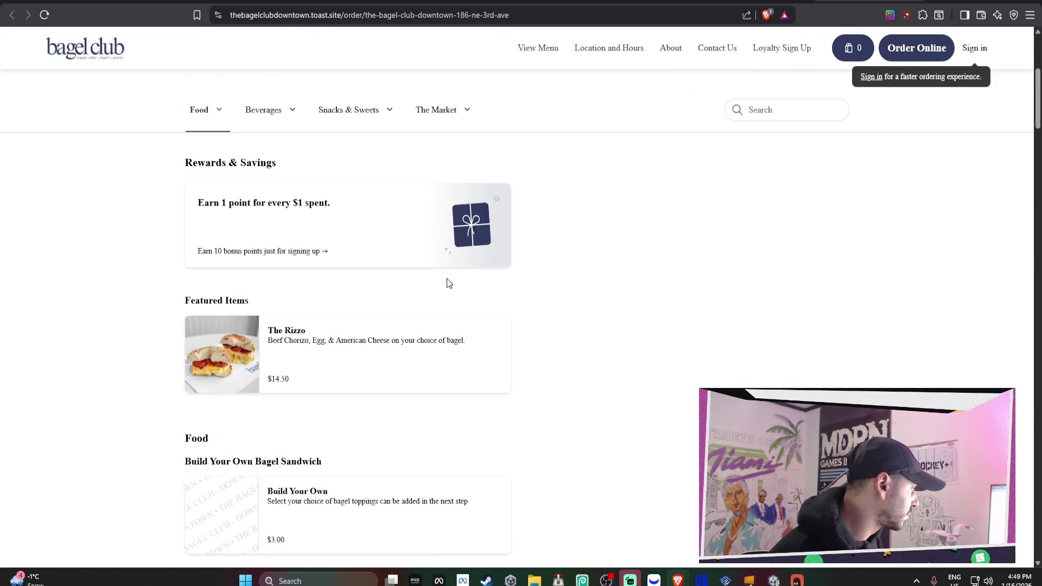
{"action": "scroll", "coordinate": [451, 281], "scroll_direction": "down", "scroll_amount": 1}
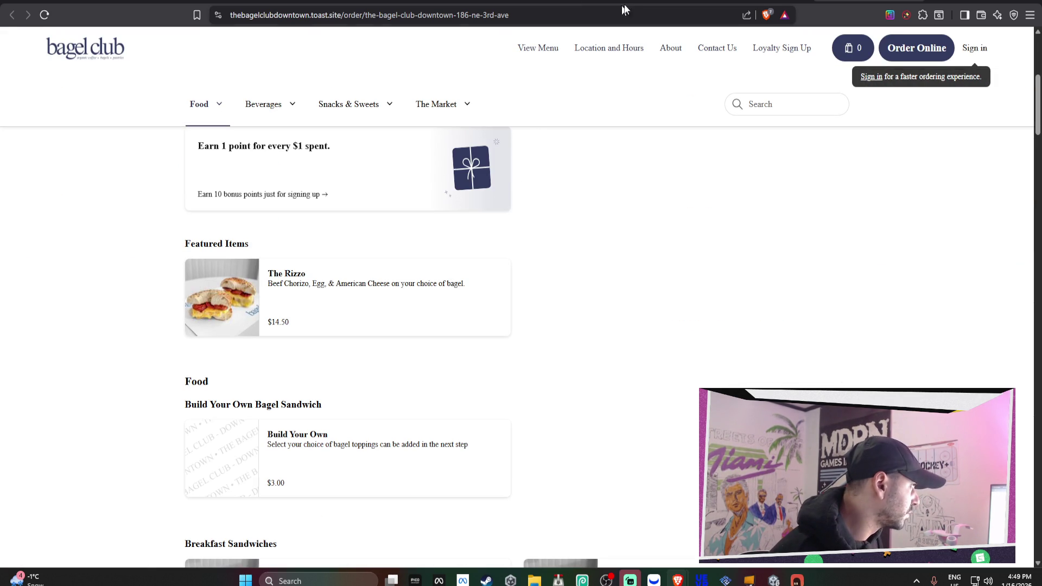
{"action": "scroll", "coordinate": [504, 237], "scroll_direction": "down", "scroll_amount": 2}
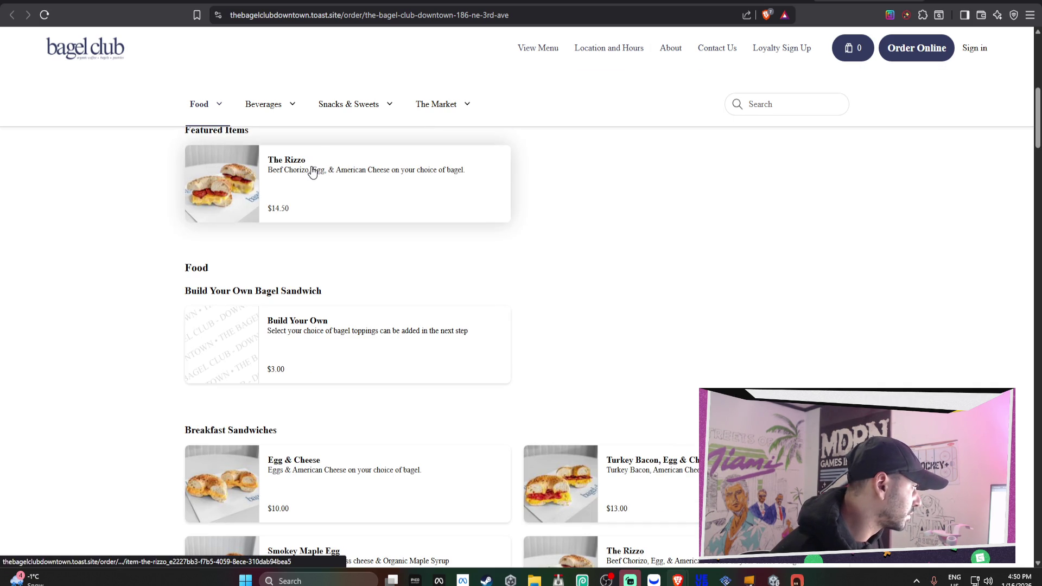
{"action": "scroll", "coordinate": [562, 209], "scroll_direction": "down", "scroll_amount": 1}
{"action": "scroll", "coordinate": [562, 209], "scroll_direction": "down", "scroll_amount": 1}
{"action": "scroll", "coordinate": [562, 209], "scroll_direction": "up", "scroll_amount": 2}
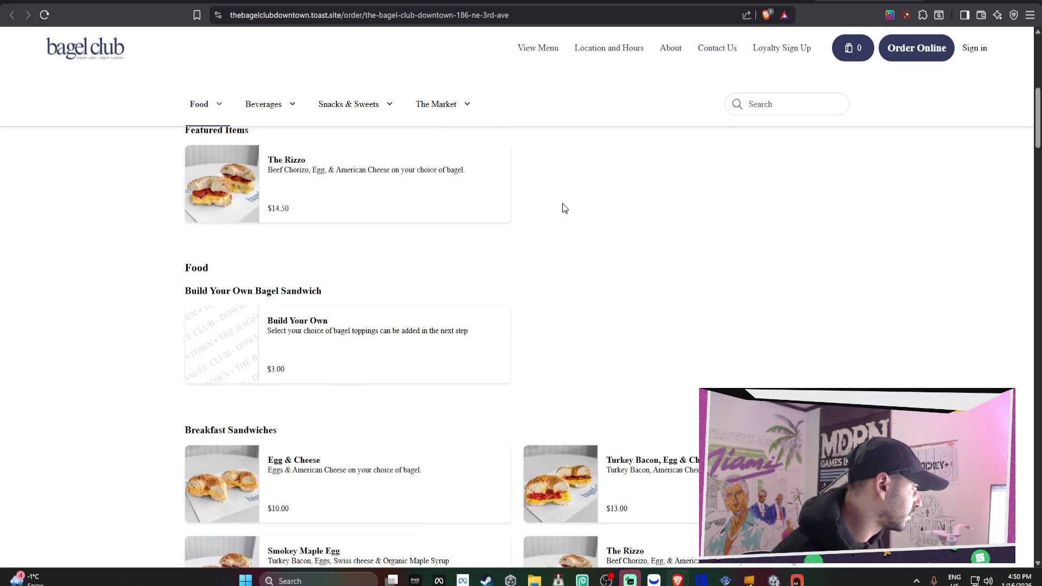
{"action": "scroll", "coordinate": [564, 208], "scroll_direction": "down", "scroll_amount": 2}
{"action": "scroll", "coordinate": [565, 206], "scroll_direction": "down", "scroll_amount": 2}
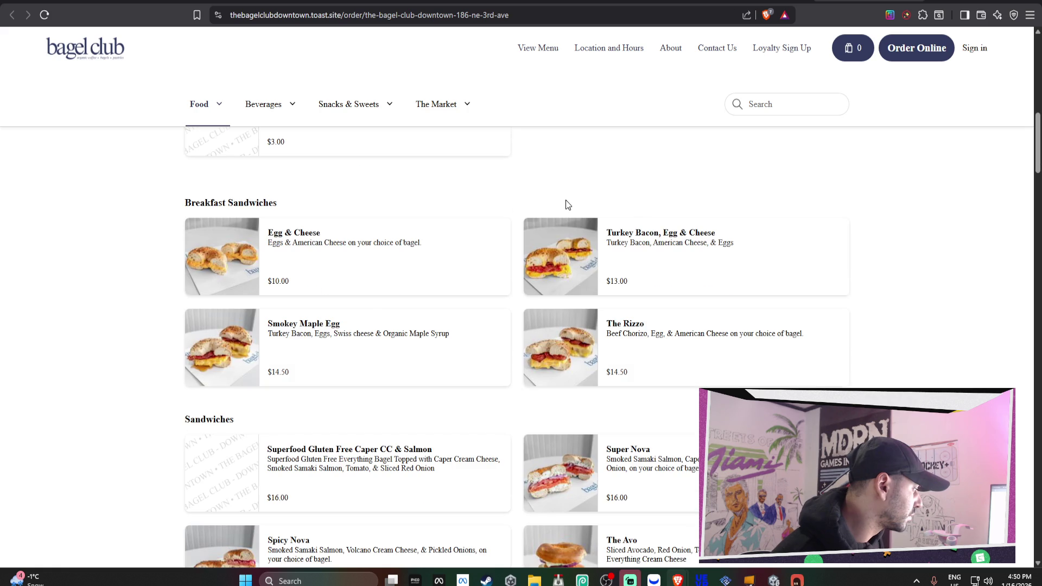
{"action": "scroll", "coordinate": [568, 198], "scroll_direction": "down", "scroll_amount": 2}
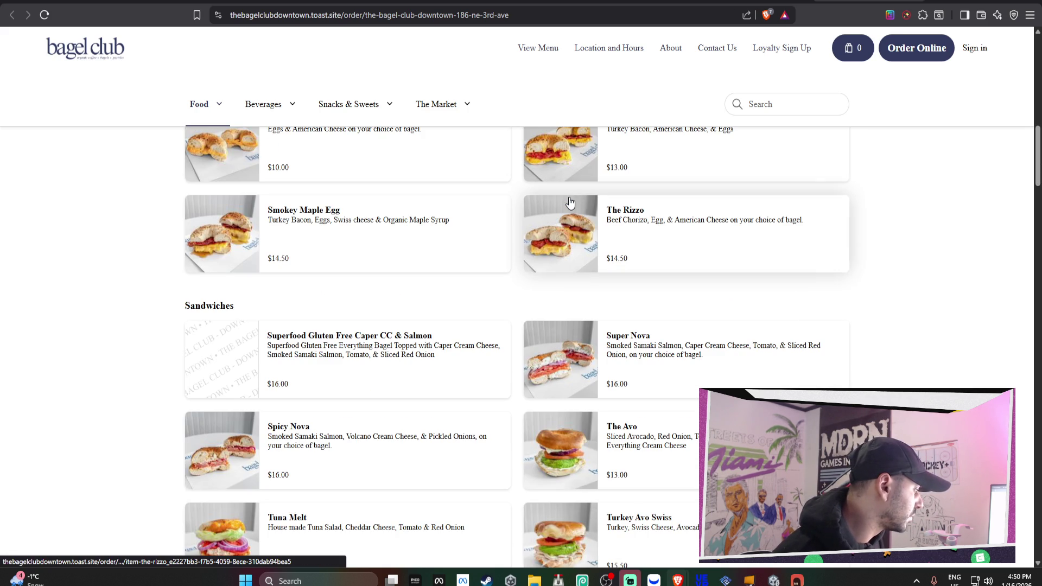
{"action": "scroll", "coordinate": [570, 203], "scroll_direction": "down", "scroll_amount": 3}
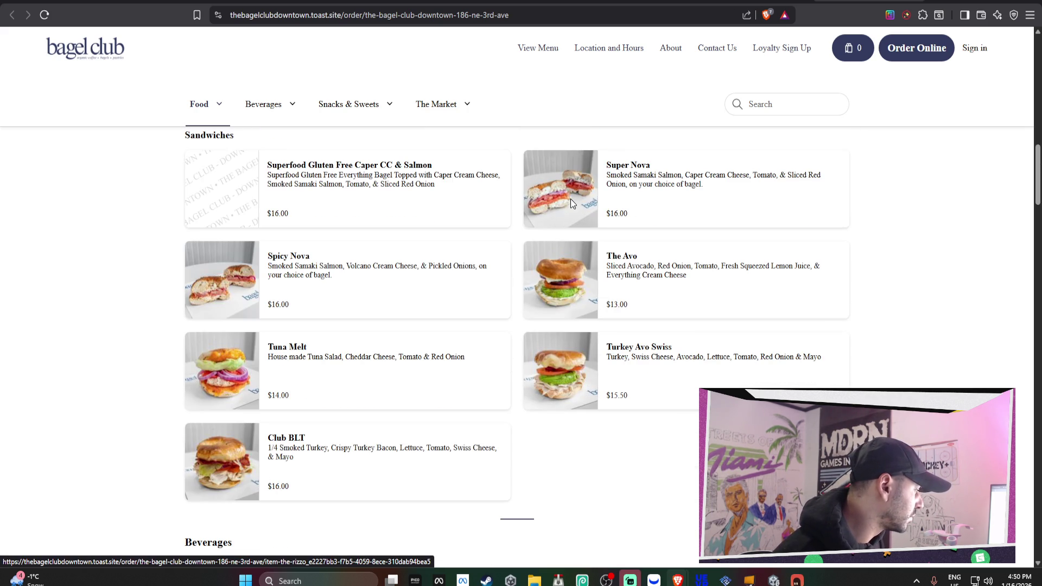
{"action": "scroll", "coordinate": [571, 204], "scroll_direction": "down", "scroll_amount": 1}
{"action": "scroll", "coordinate": [571, 204], "scroll_direction": "down", "scroll_amount": 1}
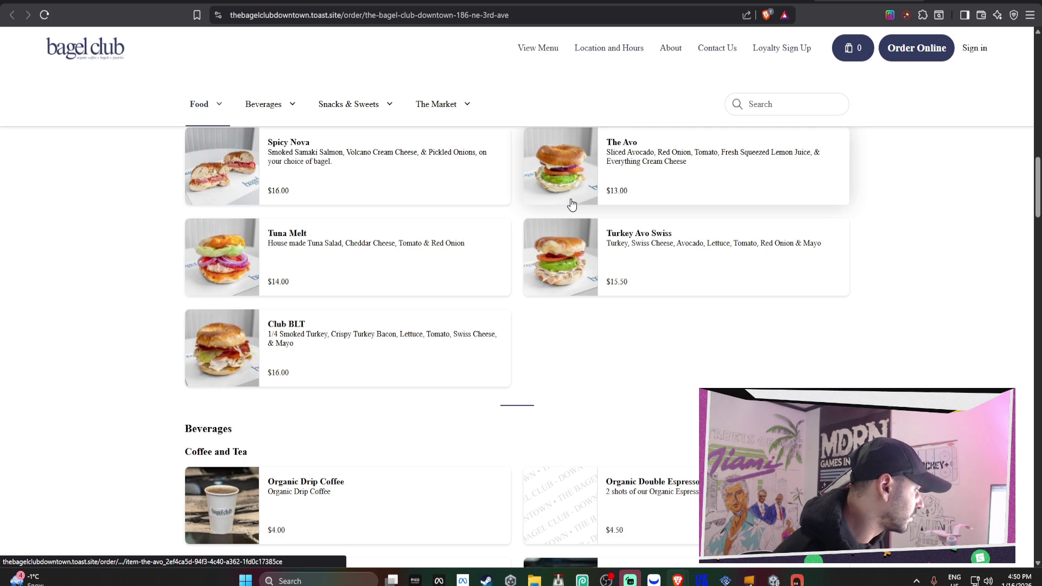
{"action": "scroll", "coordinate": [571, 204], "scroll_direction": "down", "scroll_amount": 2}
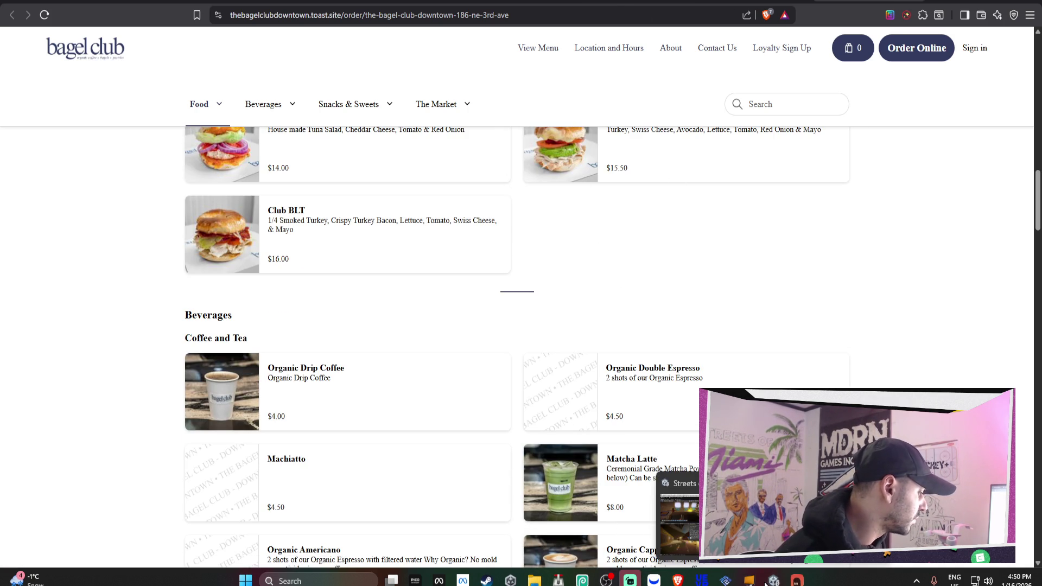
{"action": "left_click", "coordinate": [773, 580]}
Enlarge the Asset library panel, search it for 'bagel', then replace the query with 'sandwhich'
{"action": "mouse_move", "coordinate": [835, 201]}
{"action": "left_mouse_down"}
{"action": "mouse_move", "coordinate": [833, 383]}
{"action": "mouse_move", "coordinate": [834, 332]}
{"action": "left_mouse_up"}
{"action": "left_click", "coordinate": [803, 221]}
{"action": "type", "text": "bagel"}
{"action": "key", "text": "Return"}
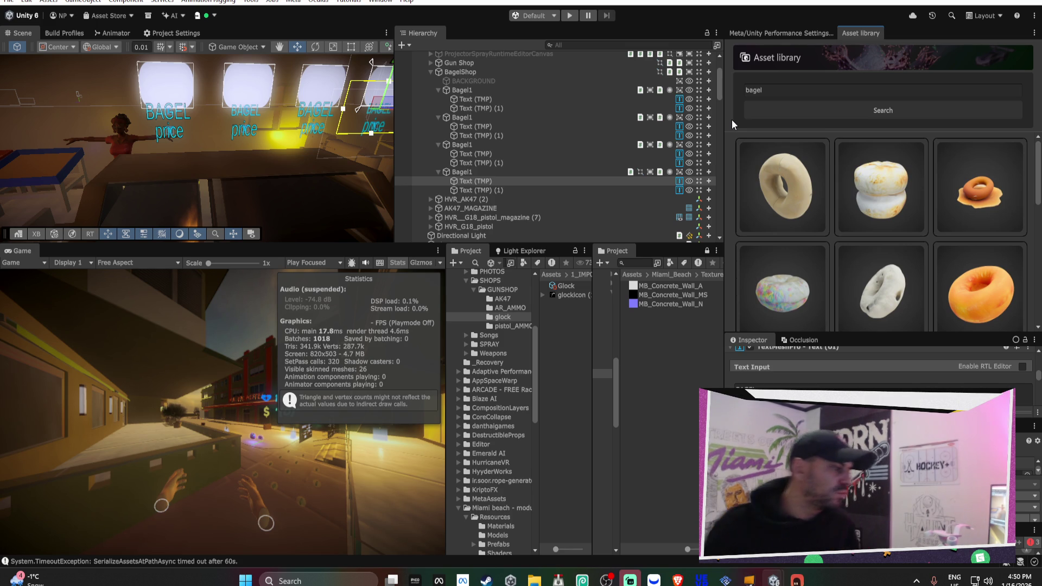
{"action": "scroll", "coordinate": [852, 194], "scroll_direction": "down", "scroll_amount": 3}
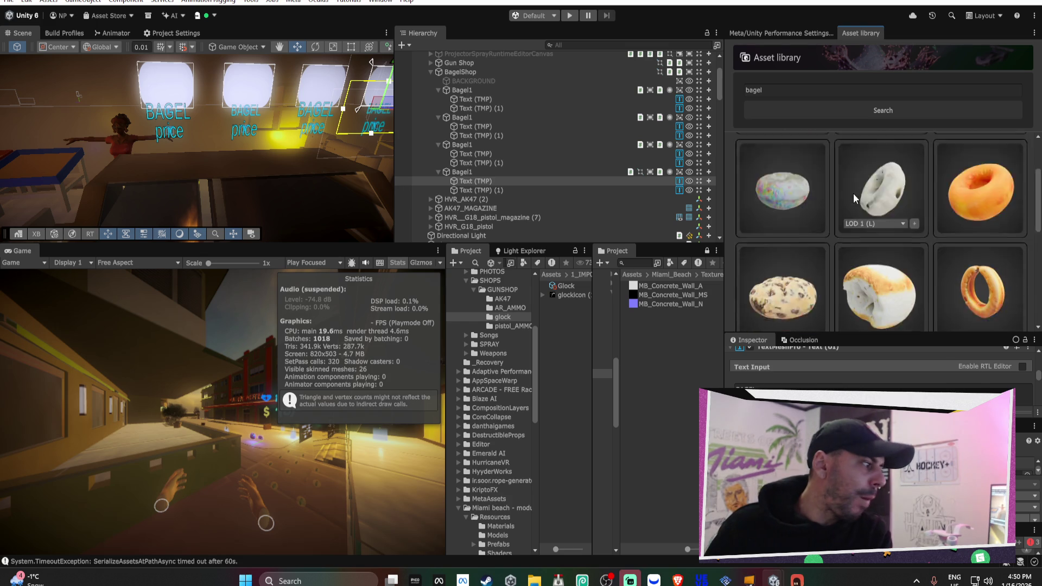
{"action": "scroll", "coordinate": [852, 193], "scroll_direction": "down", "scroll_amount": 5}
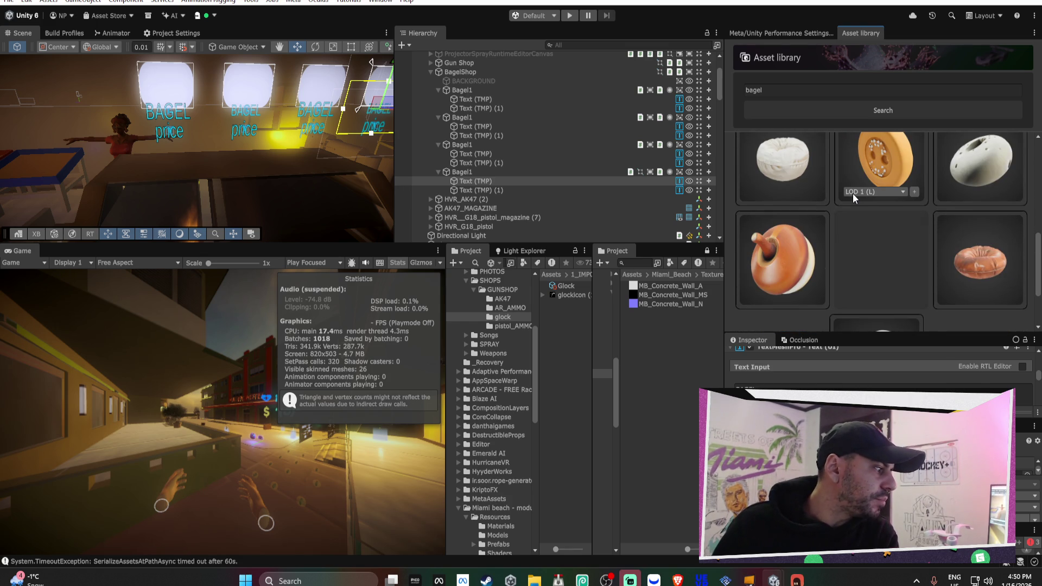
{"action": "left_click", "coordinate": [814, 92]}
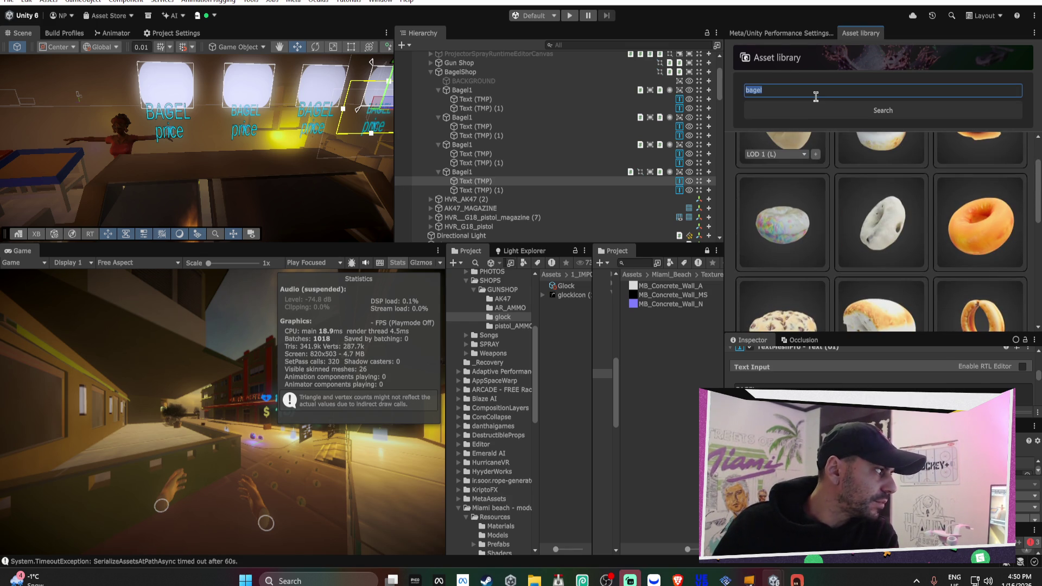
{"action": "type", "text": "sandwh"}
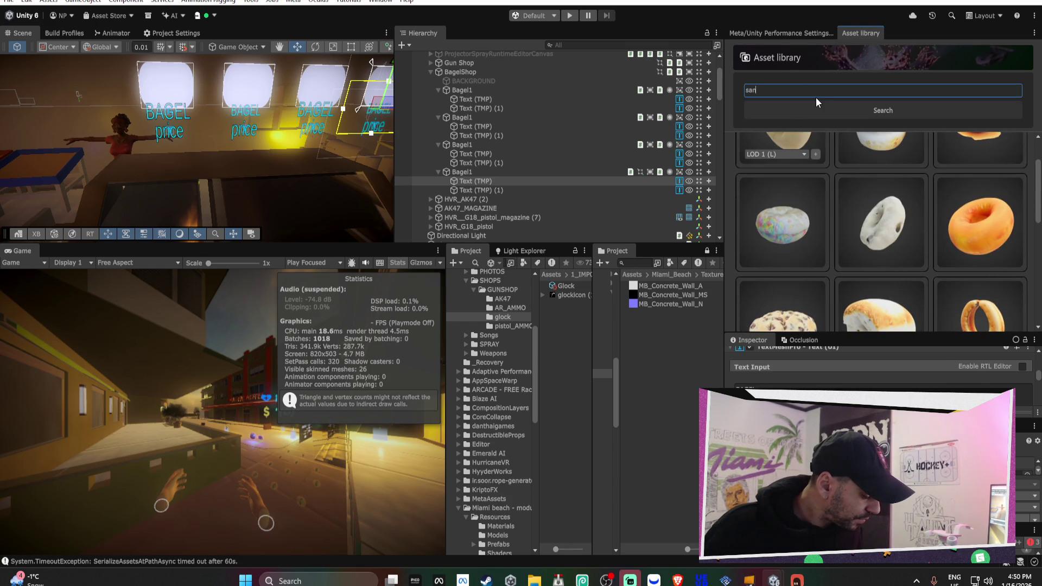
{"action": "type", "text": "ich"}
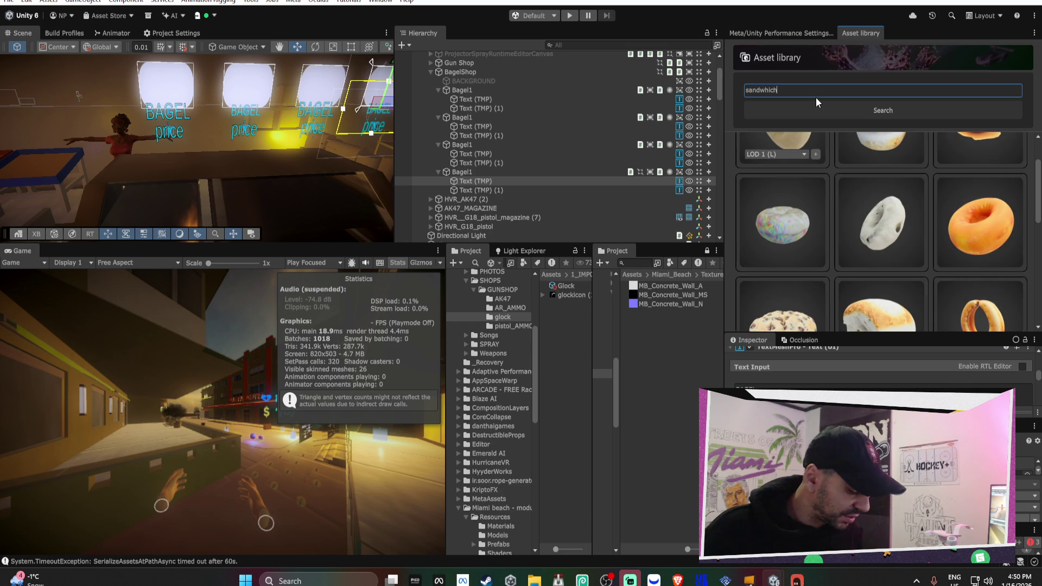
Run the Asset library search for 'sandwhich' models
{"action": "key", "text": "Return"}
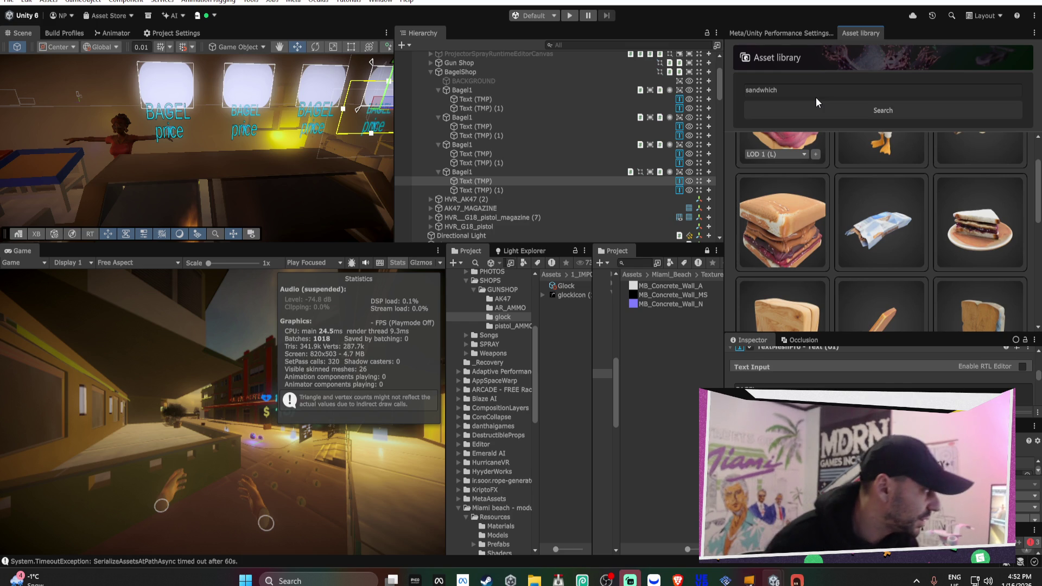
{"action": "mouse_move", "coordinate": [880, 201]}
{"action": "scroll", "coordinate": [881, 198], "scroll_direction": "up", "scroll_amount": 2}
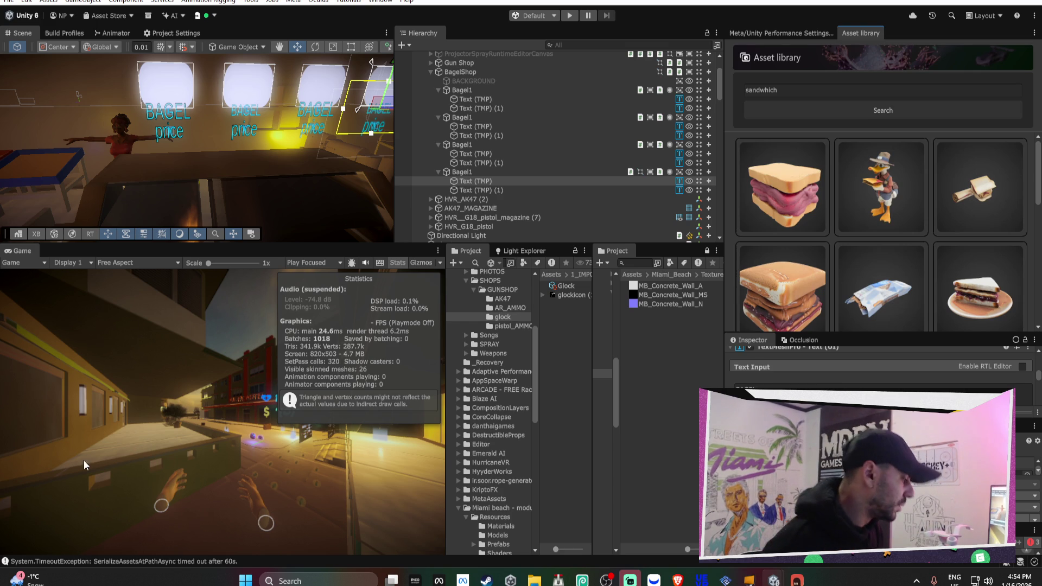
{"action": "mouse_move", "coordinate": [677, 579]}
{"action": "left_click", "coordinate": [677, 558]}
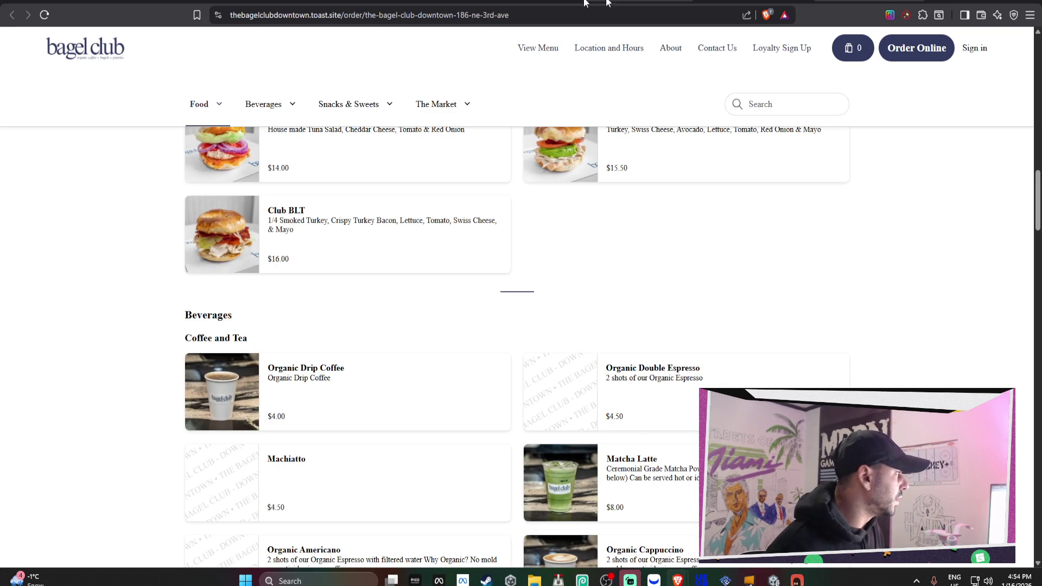
Load the Facebook home page in a new browser tab
{"action": "left_click", "coordinate": [945, 3]}
{"action": "type", "text": "tw"}
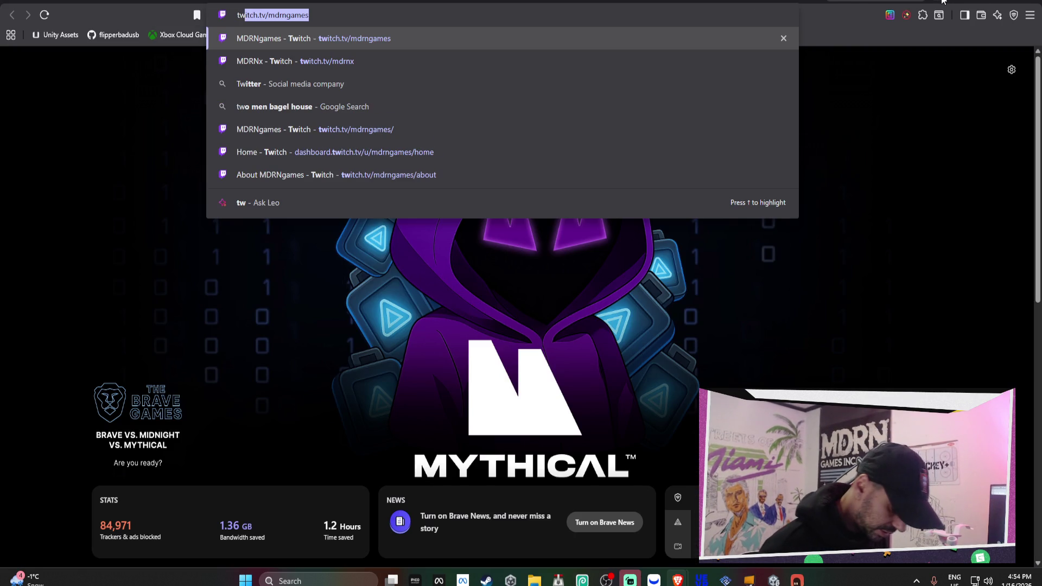
{"action": "key", "text": "ctrl+a"}
{"action": "type", "text": "face"}
{"action": "key", "text": "Return"}
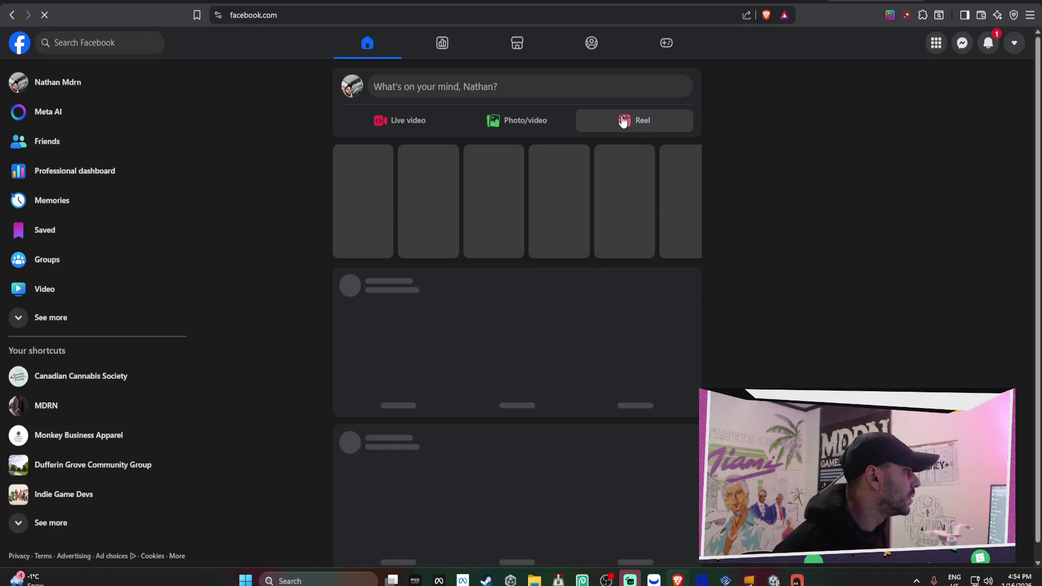
Log out and log into the second saved profile with its saved password, allowing notifications
{"action": "left_click", "coordinate": [1012, 44]}
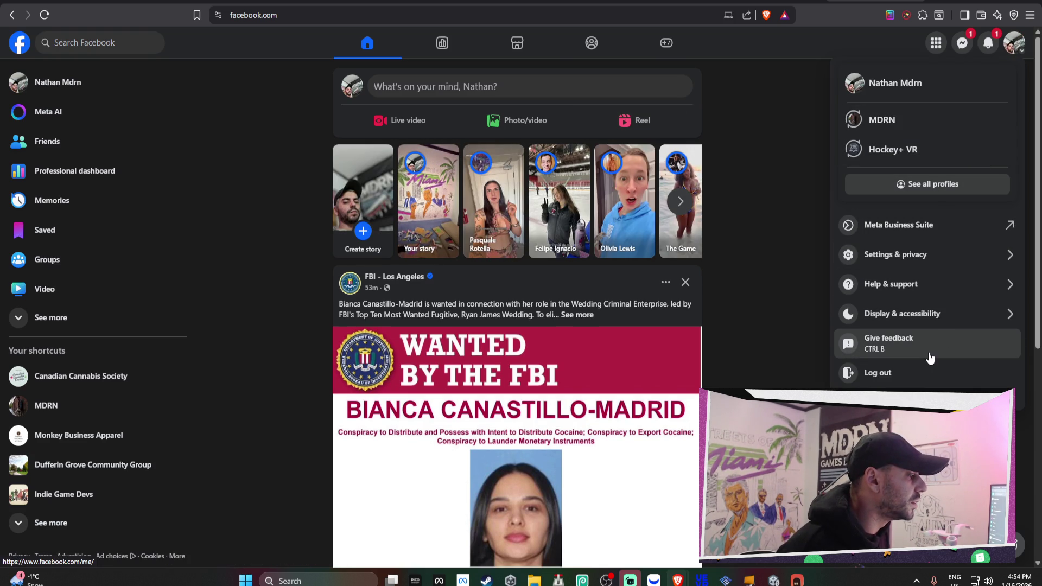
{"action": "left_click", "coordinate": [917, 377]}
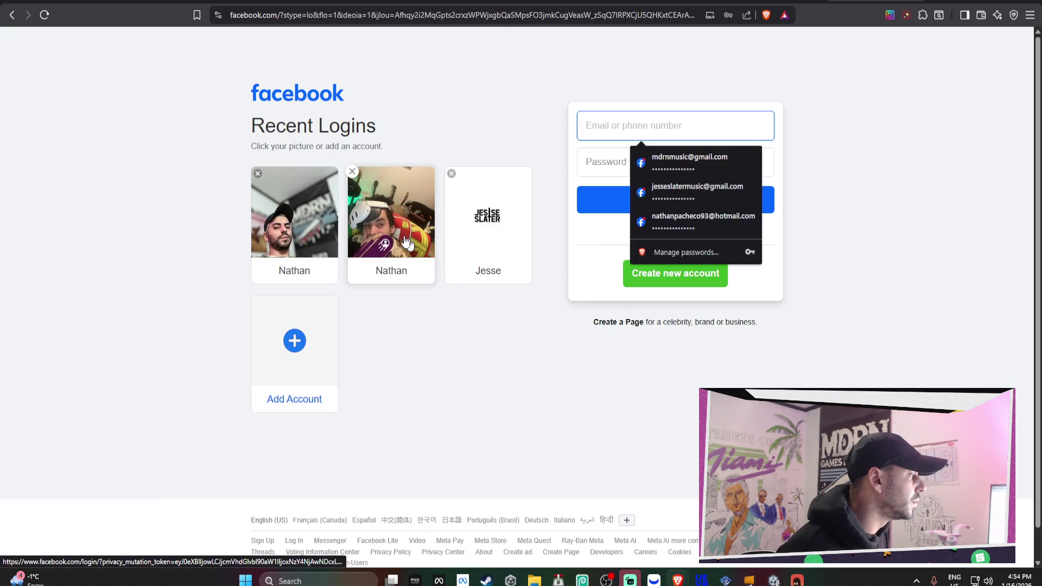
{"action": "left_click", "coordinate": [380, 223]}
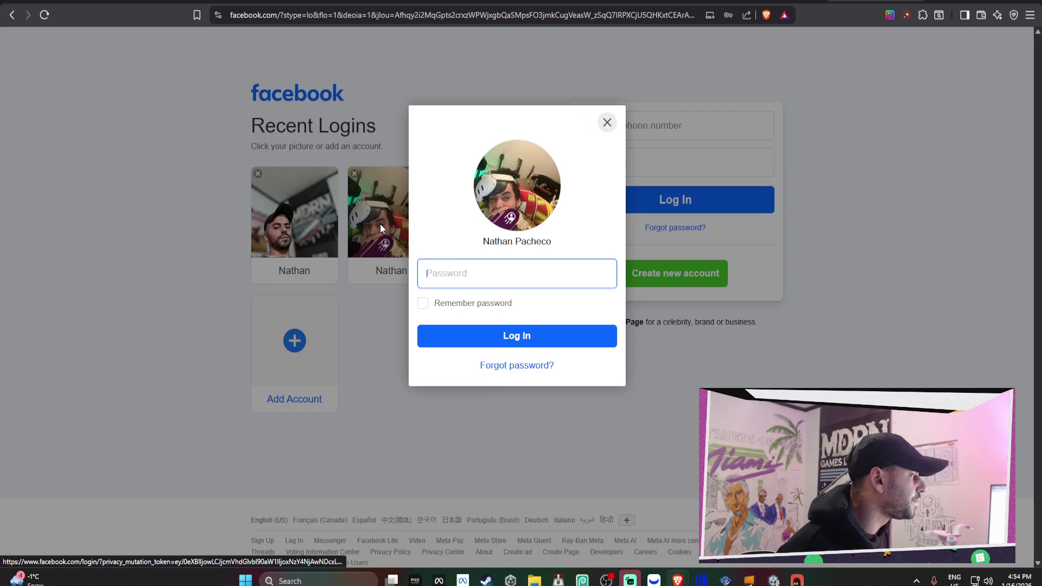
{"action": "left_click", "coordinate": [497, 272]}
{"action": "left_click", "coordinate": [527, 338]}
{"action": "left_click", "coordinate": [527, 339]}
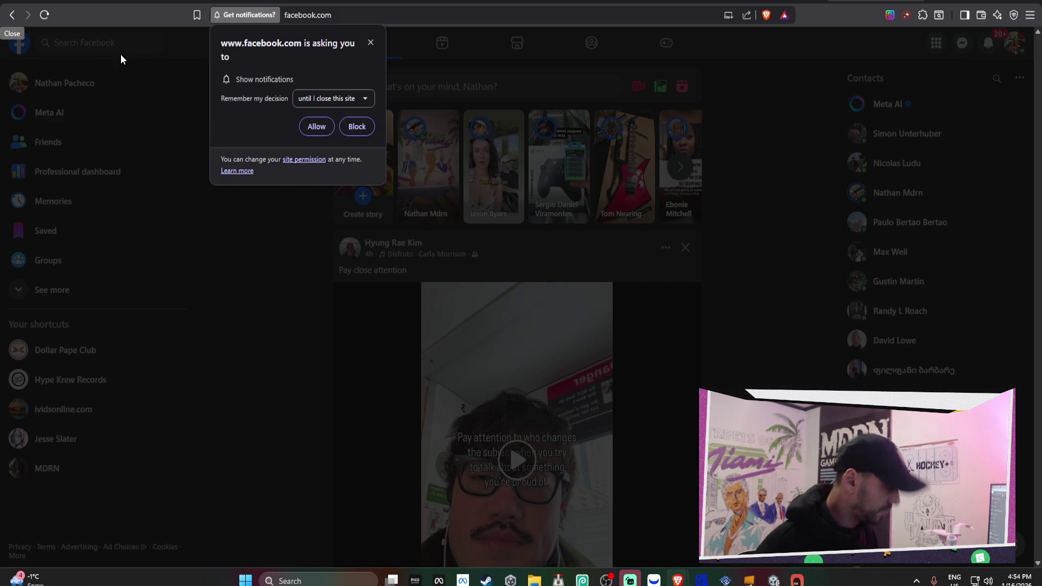
{"action": "left_click", "coordinate": [304, 124]}
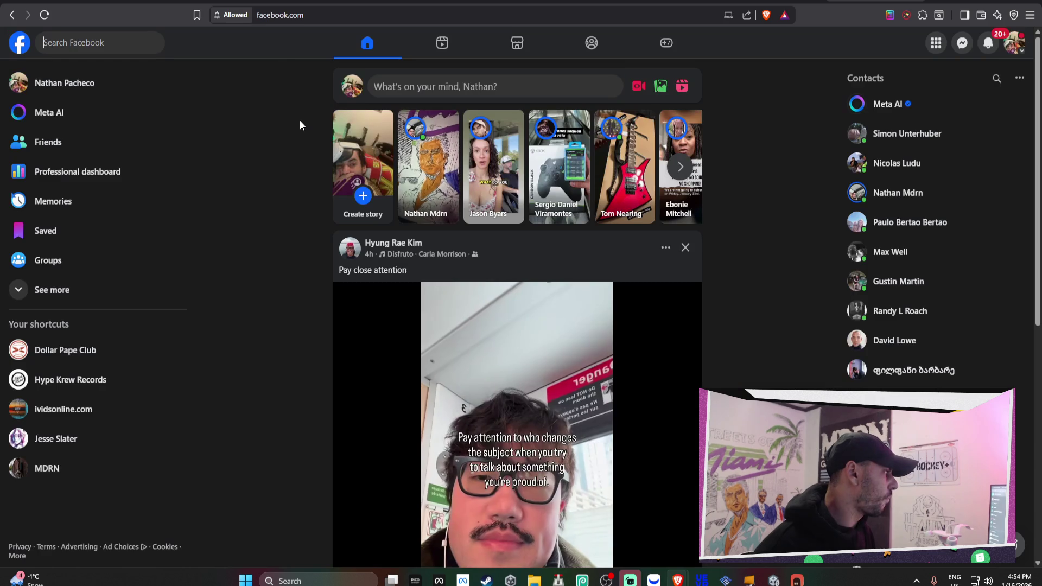
Search Facebook for 'indie game devs' and start a new post in the Indie Game Devs group
{"action": "left_click", "coordinate": [101, 38]}
{"action": "type", "text": "indie ga"}
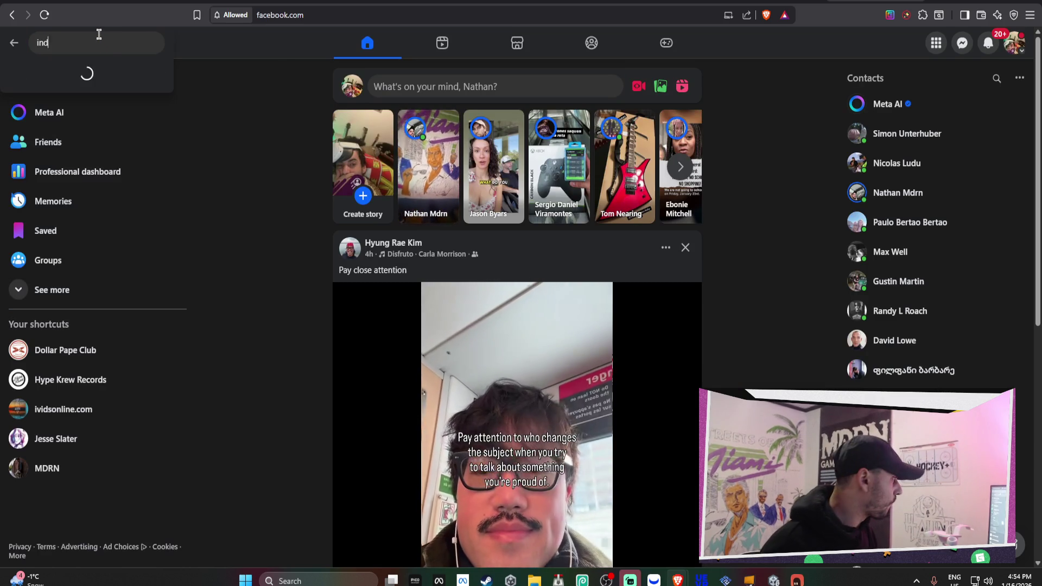
{"action": "type", "text": "me devs"}
{"action": "key", "text": "Return"}
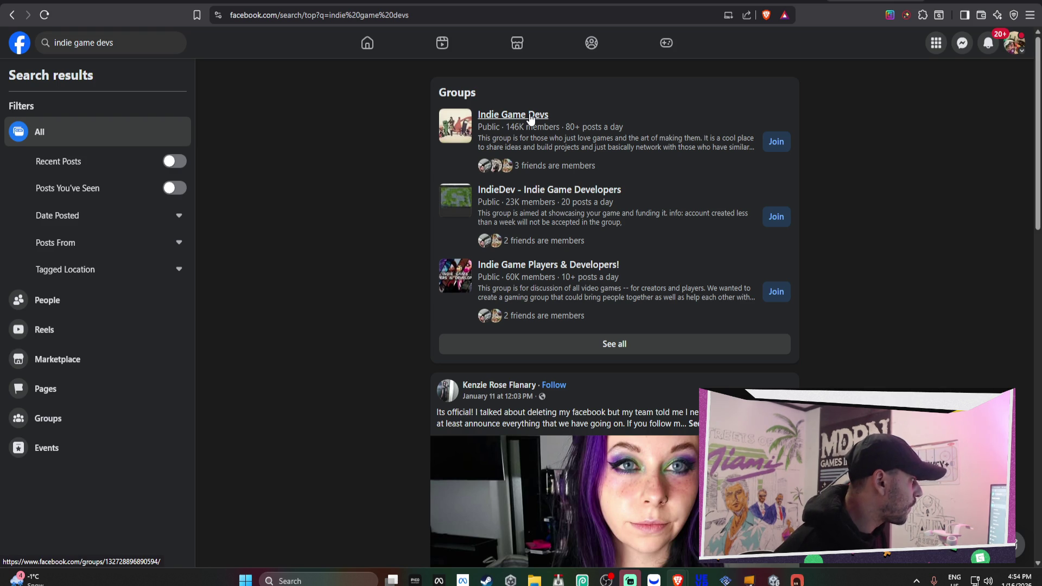
{"action": "left_click", "coordinate": [531, 115]}
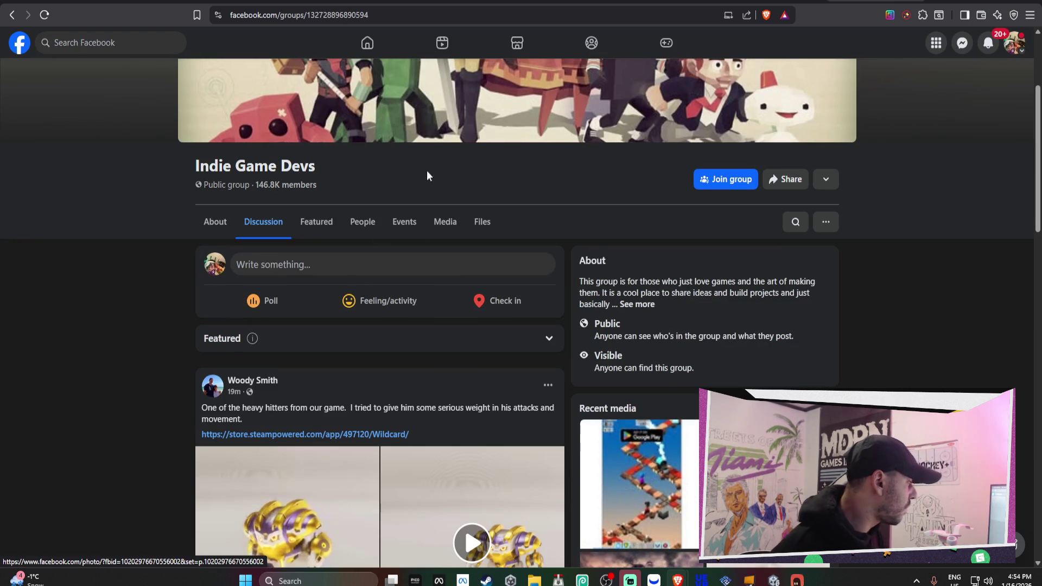
{"action": "left_click", "coordinate": [365, 271]}
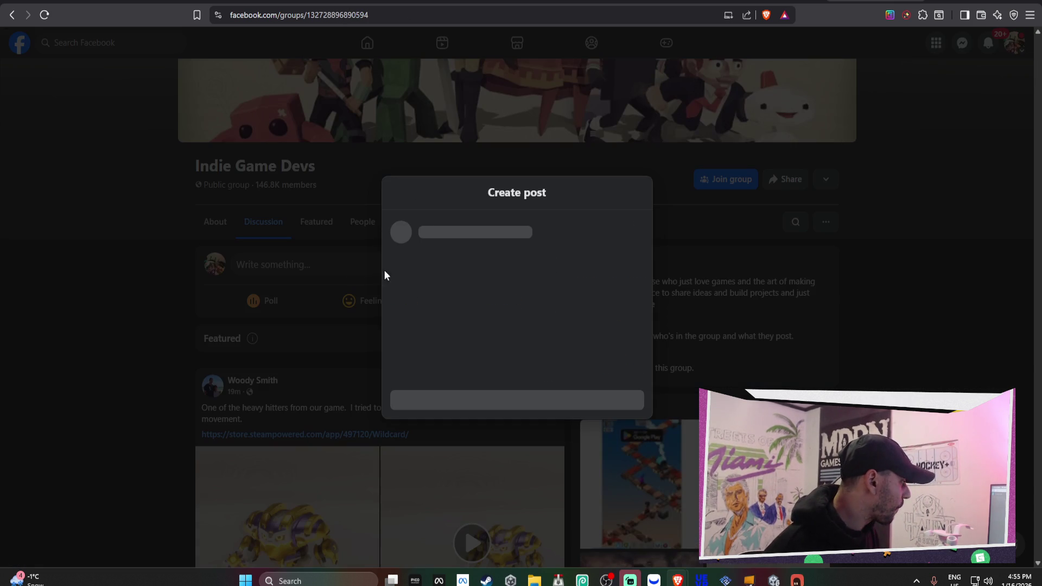
Paste the Twitch channel link and write about working on VR games and reaching 100 subs
{"action": "type", "text": "https://www.twitch.tv/mdrngames"}
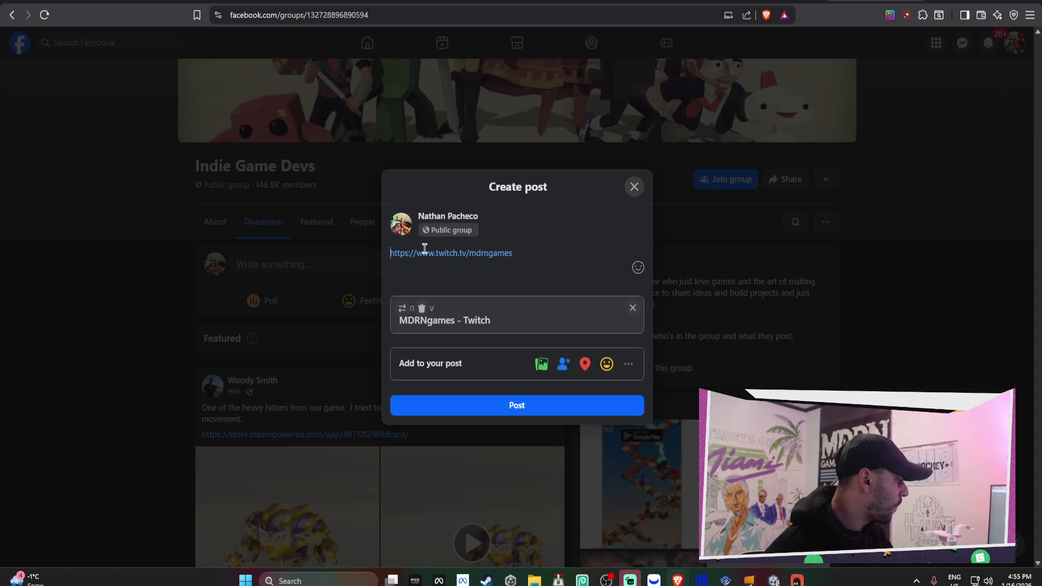
{"action": "key", "text": "Return"}
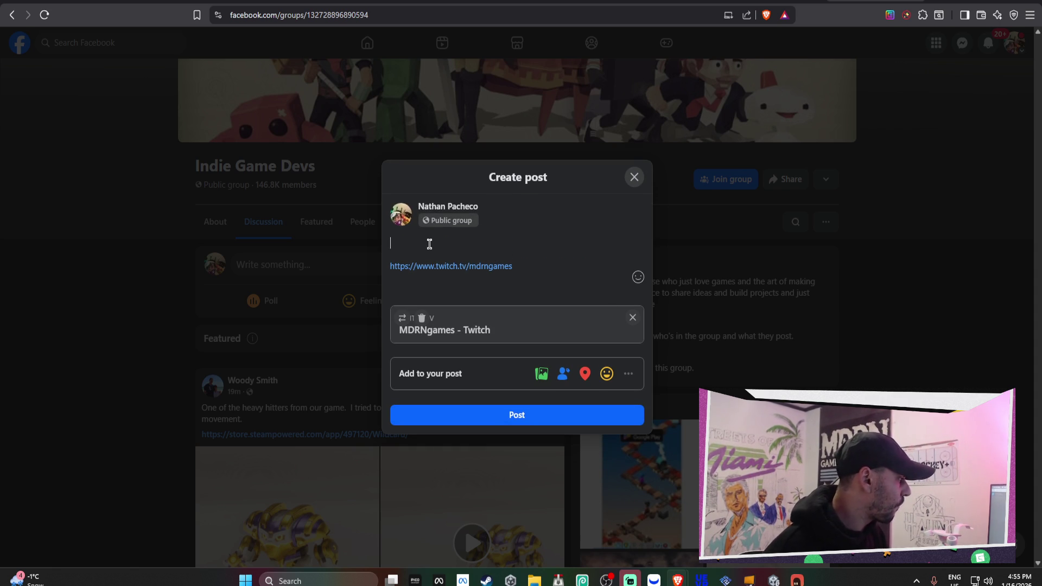
{"action": "type", "text": "Wor"}
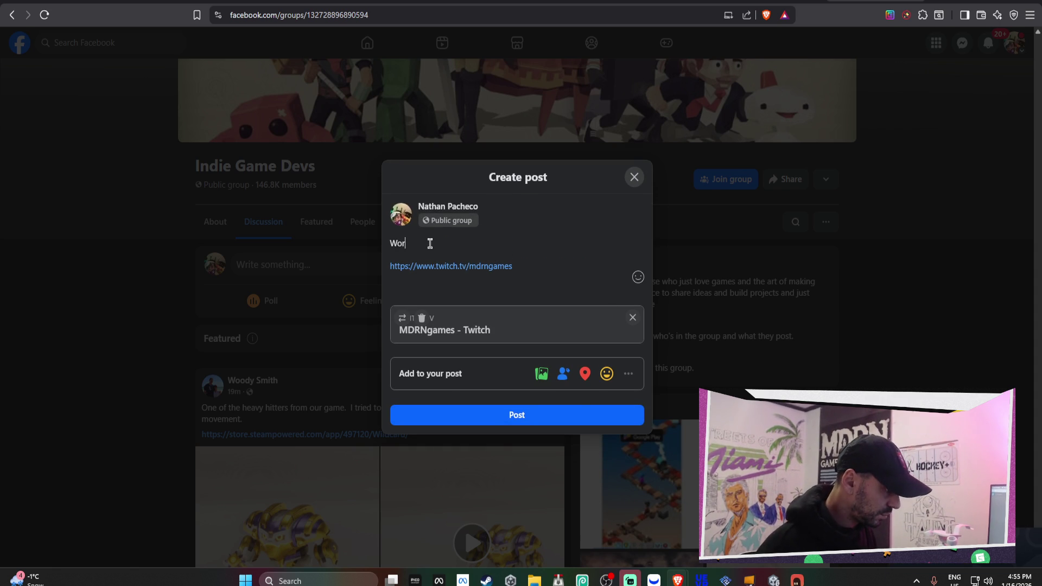
{"action": "type", "text": "king o"}
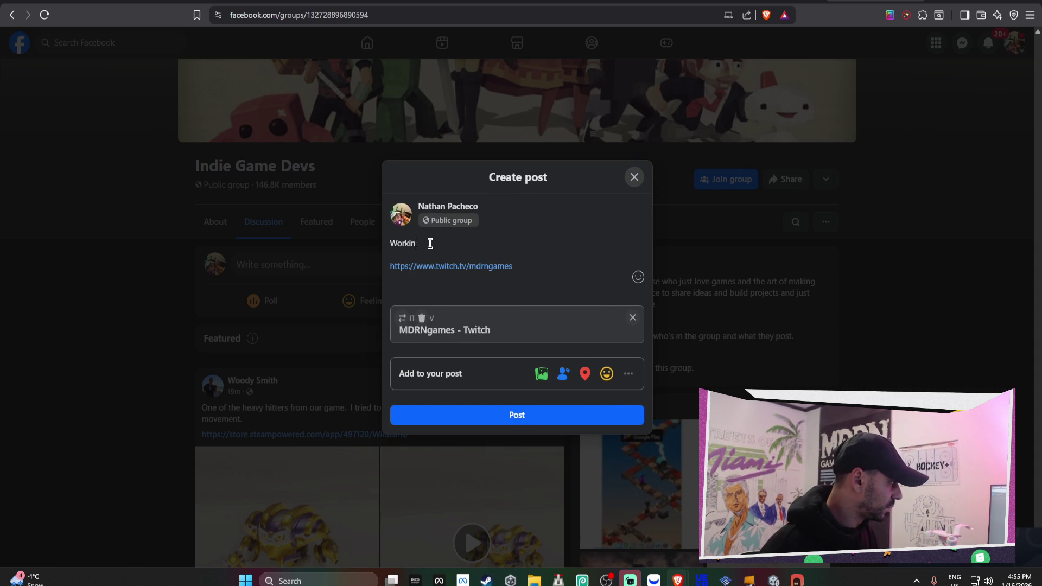
{"action": "type", "text": "n some games"}
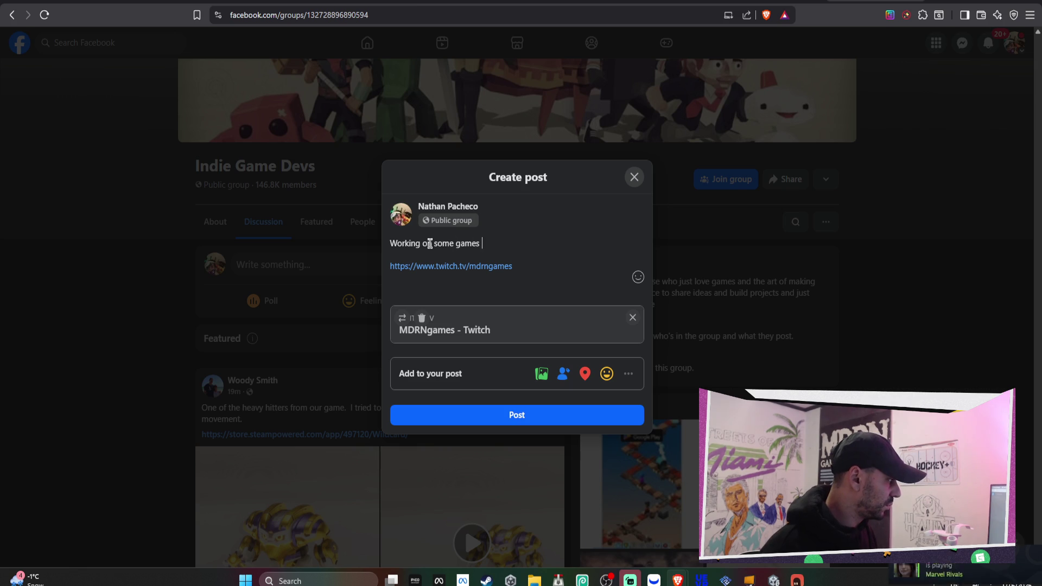
{"action": "key", "text": "BackSpace"}
{"action": "key", "text": "BackSpace"}
{"action": "key", "text": "BackSpace"}
{"action": "type", "text": "VR games"}
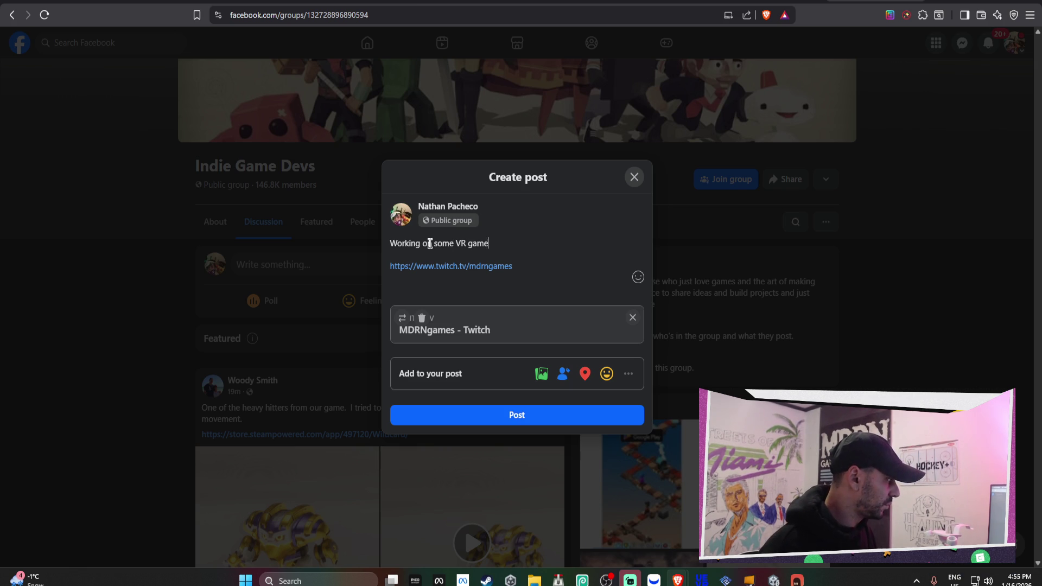
{"action": "type", "text": " n stuff..."}
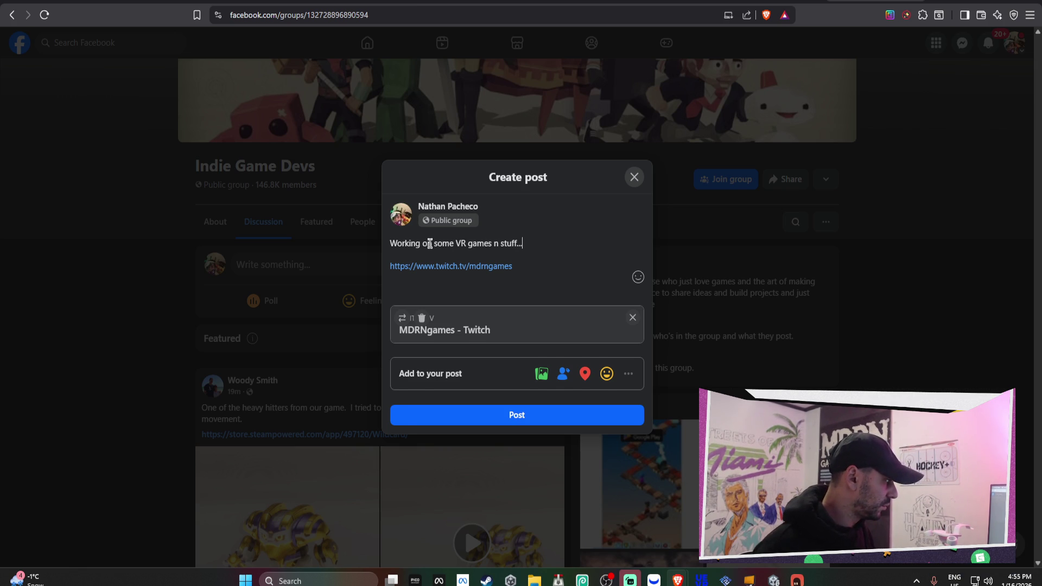
{"action": "key", "text": "Return"}
{"action": "type", "text": "help me get to"}
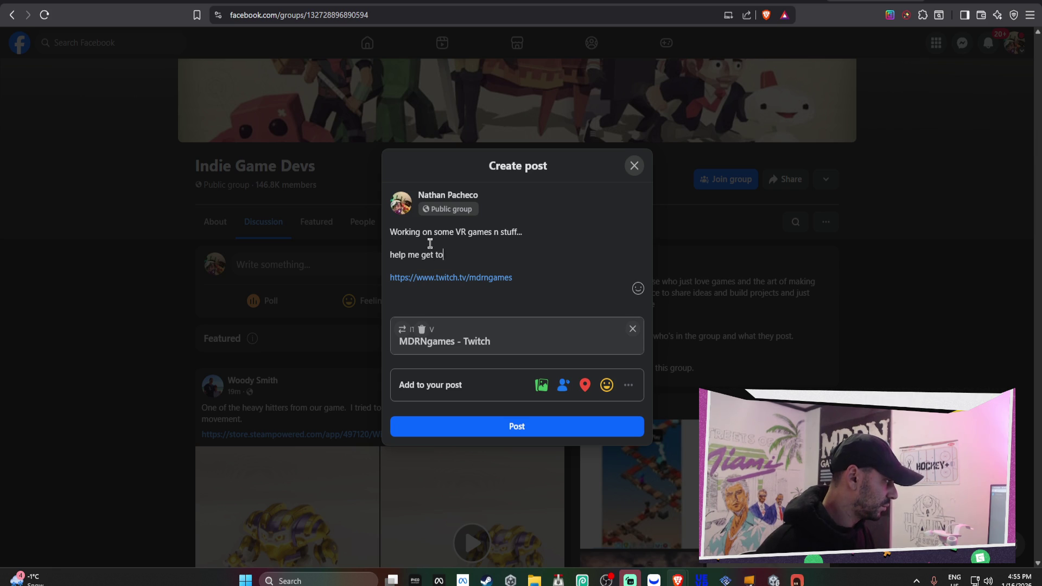
{"action": "type", "text": " 100 subs? (i"}
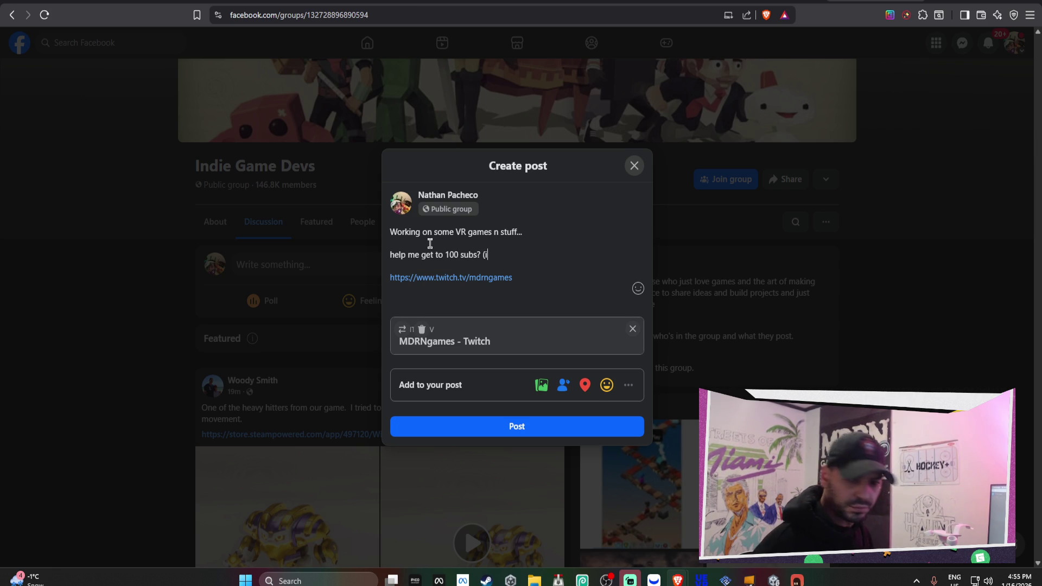
{"action": "type", "text": "m at 8"}
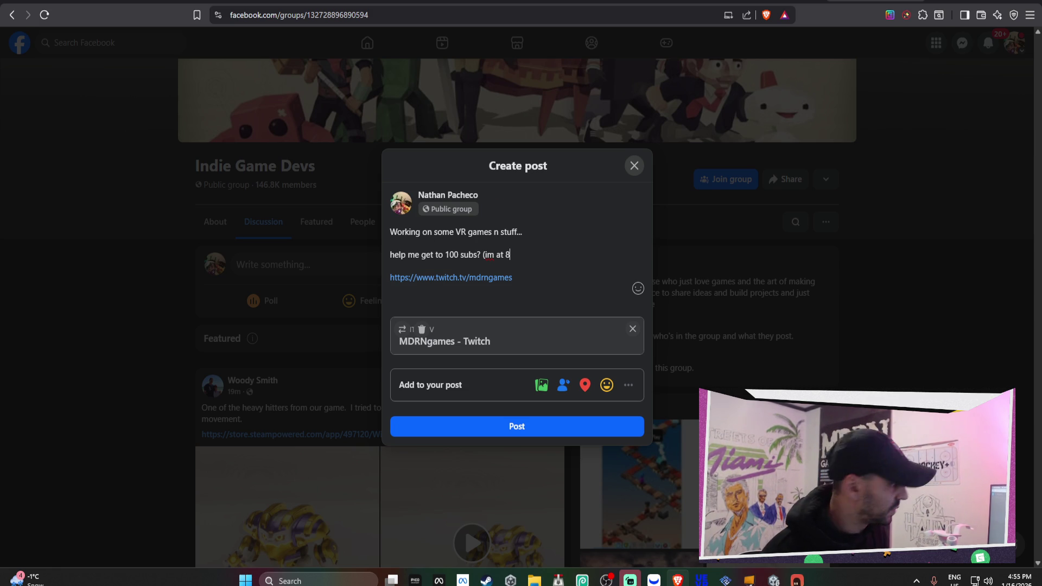
Check the Twitch channel in a new tab, pause the stream, and close it
{"action": "key", "text": "ctrl+t"}
{"action": "type", "text": "twitch.tv/mdrngames"}
{"action": "key", "text": "Return"}
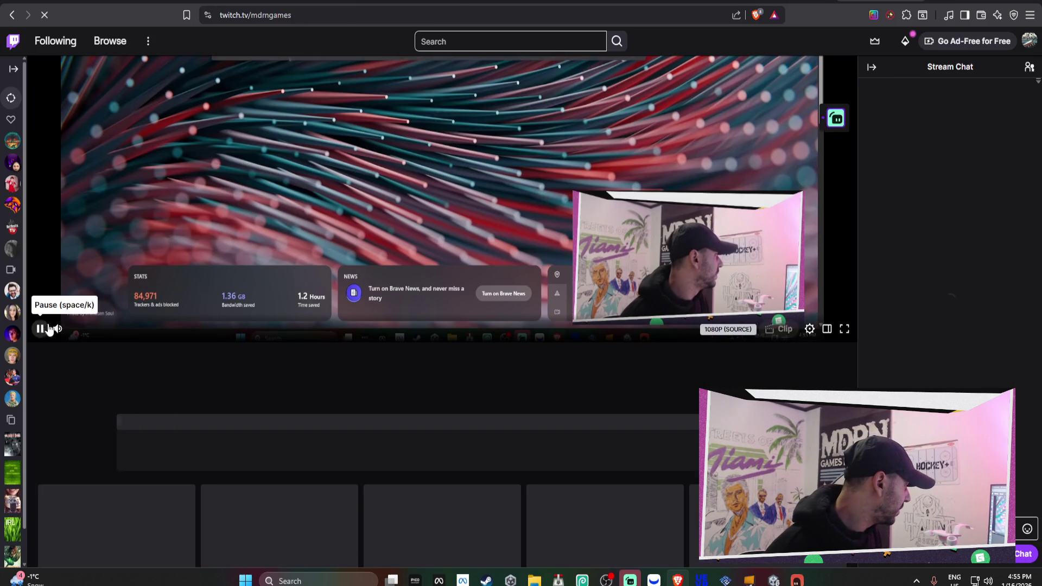
{"action": "left_click", "coordinate": [40, 328]}
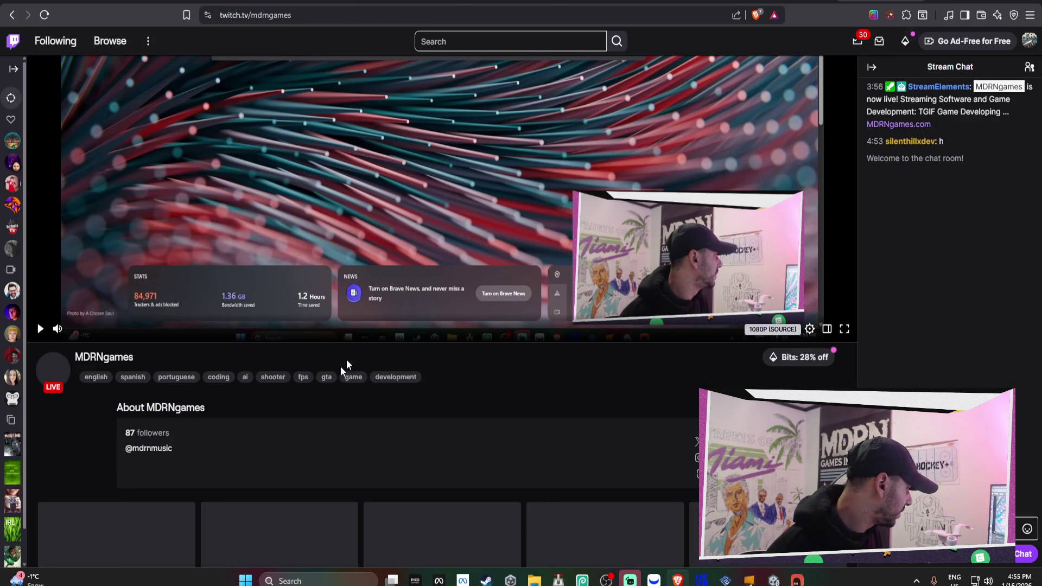
{"action": "key", "text": "ctrl+w"}
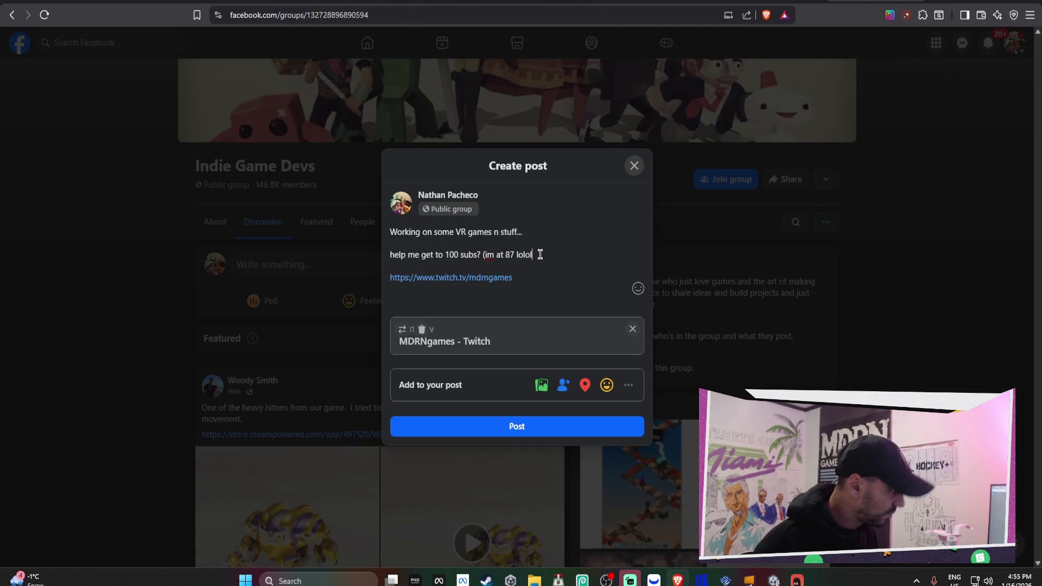
Add a 'come hang out' invitation to the post and publish it to the group
{"action": "key", "text": "ctrl+a"}
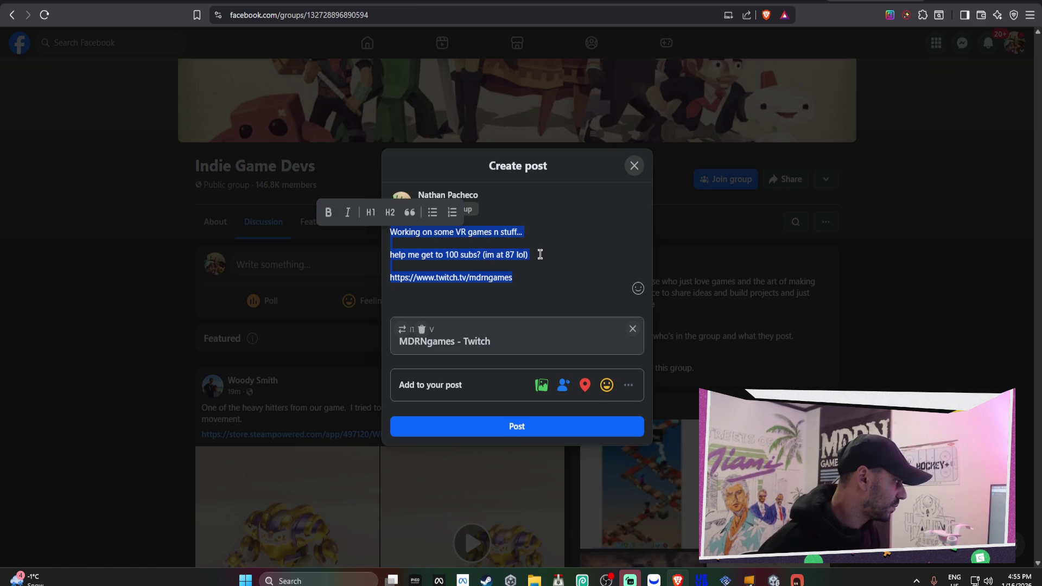
{"action": "left_click", "coordinate": [540, 254]}
{"action": "left_click", "coordinate": [531, 235]}
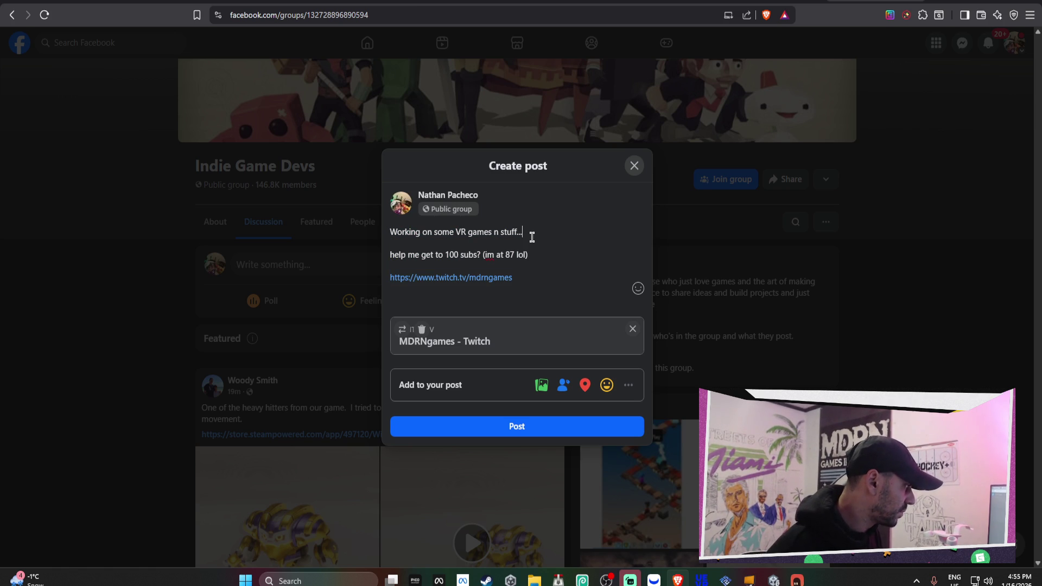
{"action": "type", "text": "come hang out"}
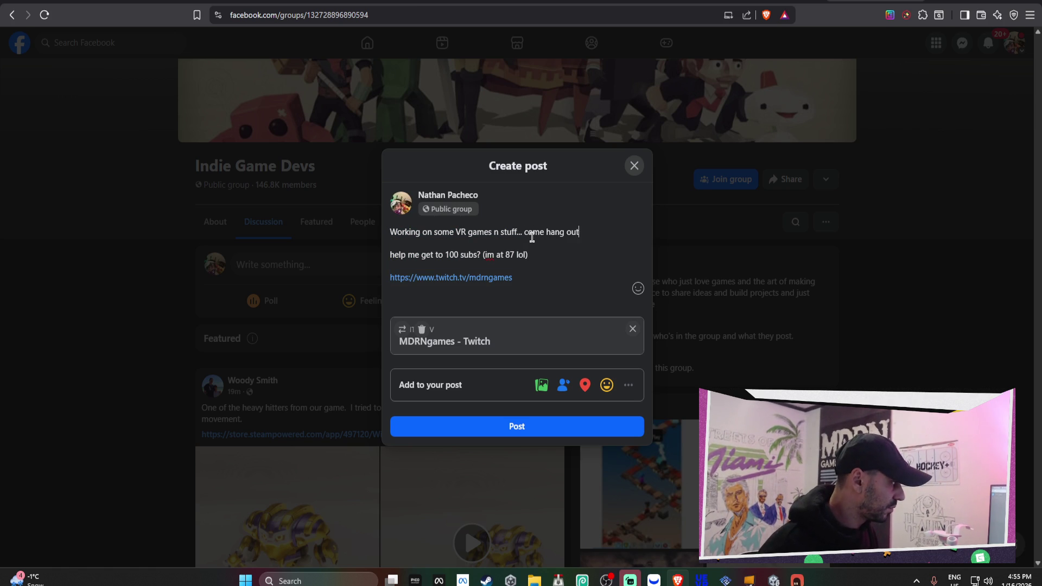
{"action": "left_click", "coordinate": [539, 426]}
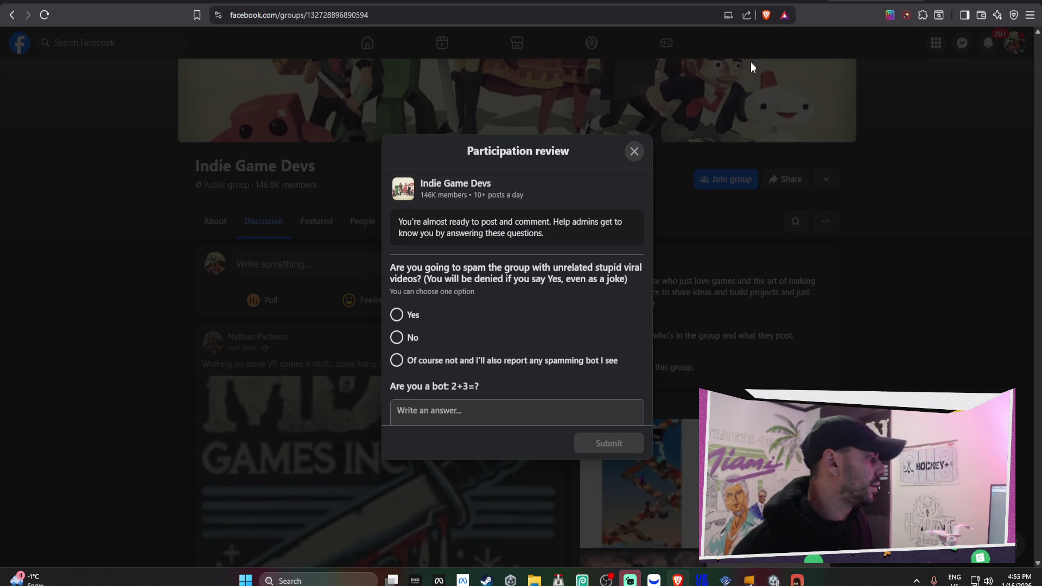
Answer the participation questions, entering 5 for the bot check, agree to the rules, and submit
{"action": "left_click", "coordinate": [436, 318]}
{"action": "scroll", "coordinate": [594, 271], "scroll_direction": "down", "scroll_amount": 1}
{"action": "left_click", "coordinate": [521, 348]}
{"action": "type", "text": "5"}
{"action": "scroll", "coordinate": [522, 345], "scroll_direction": "down", "scroll_amount": 4}
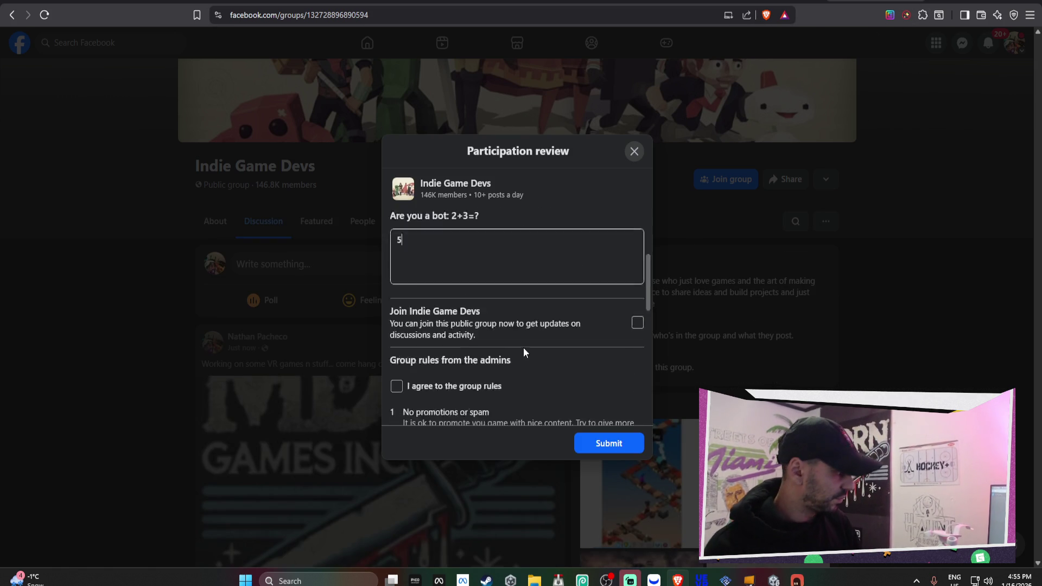
{"action": "left_click", "coordinate": [478, 303]}
{"action": "left_click", "coordinate": [608, 443]}
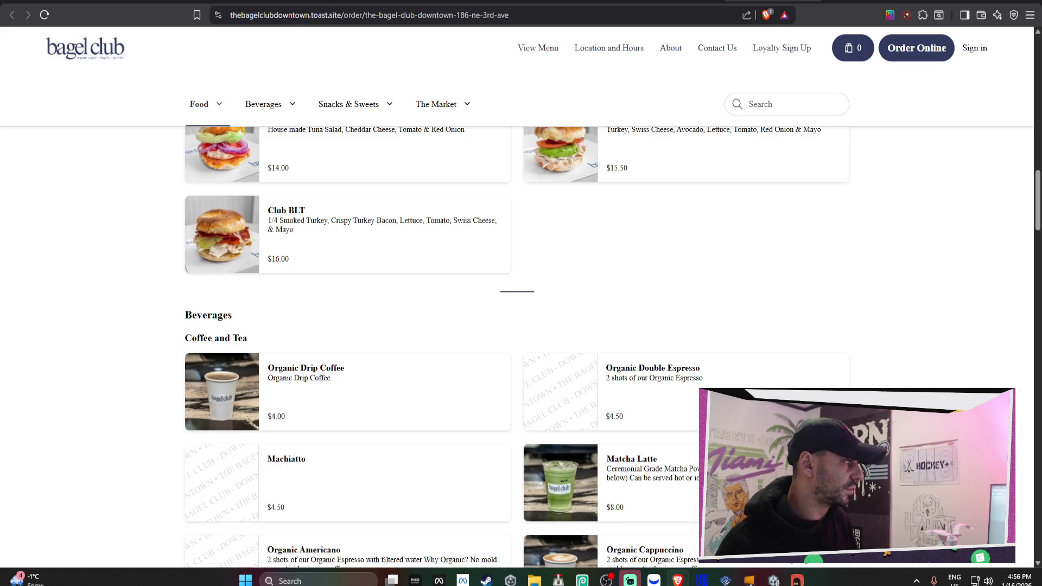
Look through the Facebook group, Bagel Club menu, Instagram, Meta dashboard and Grok tabs, then return to Unity
{"action": "left_click", "coordinate": [905, 2]}
{"action": "left_click", "coordinate": [846, 1]}
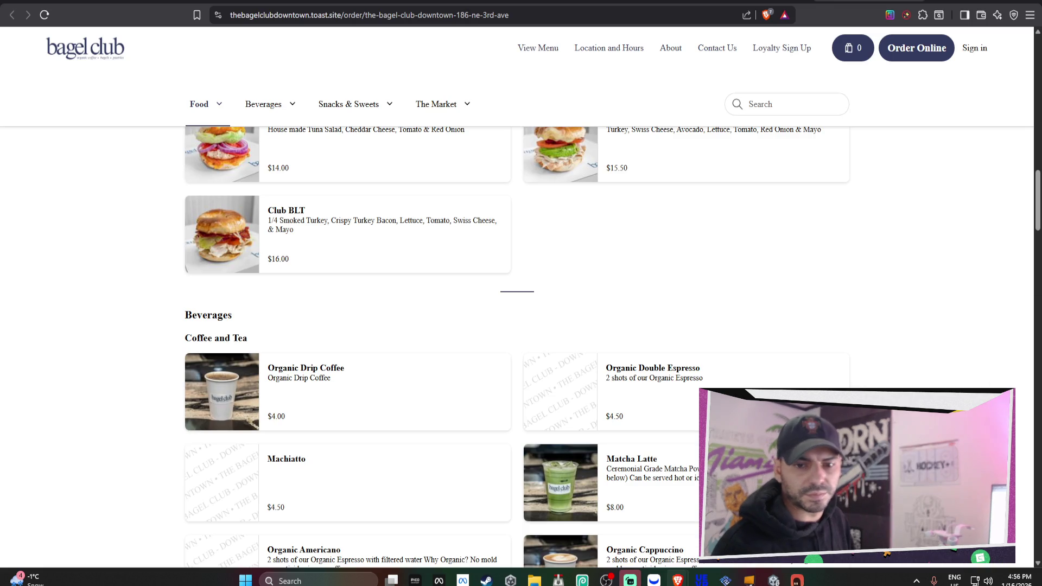
{"action": "left_click", "coordinate": [545, 1]}
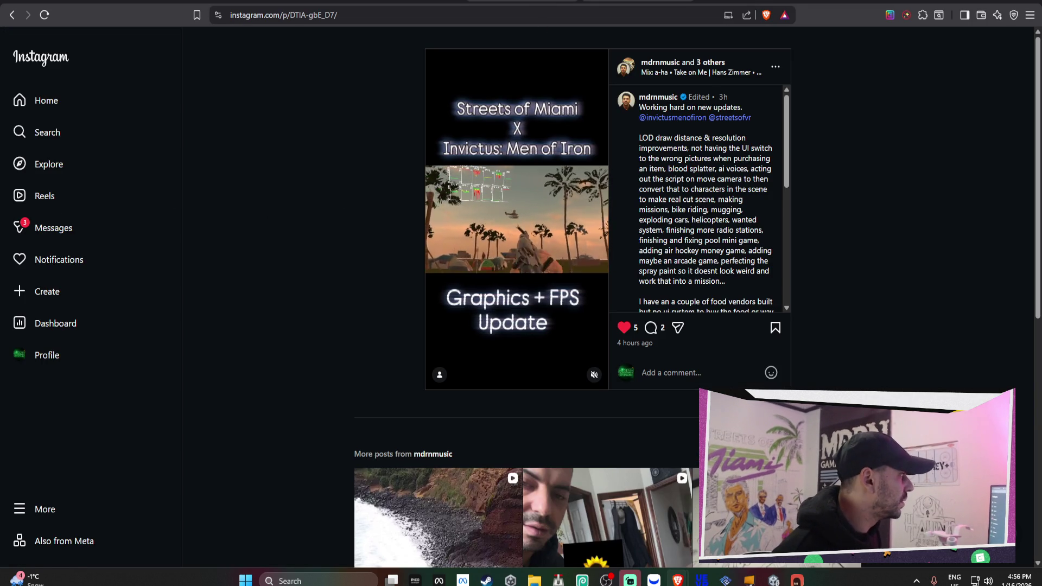
{"action": "left_click", "coordinate": [58, 1]}
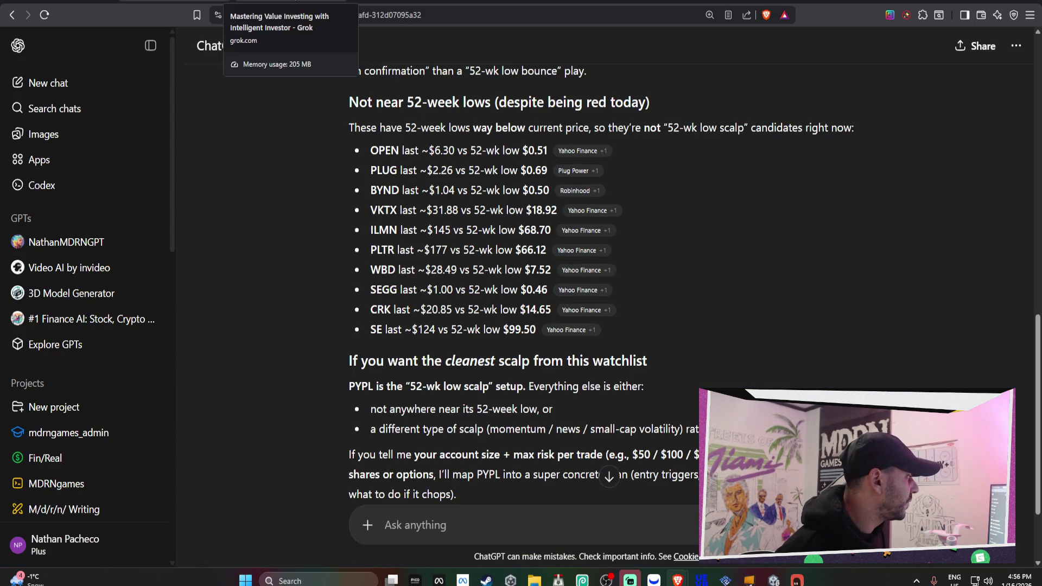
{"action": "left_click", "coordinate": [291, 1]}
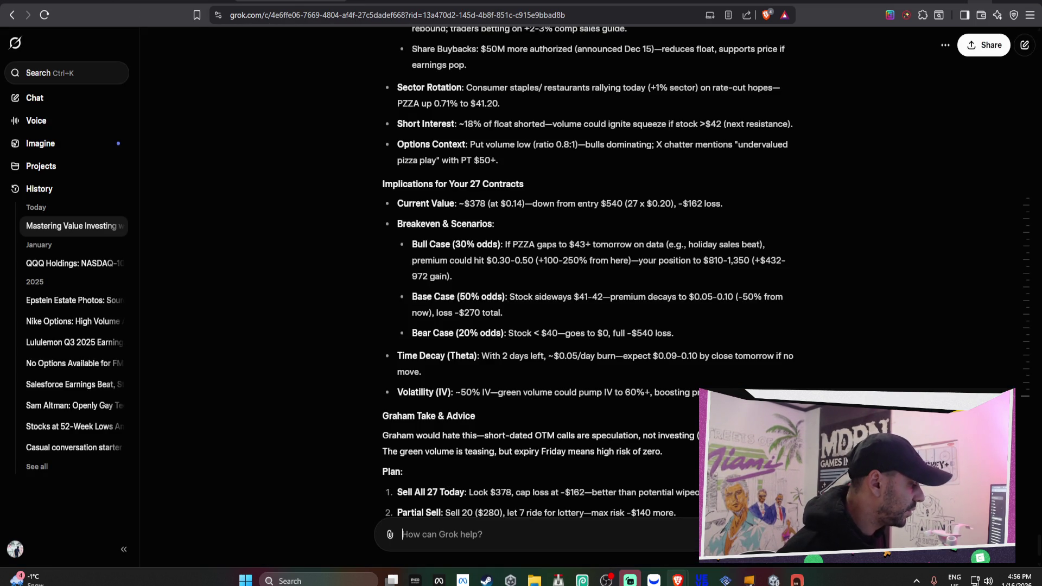
{"action": "key", "text": "alt+Tab"}
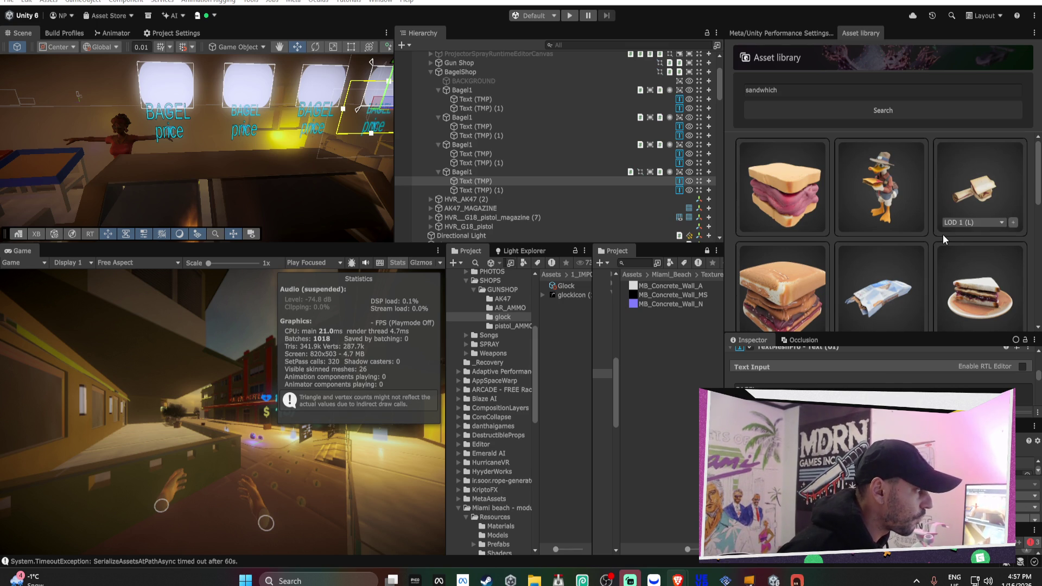
Select the second Bagel1 sign's Text (TMP) and change its label to 'waffle'
{"action": "scroll", "coordinate": [946, 233], "scroll_direction": "down", "scroll_amount": 8}
{"action": "scroll", "coordinate": [946, 232], "scroll_direction": "down", "scroll_amount": 3}
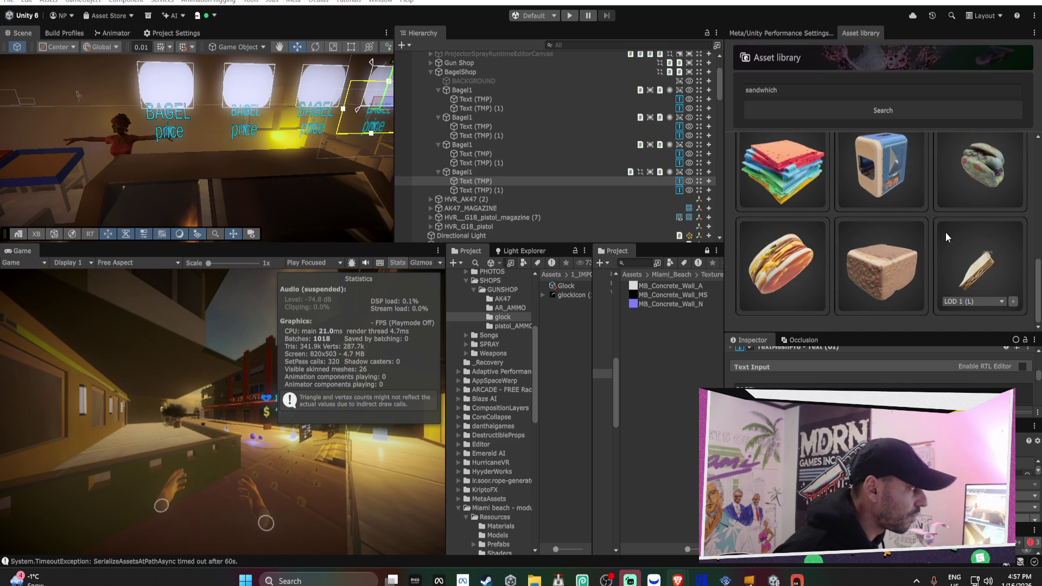
{"action": "left_click", "coordinate": [480, 93]}
{"action": "left_click", "coordinate": [480, 98]}
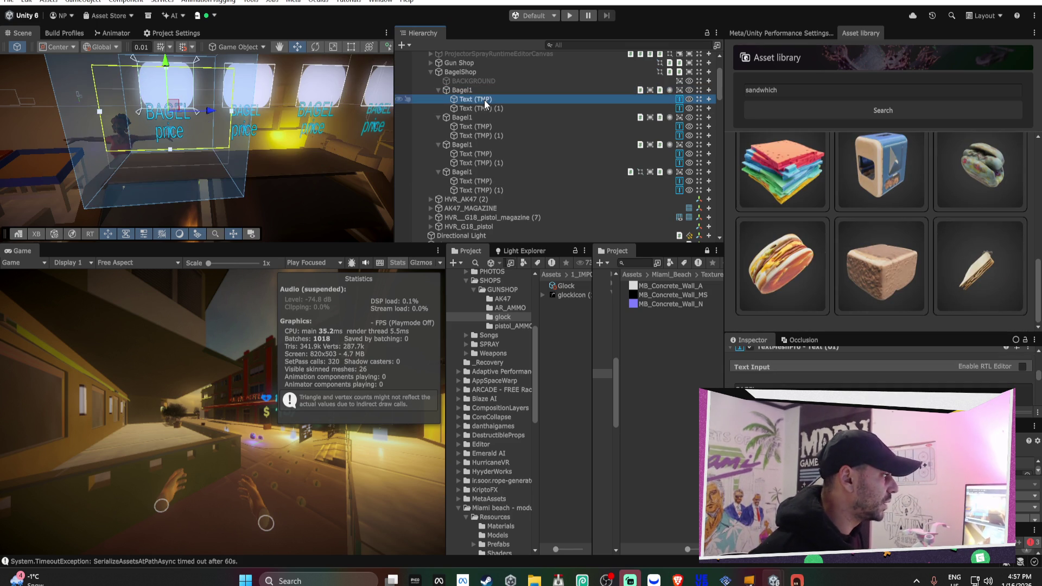
{"action": "left_click", "coordinate": [496, 128]}
{"action": "left_click", "coordinate": [783, 389]}
{"action": "type", "text": "waf"}
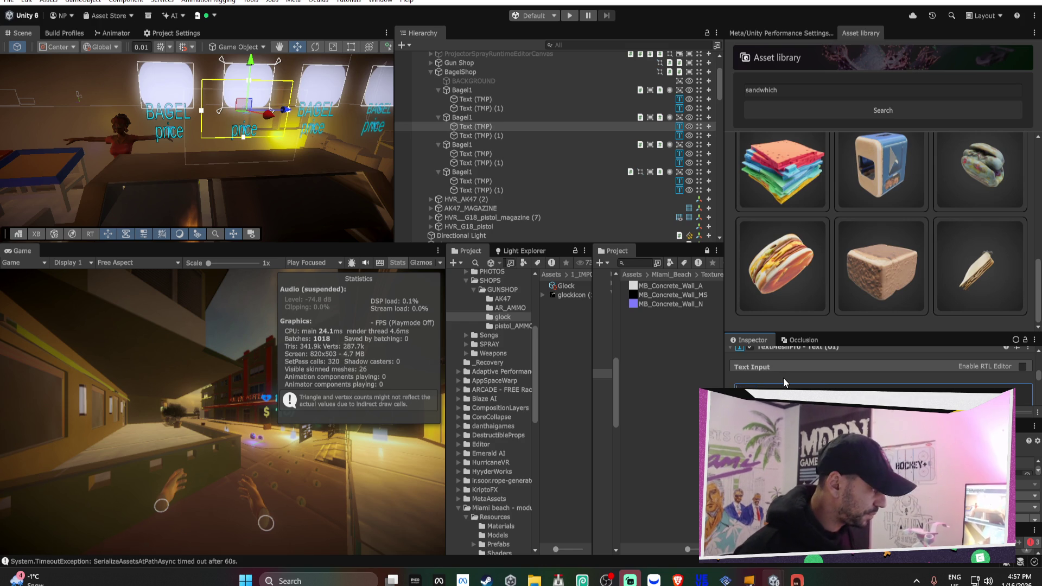
{"action": "type", "text": "fle"}
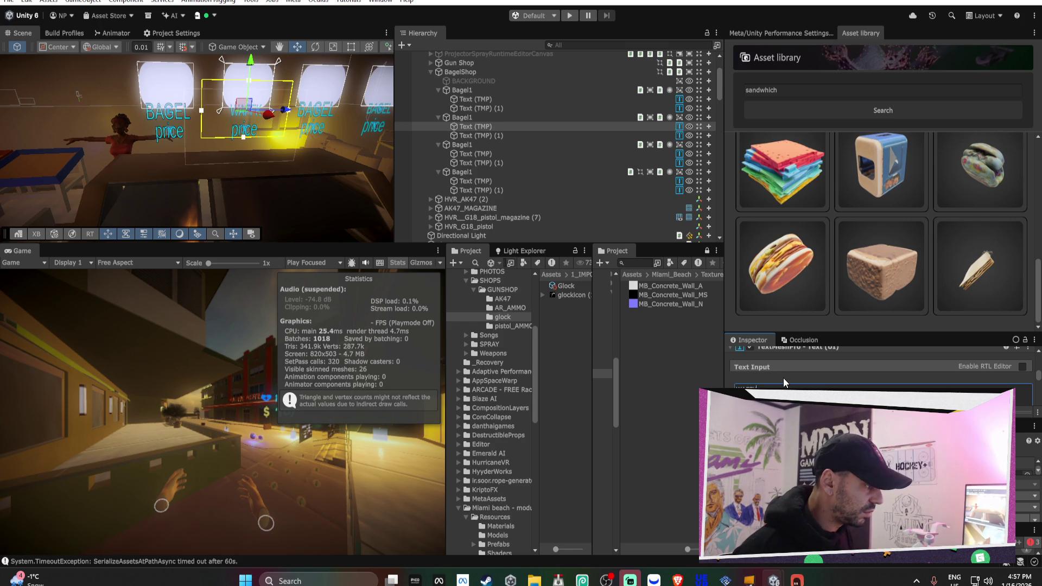
Relabel the third sign 'jandwhich' and the fourth sign 'steak andandwich'
{"action": "left_click", "coordinate": [481, 154]}
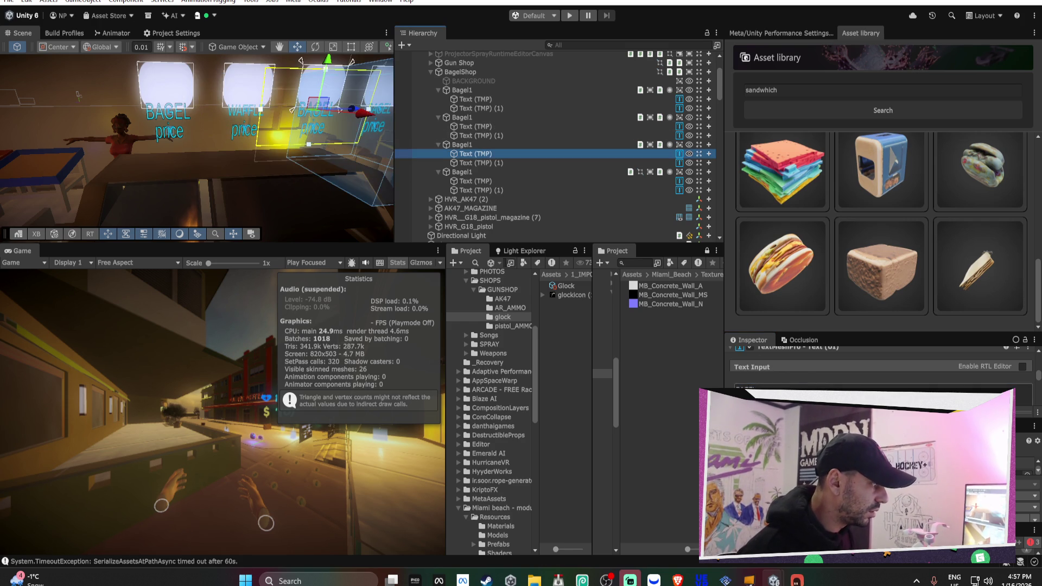
{"action": "left_click", "coordinate": [783, 389]}
{"action": "type", "text": "jandwhich"}
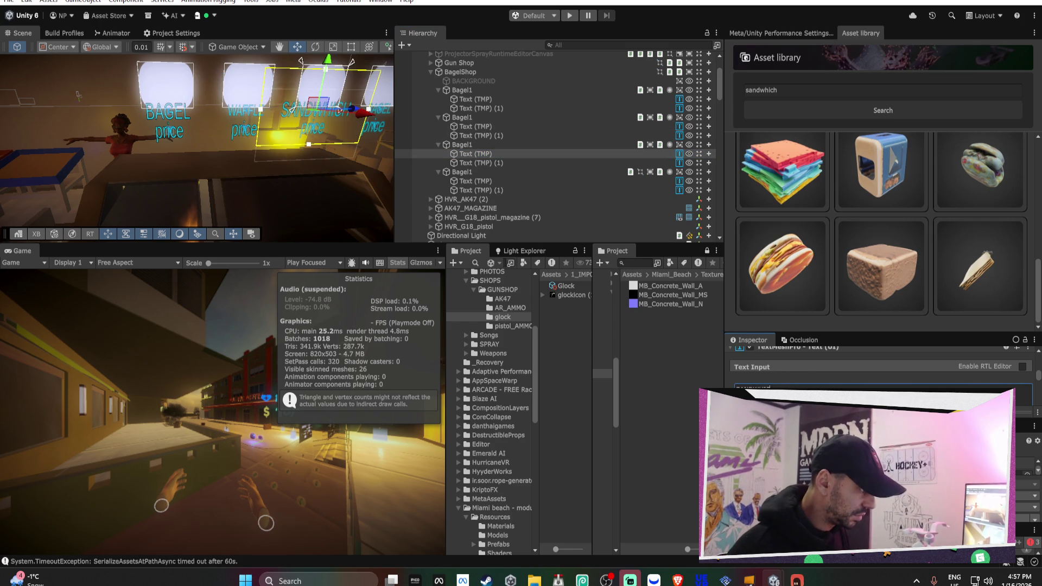
{"action": "left_click", "coordinate": [510, 127]}
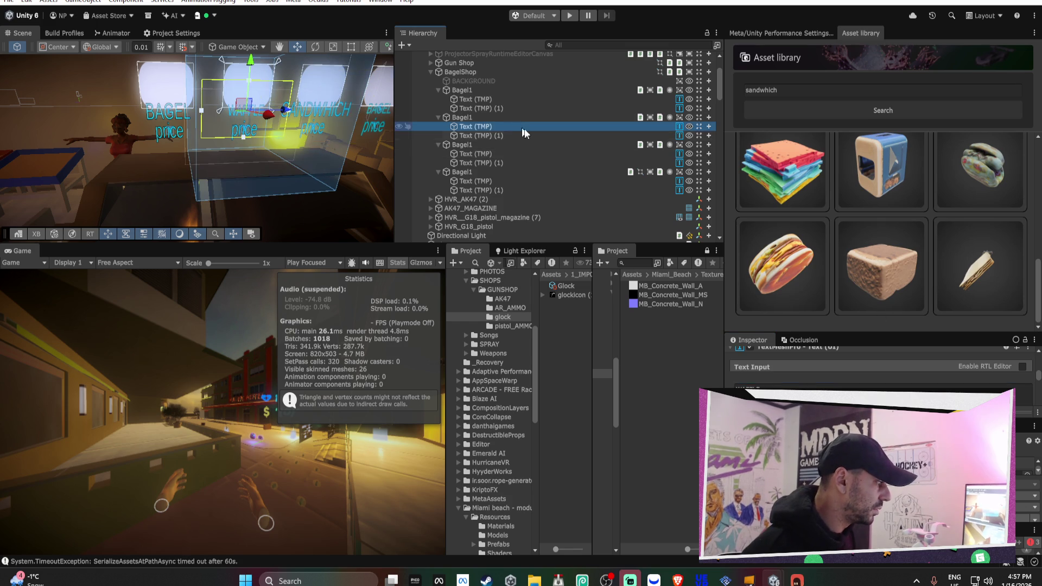
{"action": "left_click", "coordinate": [500, 183]}
{"action": "left_click", "coordinate": [791, 375]}
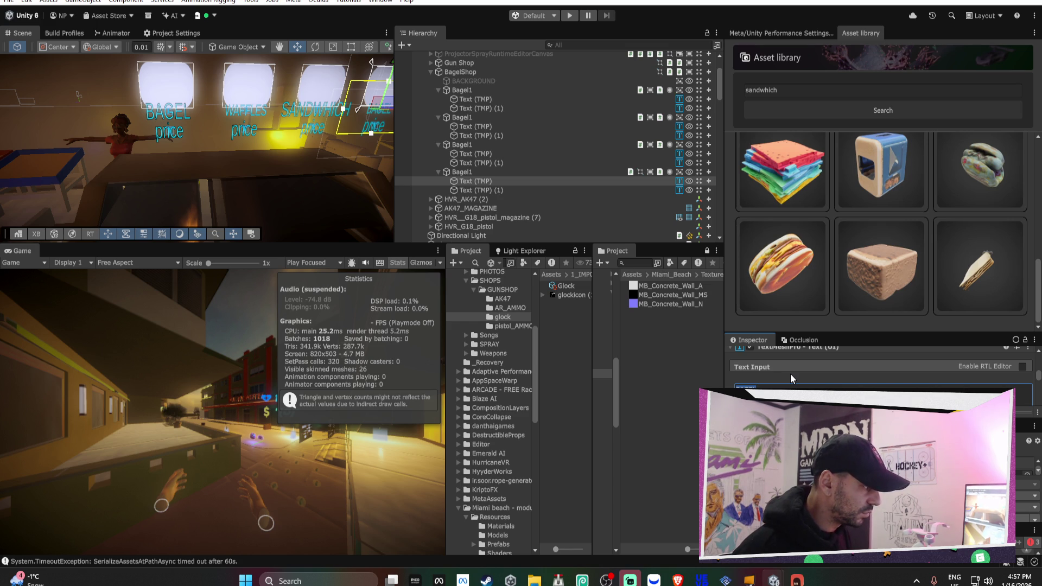
{"action": "key", "text": "BackSpace"}
{"action": "type", "text": "steak"}
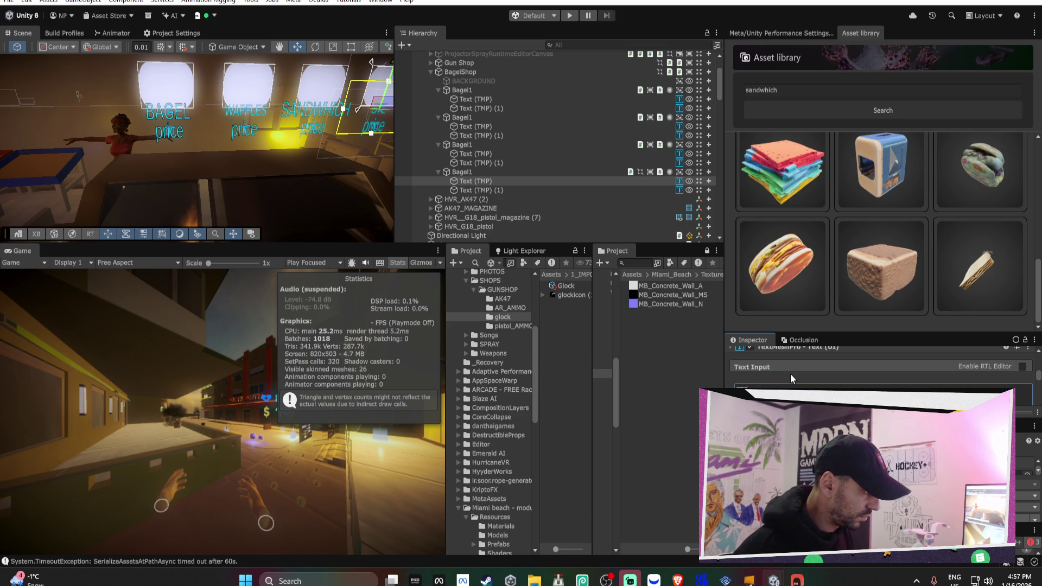
{"action": "type", "text": " andandwich"}
Change the third sign to SAMMICH and replace the WAFFLES sign with PLAIN WAFFLES
{"action": "left_click_drag", "start_coordinate": [266, 239], "coordinate": [242, 110]}
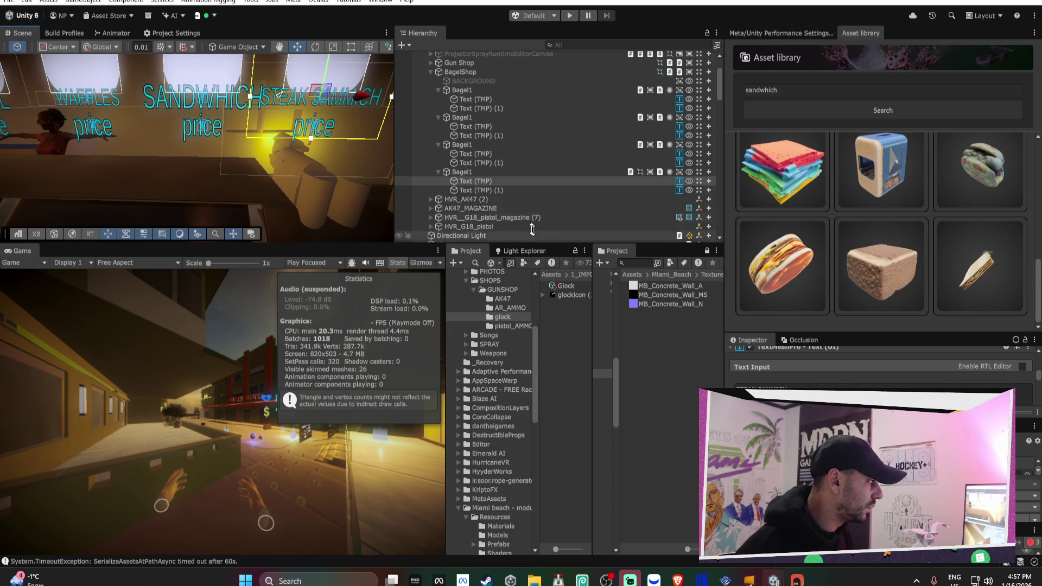
{"action": "left_click", "coordinate": [498, 153]}
{"action": "type", "text": "SAMMICH"}
{"action": "left_click_drag", "start_coordinate": [371, 135], "coordinate": [293, 139]}
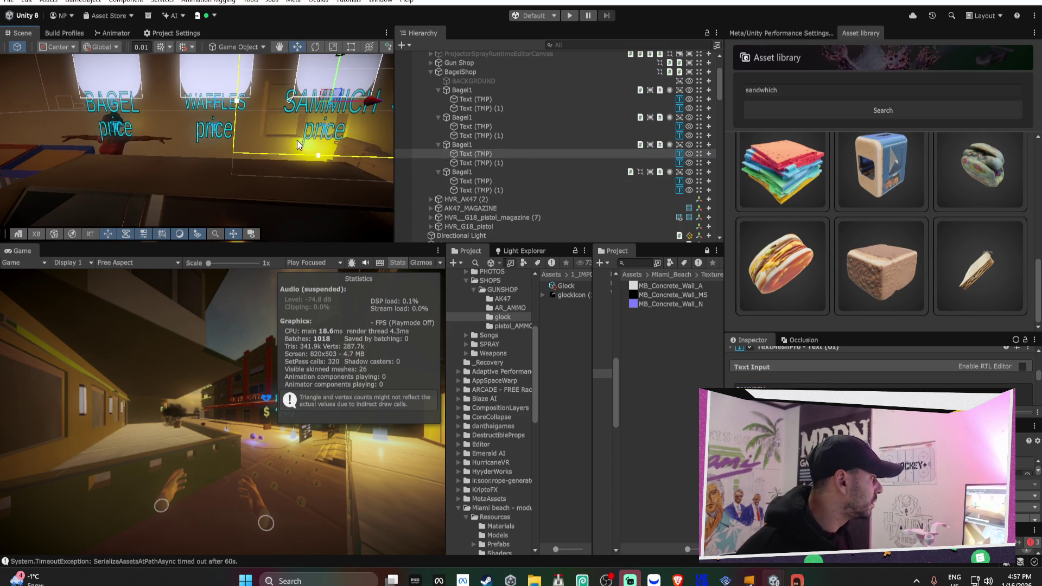
{"action": "left_click", "coordinate": [480, 129]}
{"action": "left_click", "coordinate": [879, 393]}
{"action": "key", "text": "ctrl+a"}
{"action": "key", "text": "BackSpace"}
{"action": "type", "text": "PLAIN"}
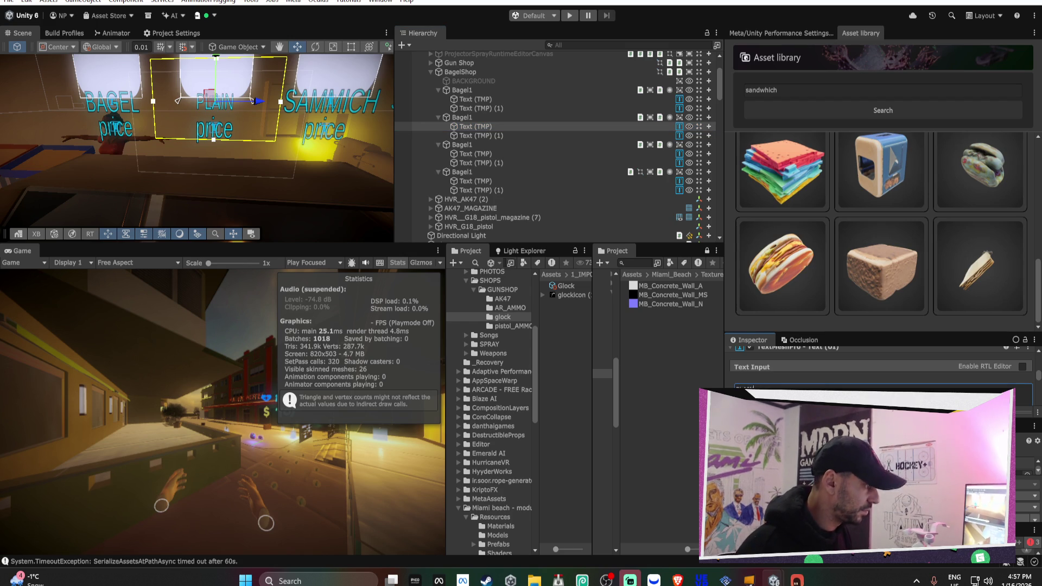
{"action": "type", "text": " WAFFLES"}
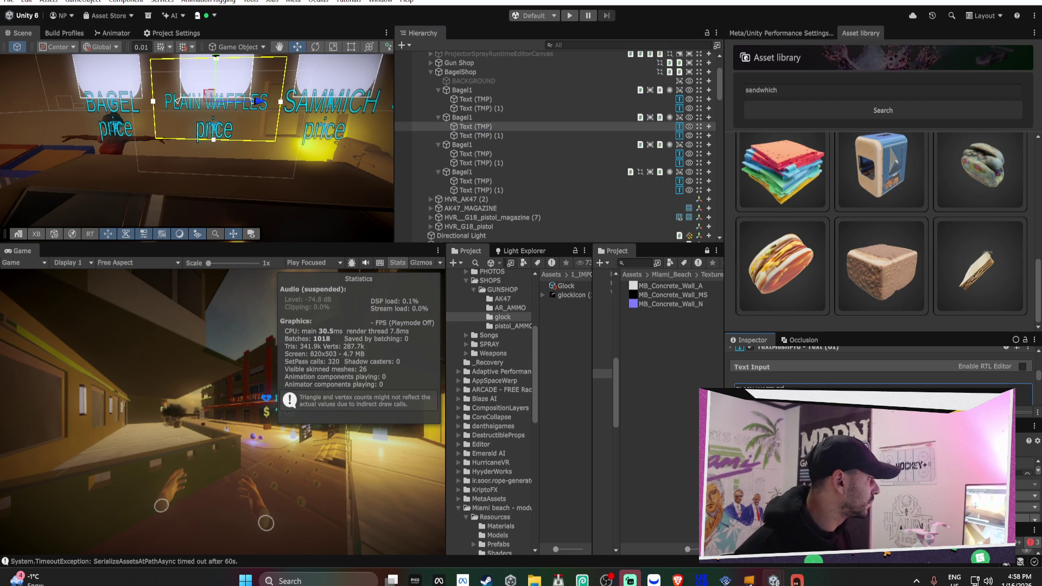
Set the middle sign's label to BAGEL, then bring the Grok chat in Brave to the front
{"action": "left_click_drag", "start_coordinate": [253, 165], "coordinate": [282, 122]}
{"action": "left_click", "coordinate": [803, 385]}
{"action": "left_click", "coordinate": [473, 99]}
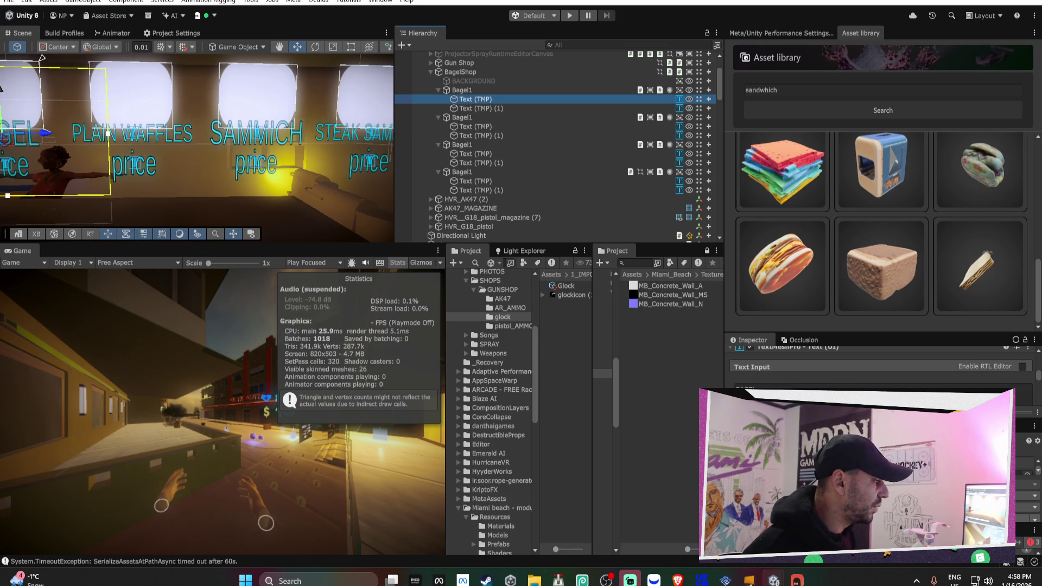
{"action": "left_click", "coordinate": [475, 127]}
{"action": "left_click", "coordinate": [814, 386]}
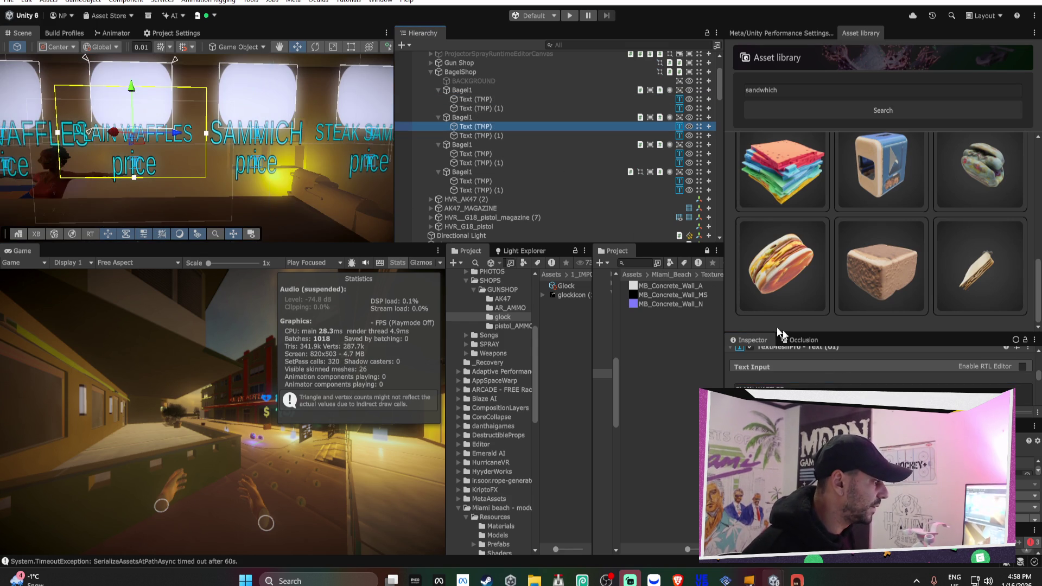
{"action": "type", "text": "BAGEL"}
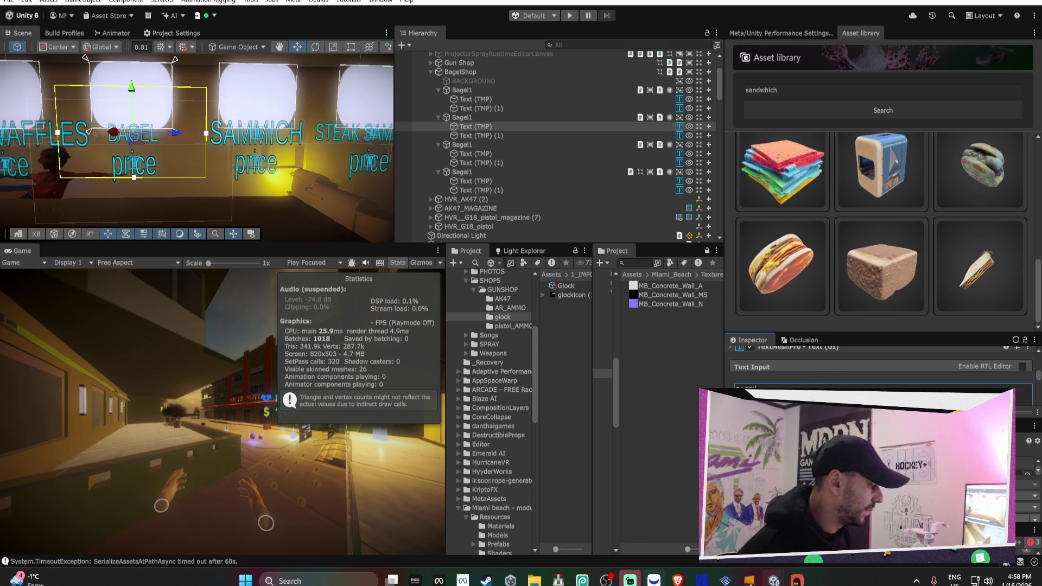
{"action": "mouse_move", "coordinate": [677, 579]}
{"action": "left_click", "coordinate": [662, 536]}
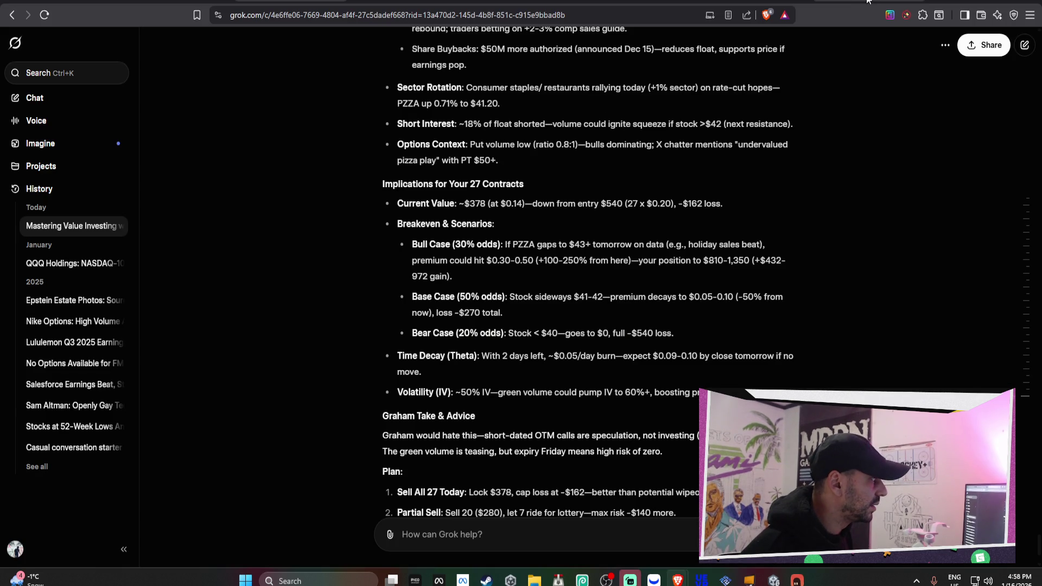
Browse the Bagel Club Miami site, Instagram post and Bagel Club order menu tabs
{"action": "left_click", "coordinate": [660, 3]}
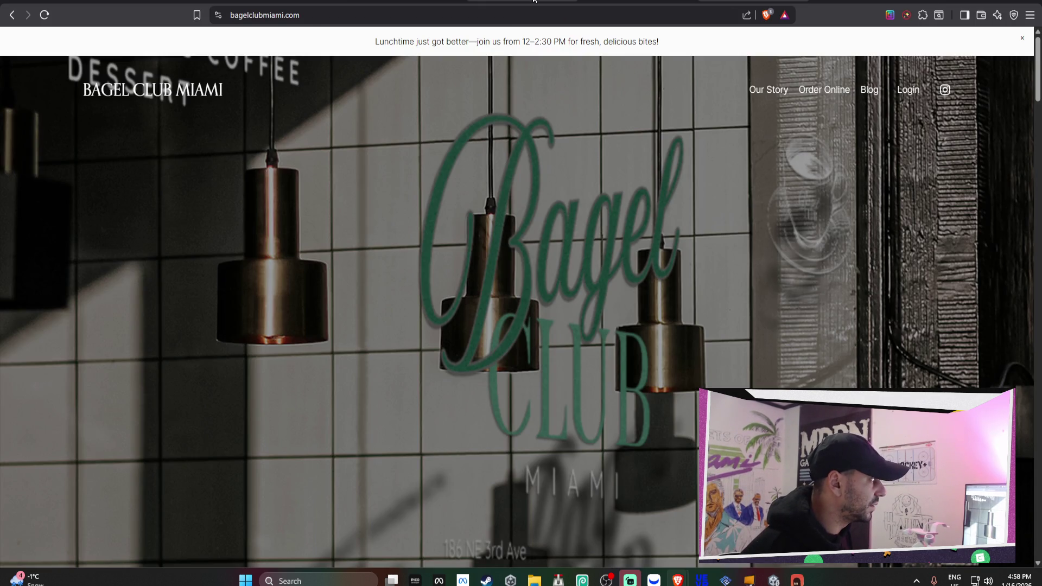
{"action": "left_click", "coordinate": [534, 2]}
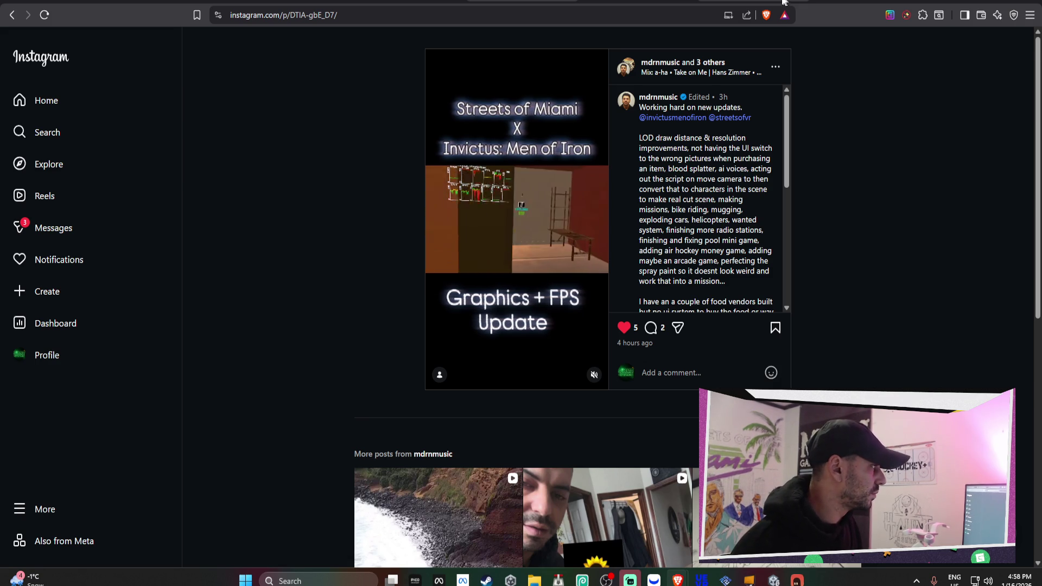
{"action": "left_click", "coordinate": [758, 1]}
{"action": "scroll", "coordinate": [781, 179], "scroll_direction": "down", "scroll_amount": 20}
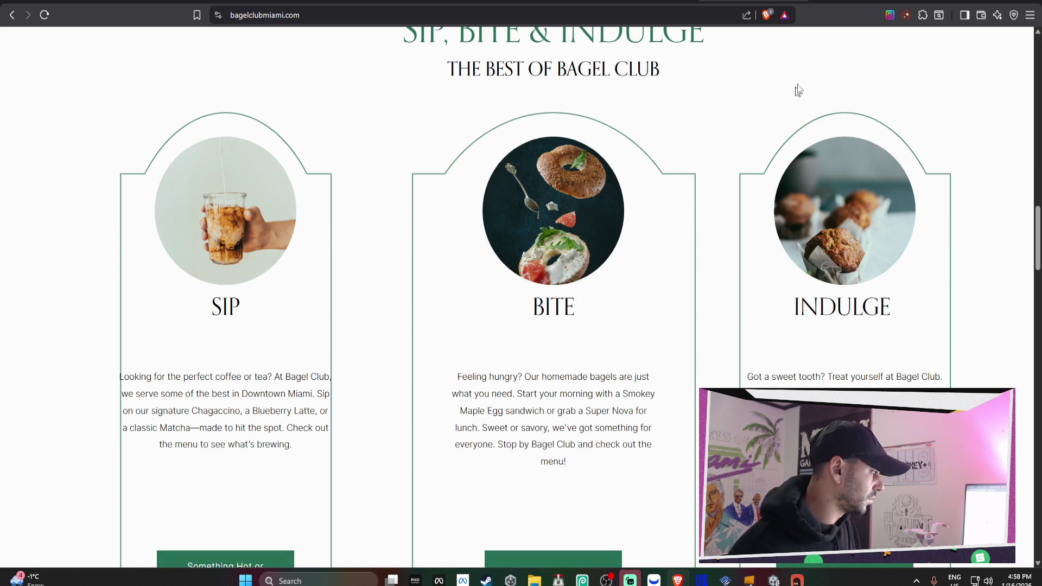
{"action": "left_click", "coordinate": [856, 1]}
{"action": "scroll", "coordinate": [531, 302], "scroll_direction": "up", "scroll_amount": 6}
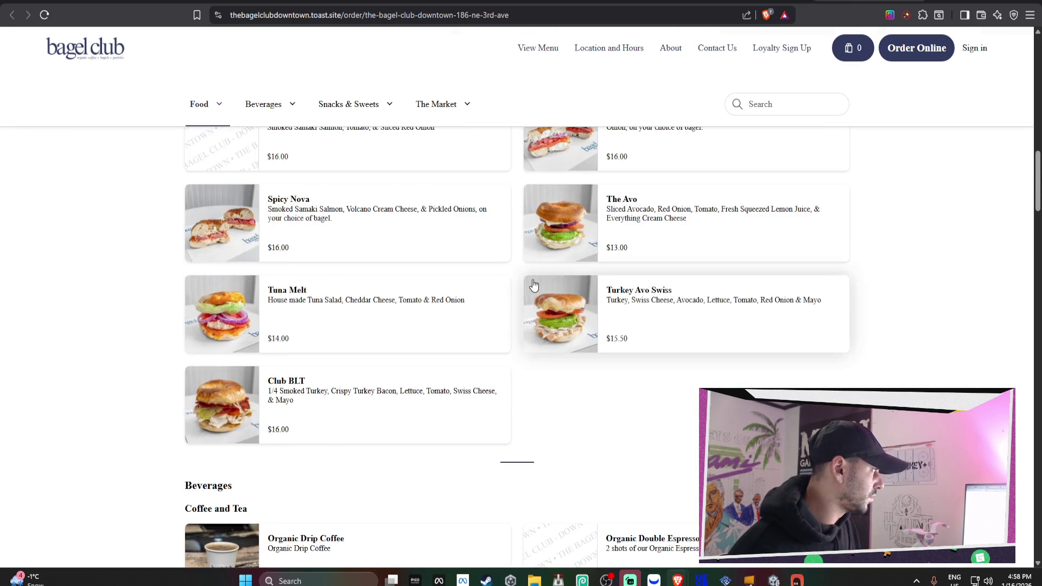
{"action": "left_click", "coordinate": [758, 1]}
Cycle through the Grok, ChatGPT and Meta dashboard tabs, then return to Unity
{"action": "left_click", "coordinate": [530, 3]}
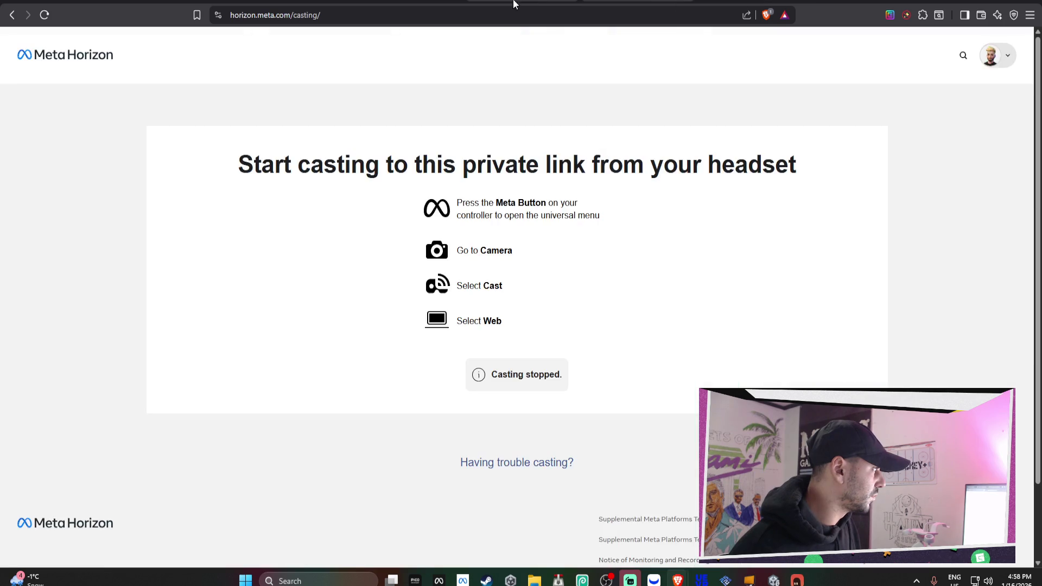
{"action": "left_click", "coordinate": [407, 2]}
{"action": "left_click", "coordinate": [288, 1]}
{"action": "left_click", "coordinate": [171, 1]}
{"action": "left_click", "coordinate": [51, 1]}
{"action": "left_click", "coordinate": [928, 1]}
{"action": "key", "text": "alt+Tab"}
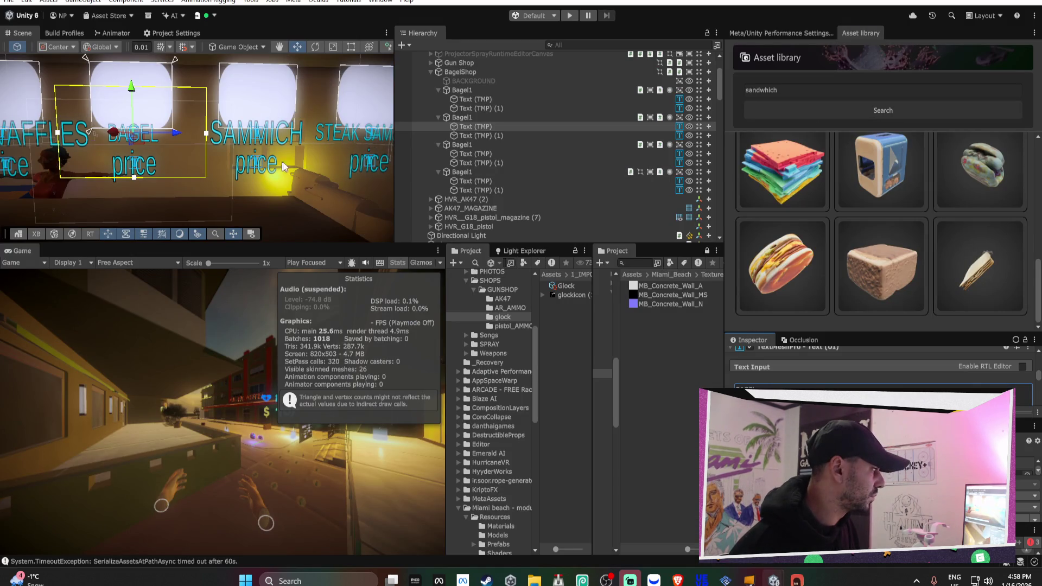
Widen and heighten the Unity Scene view, then show the Meta Horizon dashboard in Brave
{"action": "left_click_drag", "start_coordinate": [396, 192], "coordinate": [536, 192]}
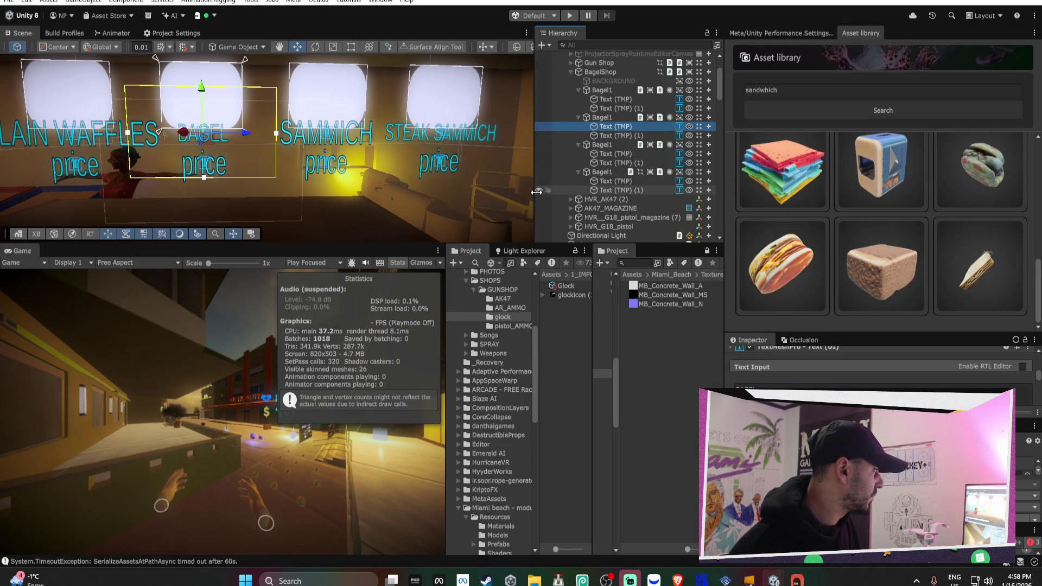
{"action": "left_click_drag", "start_coordinate": [311, 245], "coordinate": [311, 270]}
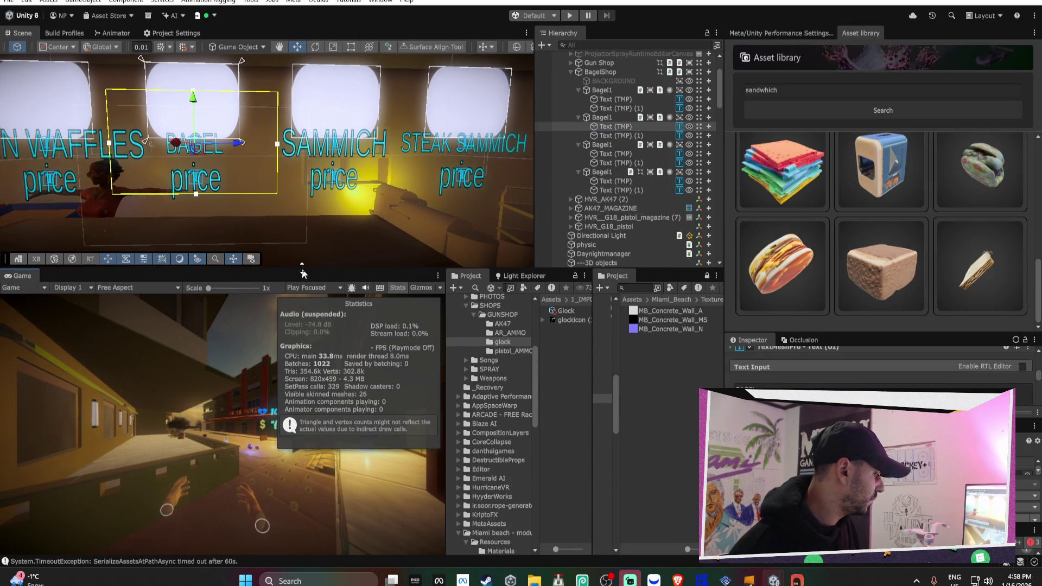
{"action": "mouse_move", "coordinate": [677, 580]}
{"action": "left_click", "coordinate": [673, 556]}
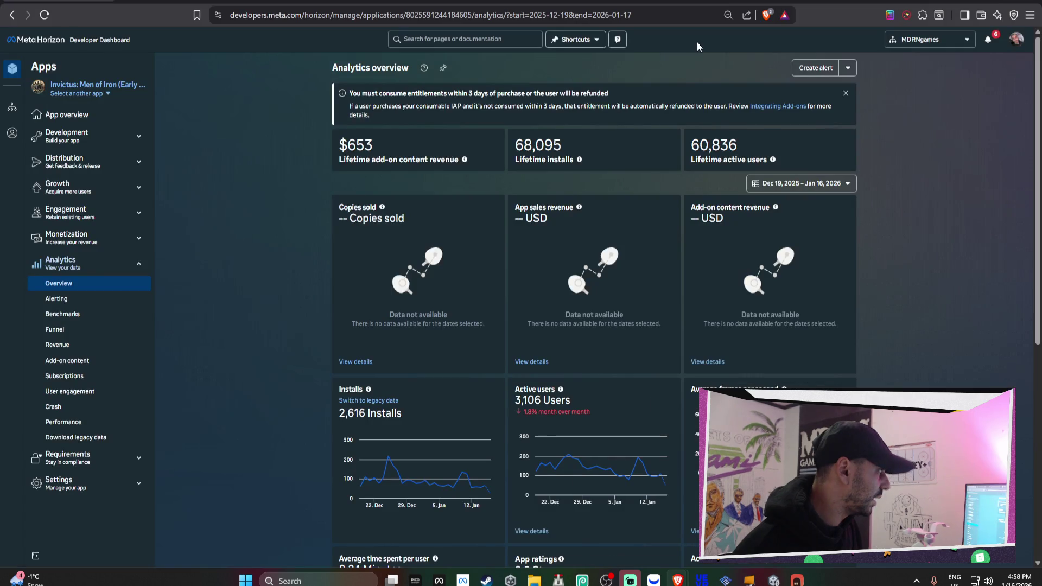
Load chatgpt.com in a new tab and open the earlier 'Icon for AK47' chat
{"action": "left_click", "coordinate": [935, 1]}
{"action": "type", "text": "chat"}
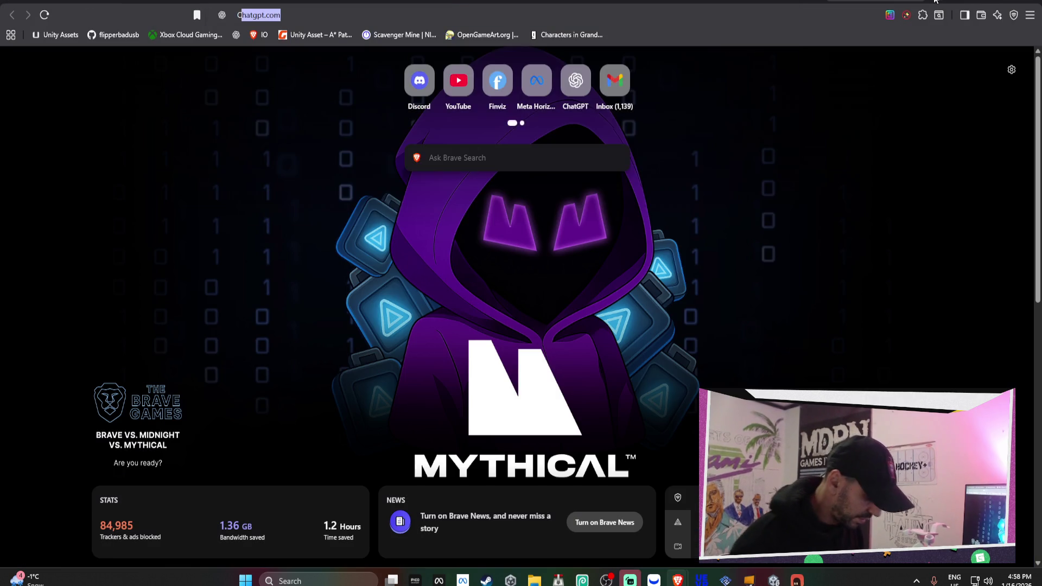
{"action": "key", "text": "Return"}
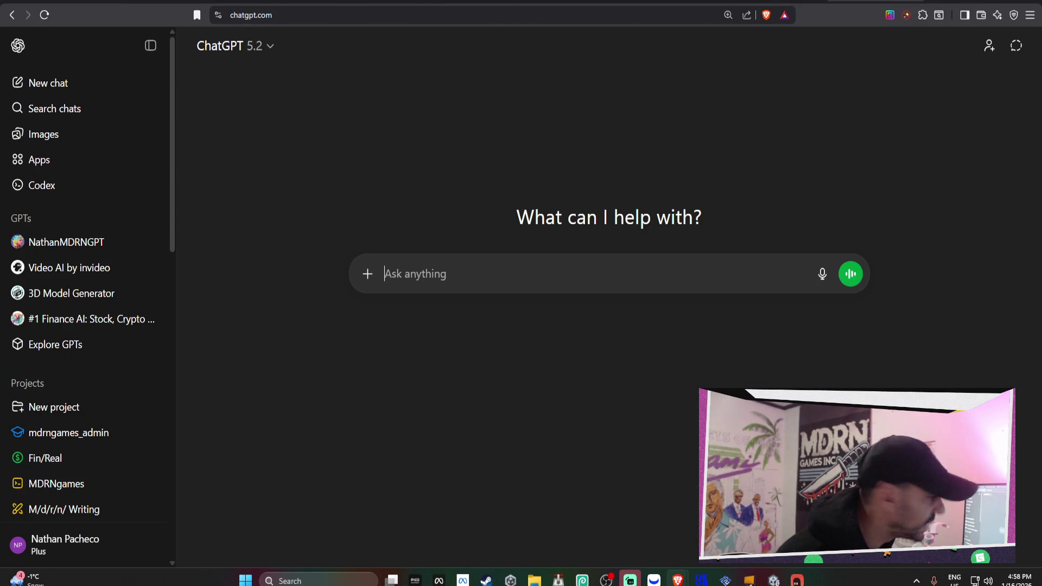
{"action": "scroll", "coordinate": [32, 391], "scroll_direction": "down", "scroll_amount": 5}
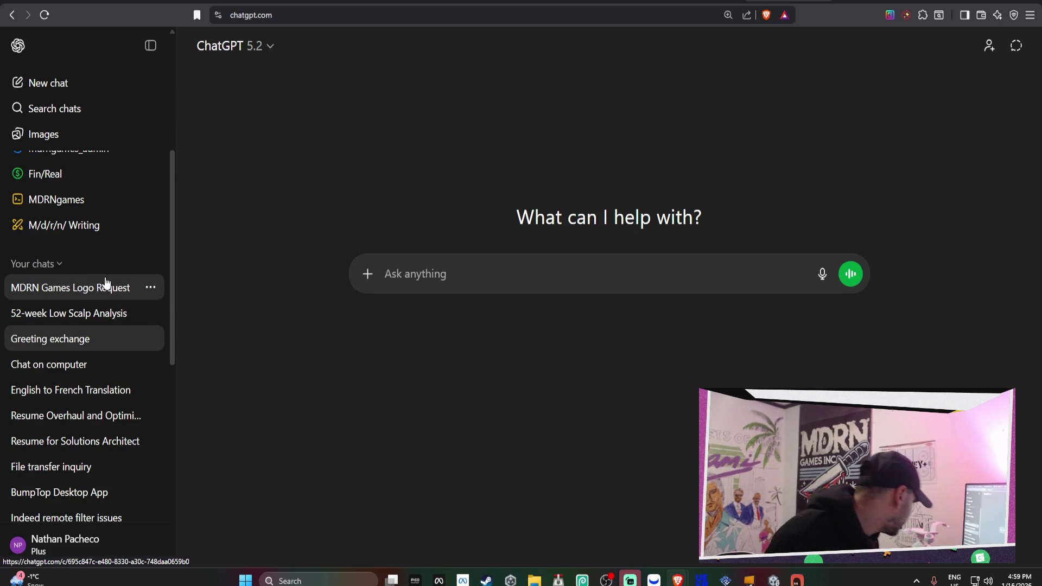
{"action": "scroll", "coordinate": [106, 282], "scroll_direction": "down", "scroll_amount": 2}
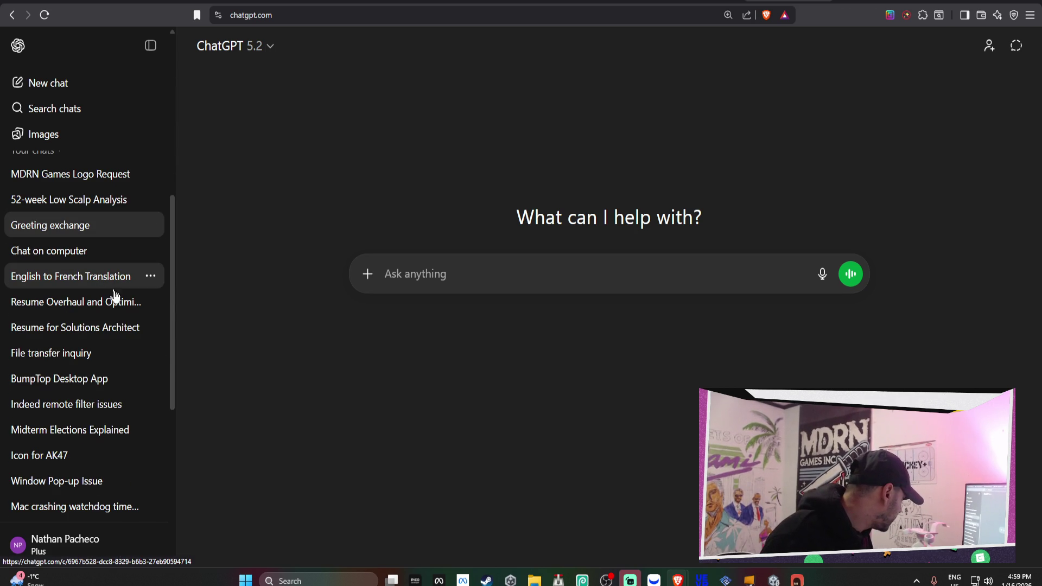
{"action": "left_click", "coordinate": [35, 456]}
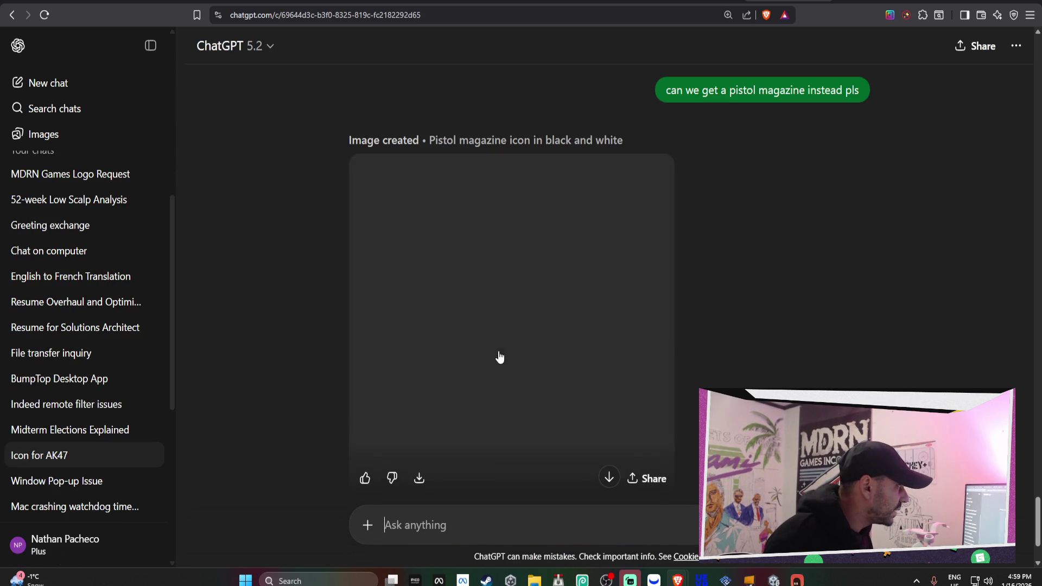
Start the prompt with 'LETS MAKE FOOD ICONS NOW... I NEEDS'
{"action": "scroll", "coordinate": [469, 480], "scroll_direction": "down", "scroll_amount": 2}
{"action": "type", "text": "OK I"}
{"action": "type", "text": "MAKING "}
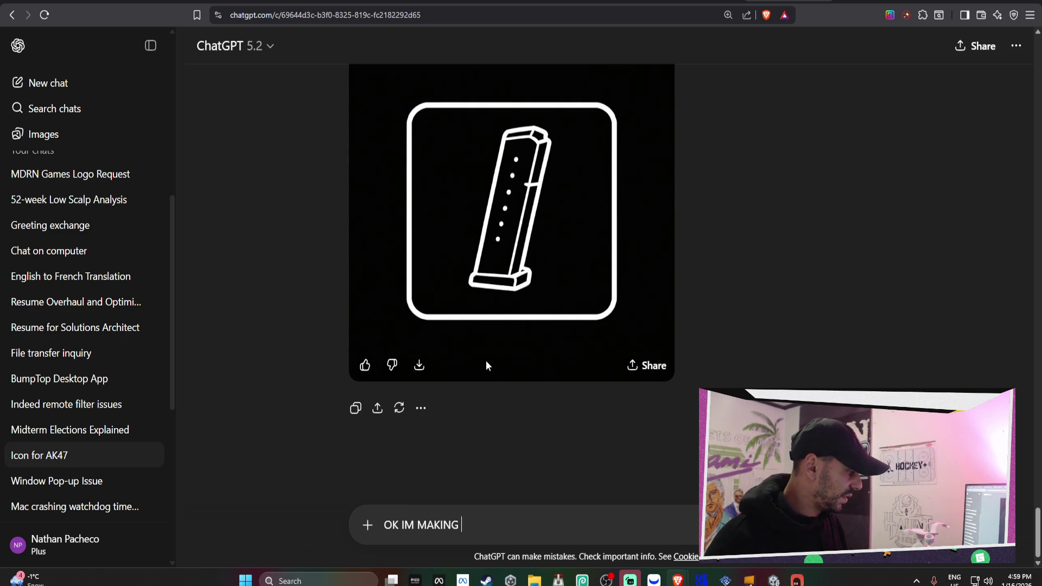
{"action": "type", "text": "FOO"}
{"action": "key", "text": "BackSpace"}
{"action": "key", "text": "BackSpace"}
{"action": "key", "text": "BackSpace"}
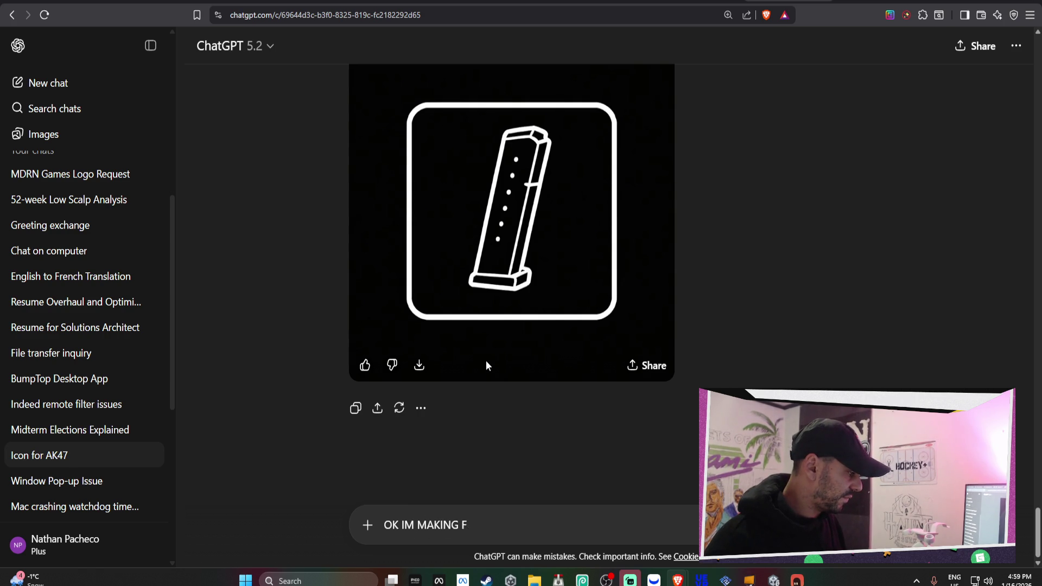
{"action": "key", "text": "BackSpace"}
{"action": "key", "text": "BackSpace"}
{"action": "key", "text": "BackSpace"}
{"action": "type", "text": "LETS MAKE FOOD"}
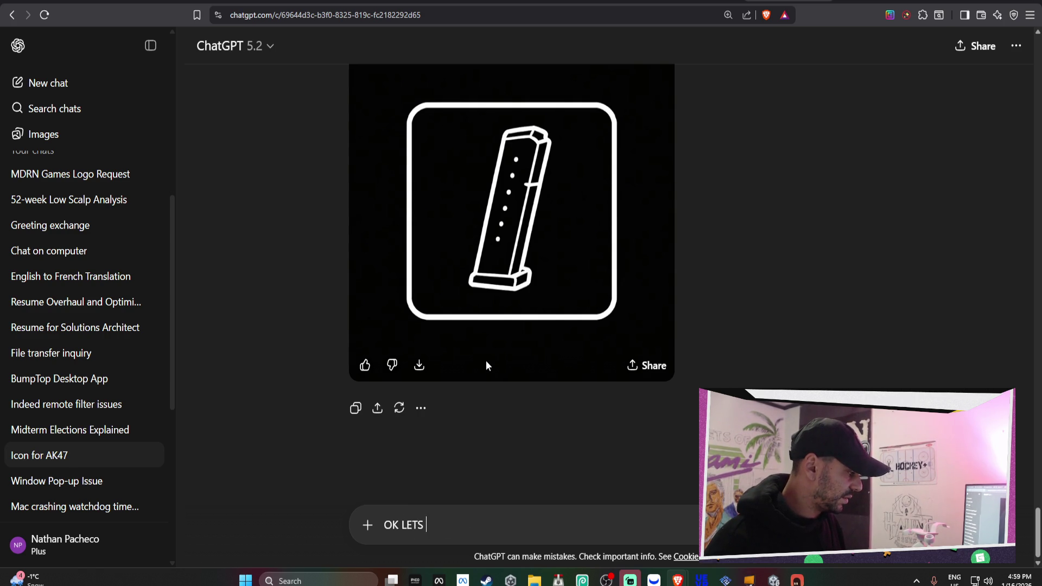
{"action": "key", "text": "BackSpace"}
{"action": "key", "text": "BackSpace"}
{"action": "key", "text": "BackSpace"}
{"action": "type", "text": "OOD ICONS N"}
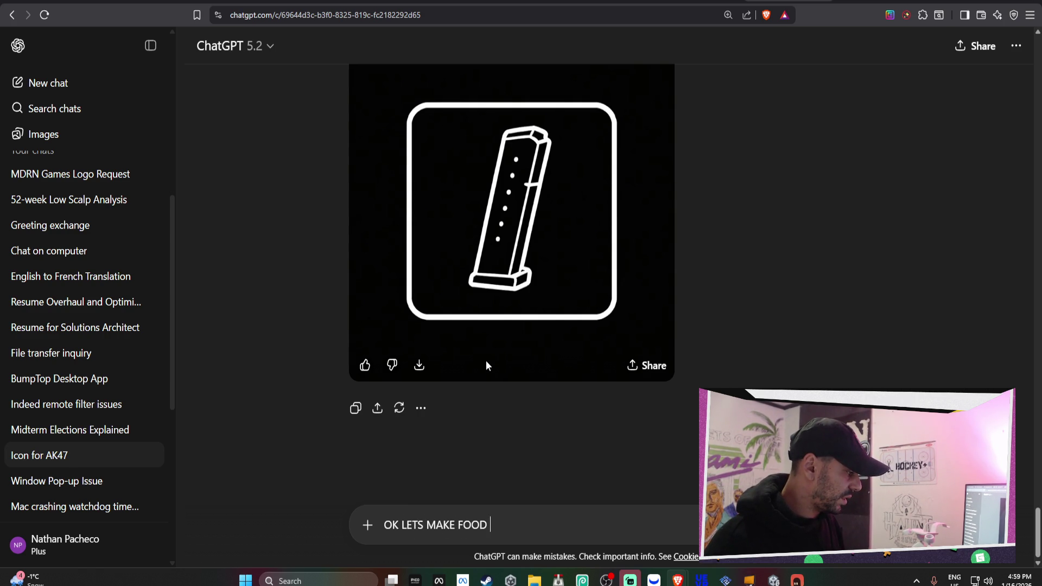
{"action": "type", "text": "OW..."}
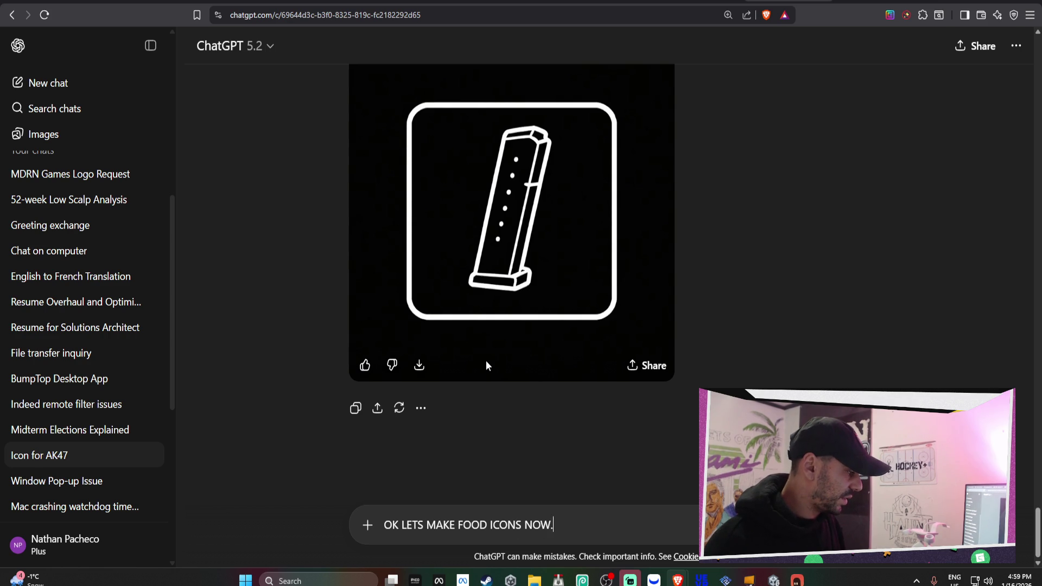
{"action": "type", "text": " I NEEDS"}
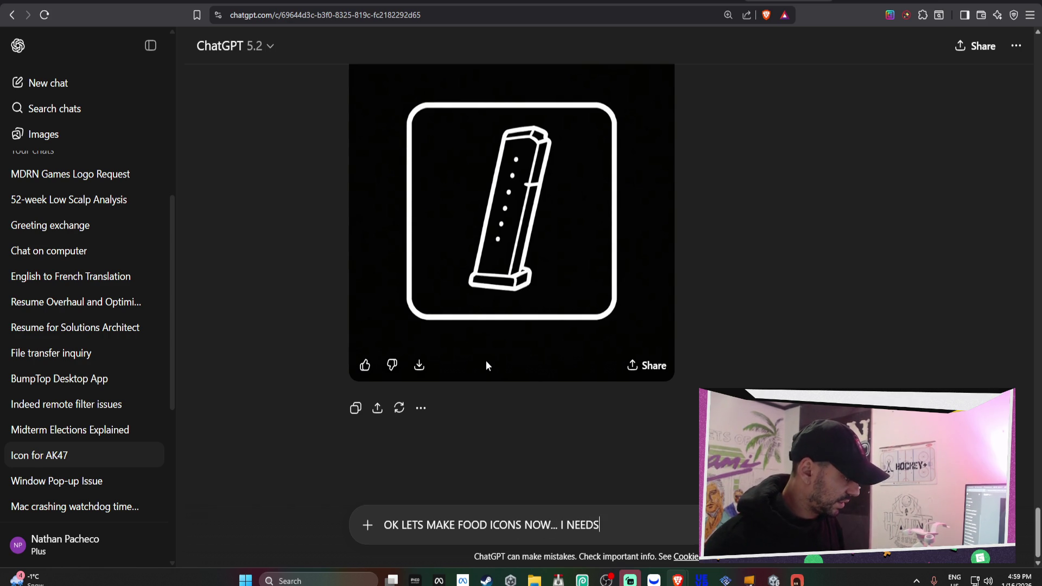
Add list lines for BAGEL ICON and WAFFLES ICON
{"action": "key", "text": "shift+Return"}
{"action": "key", "text": "shift+Return"}
{"action": "type", "text": "-"}
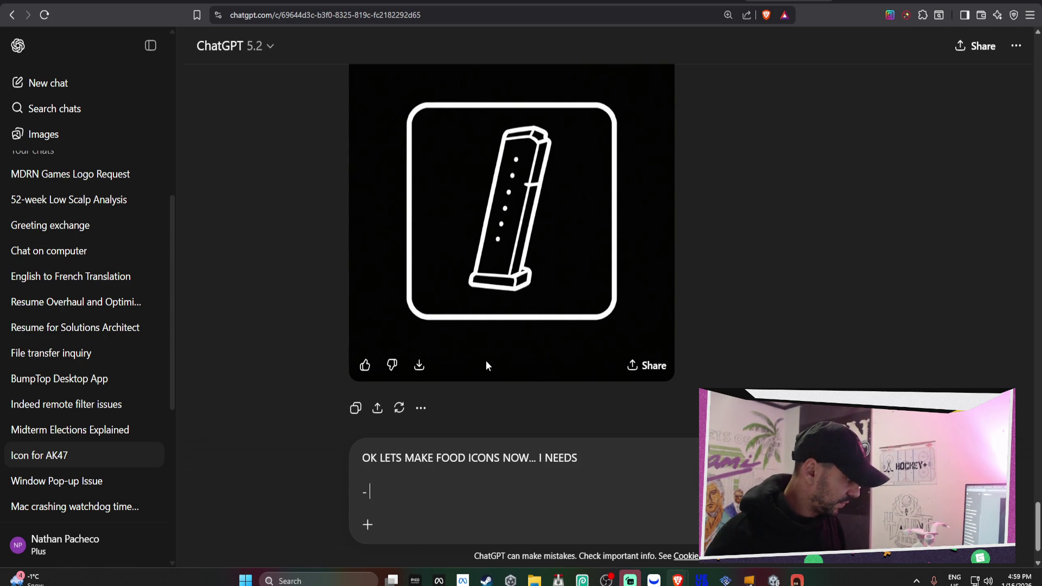
{"action": "key", "text": "BackSpace"}
{"action": "type", "text": "BAGEL"}
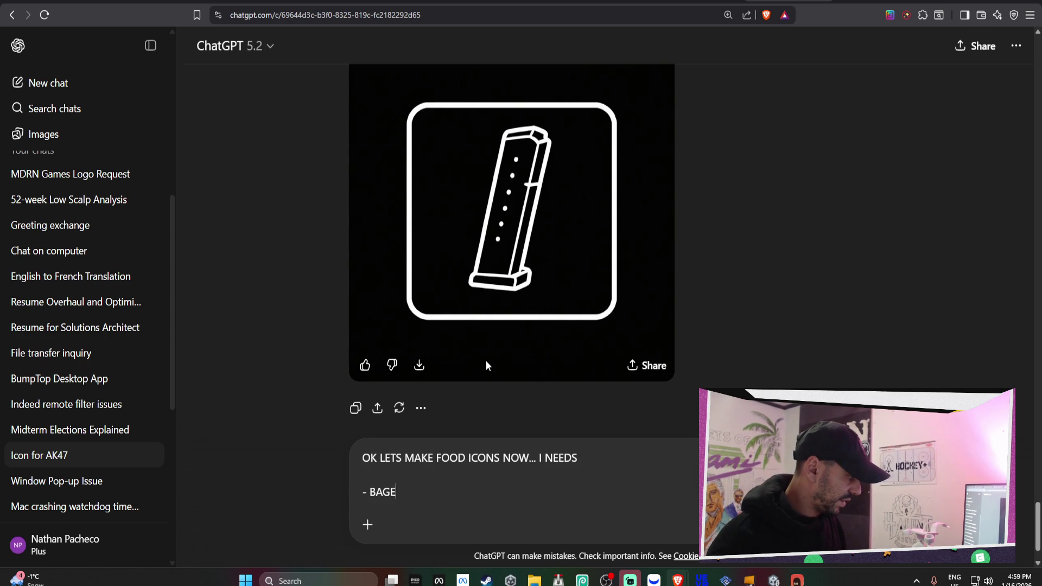
{"action": "type", "text": " ICON"}
{"action": "key", "text": "shift+Return"}
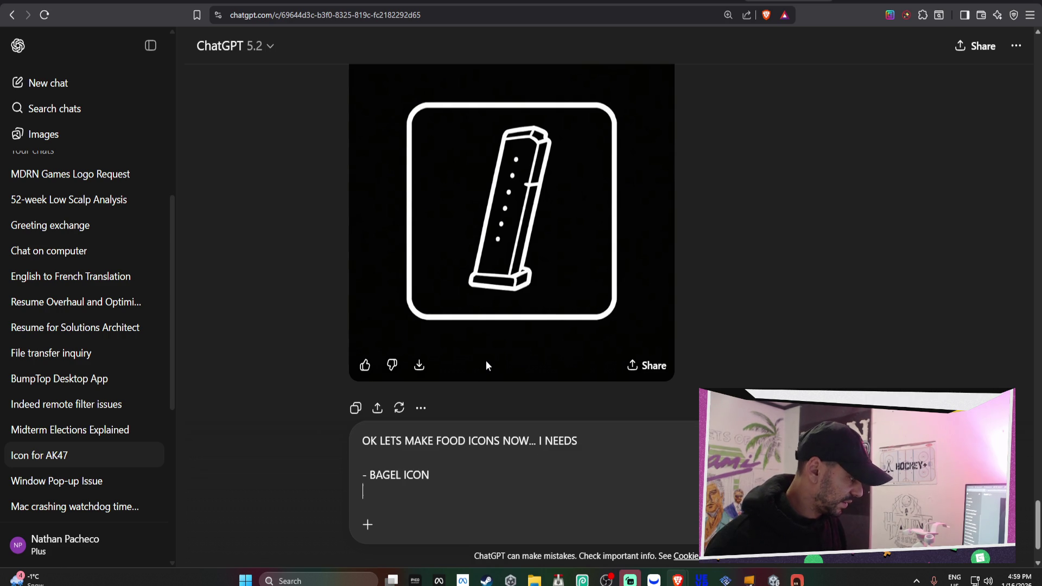
{"action": "type", "text": "-WAFFLE"}
{"action": "key", "text": "BackSpace"}
{"action": "key", "text": "BackSpace"}
{"action": "key", "text": "BackSpace"}
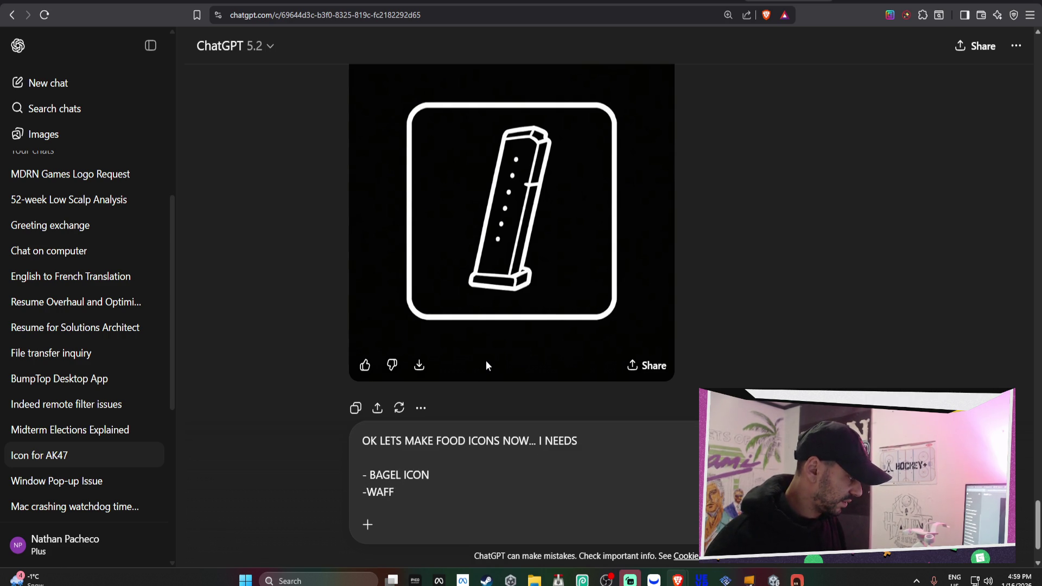
{"action": "key", "text": "BackSpace"}
{"action": "type", "text": "WAFFLES I"}
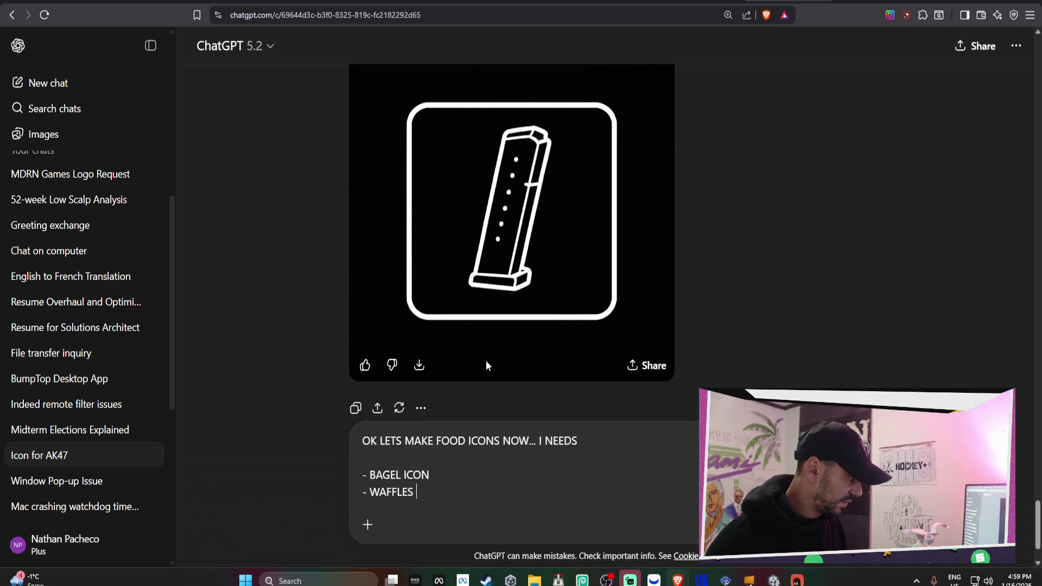
{"action": "type", "text": "CON"}
Add list lines for VEGAN SANDWHICH and STEAK SANDWHICH
{"action": "key", "text": "shift+Return"}
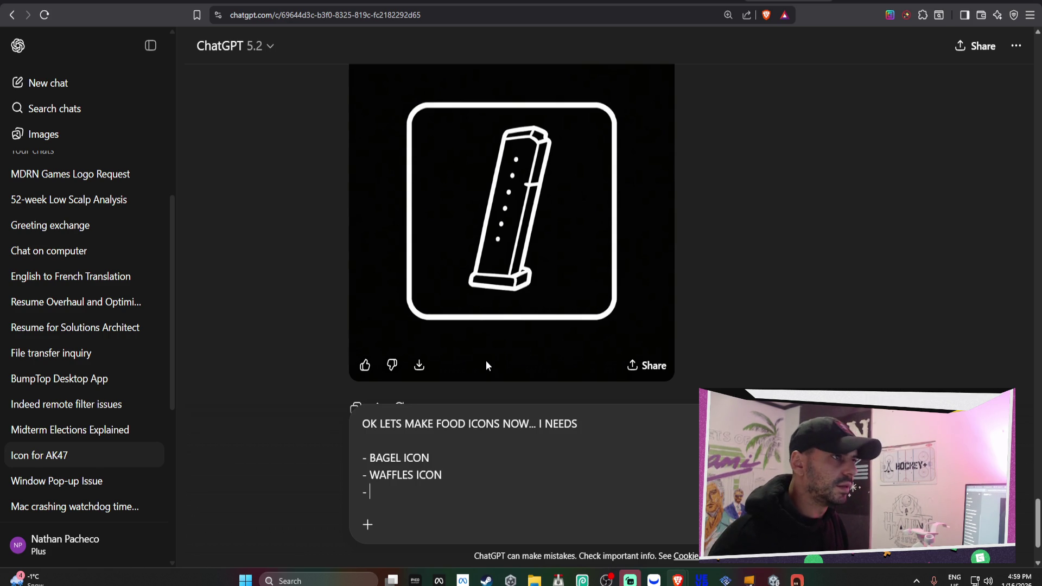
{"action": "type", "text": "EGG SAND"}
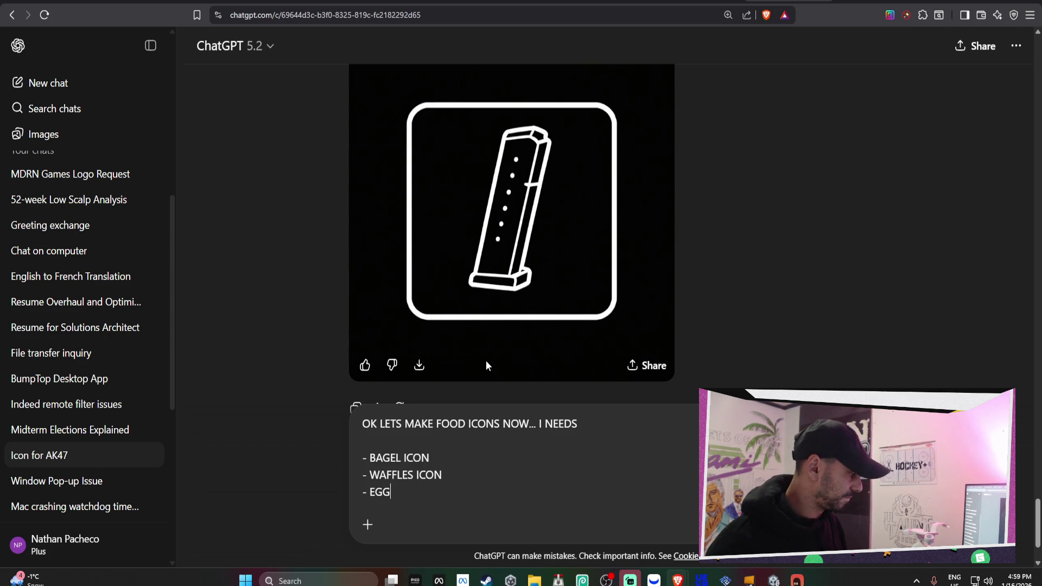
{"action": "type", "text": "WHCH"}
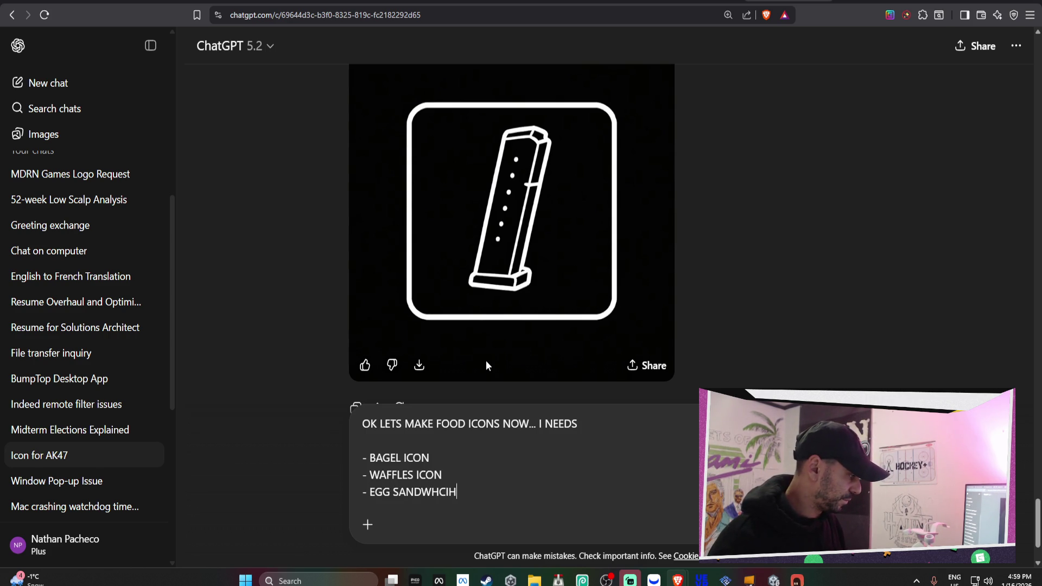
{"action": "key", "text": "BackSpace"}
{"action": "key", "text": "BackSpace"}
{"action": "key", "text": "BackSpace"}
{"action": "type", "text": "ICH"}
{"action": "key", "text": "BackSpace"}
{"action": "key", "text": "BackSpace"}
{"action": "key", "text": "BackSpace"}
{"action": "key", "text": "BackSpace"}
{"action": "key", "text": "BackSpace"}
{"action": "key", "text": "BackSpace"}
{"action": "type", "text": "VEGAN SAND"}
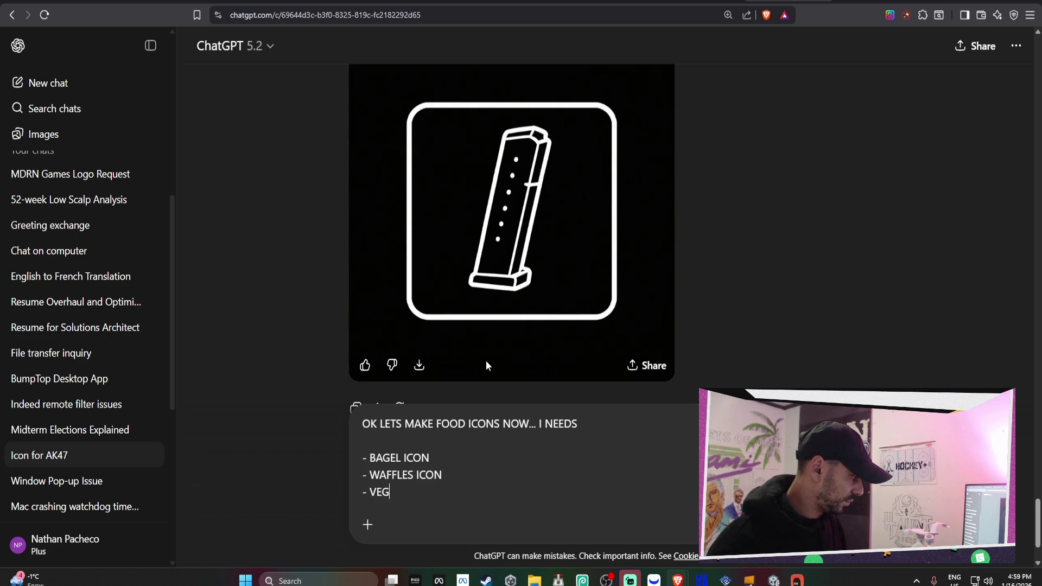
{"action": "type", "text": "WHICH"}
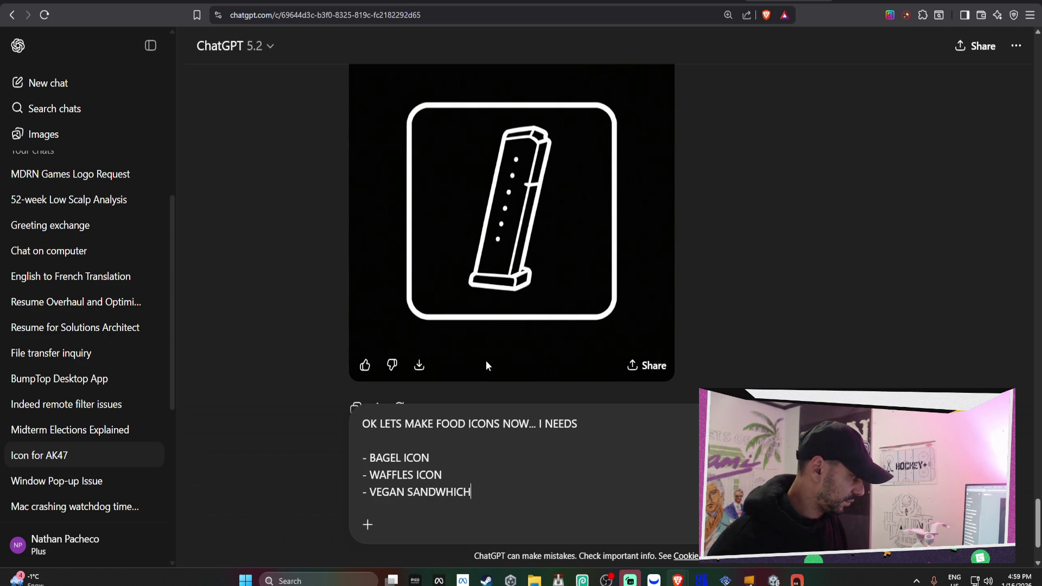
{"action": "key", "text": "shift+Return"}
{"action": "type", "text": "- "}
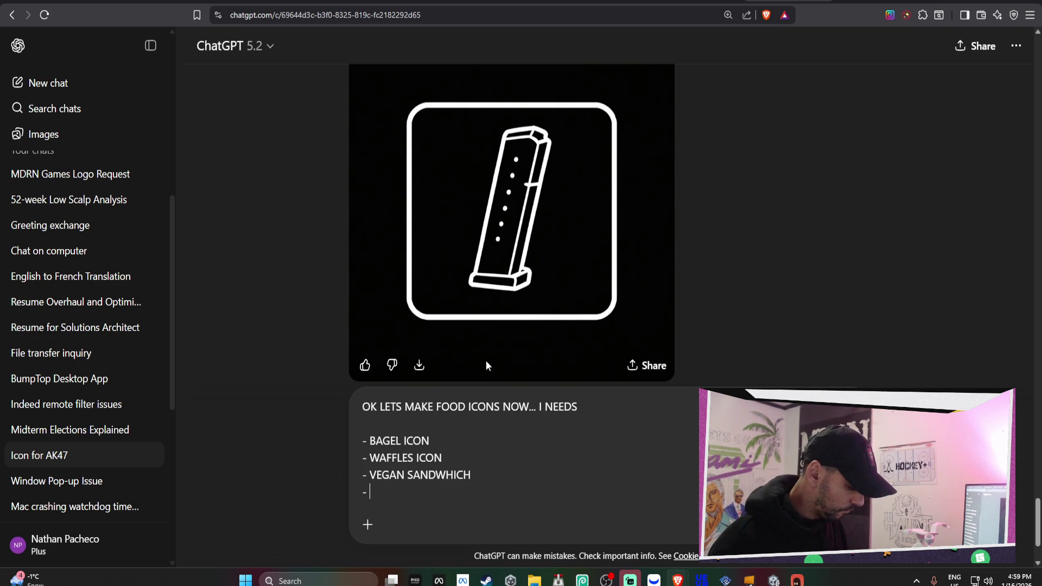
{"action": "type", "text": "STEAK SANDWHICH"}
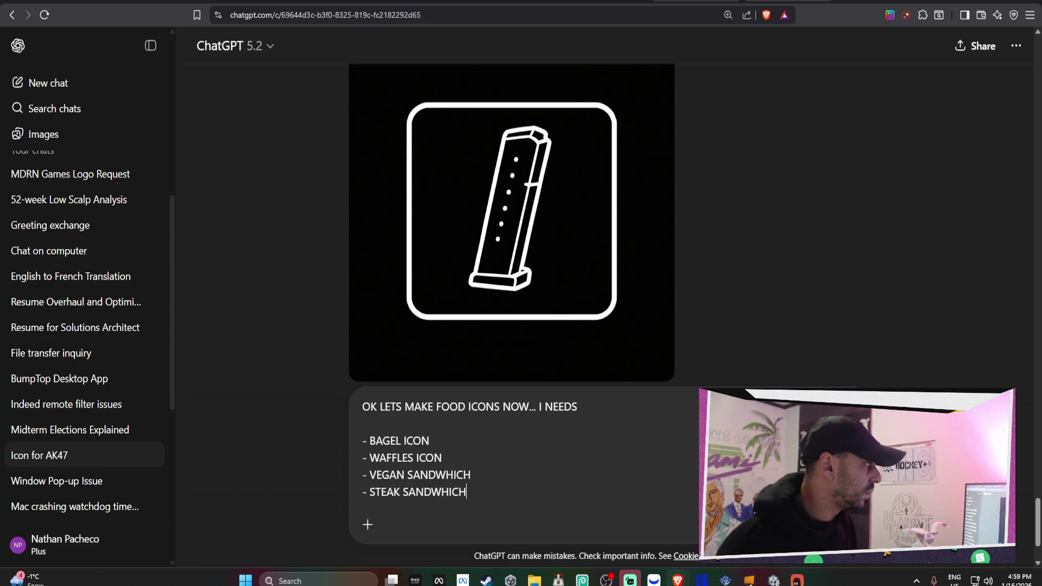
Check the Bagel Club menu tab for items, then return to the ChatGPT draft
{"action": "key", "text": "ctrl+Tab"}
{"action": "scroll", "coordinate": [535, 358], "scroll_direction": "down", "scroll_amount": 10}
{"action": "scroll", "coordinate": [540, 350], "scroll_direction": "up", "scroll_amount": 10}
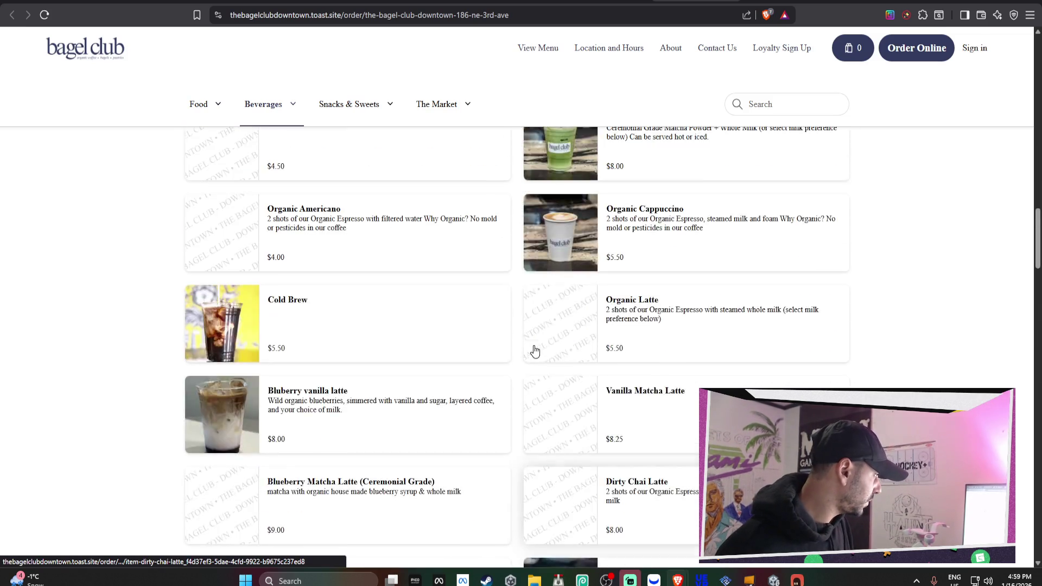
{"action": "scroll", "coordinate": [305, 391], "scroll_direction": "up", "scroll_amount": 5}
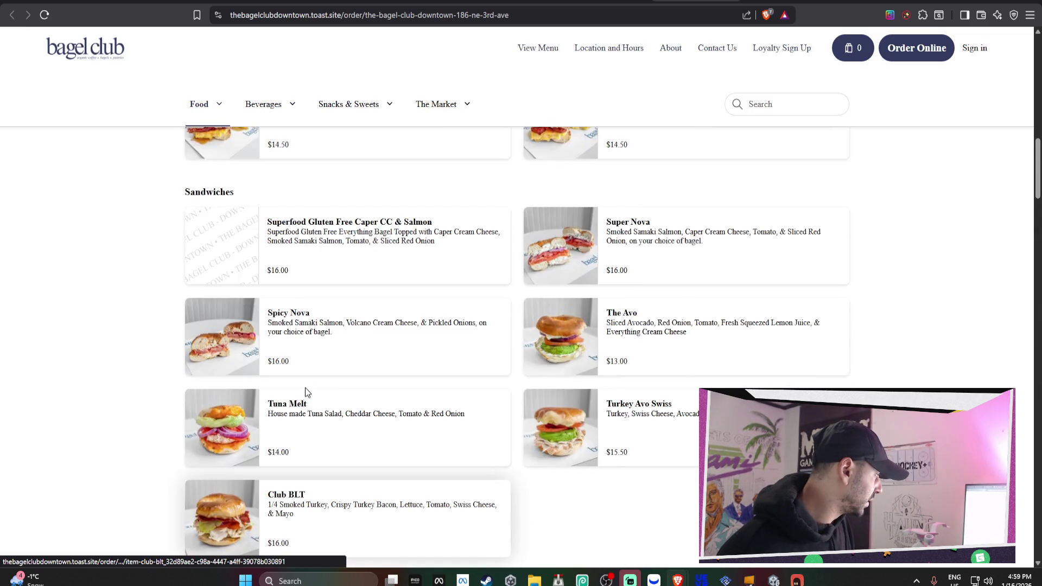
{"action": "key", "text": "ctrl+shift+Tab"}
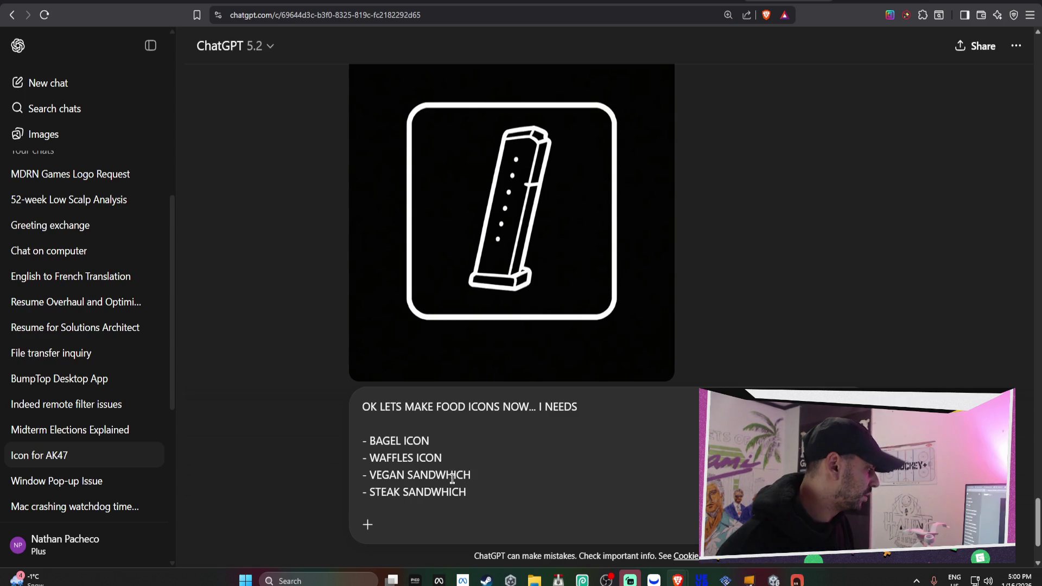
Add LARGE before STEAK and ONE BY ONE after NOW, move I NEEDS down, and send
{"action": "left_click", "coordinate": [370, 491]}
{"action": "type", "text": "LARGE"}
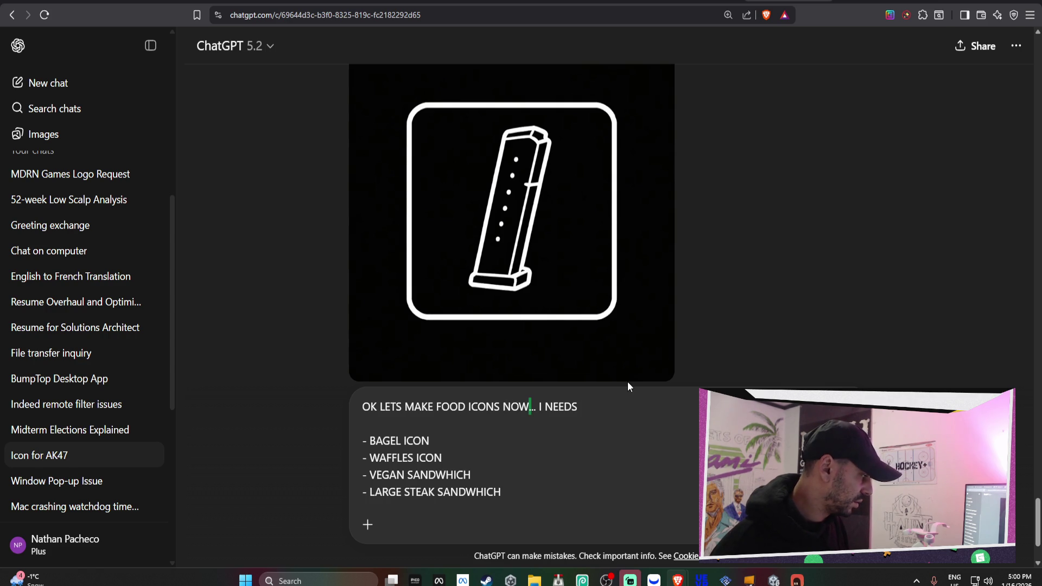
{"action": "type", "text": "ONE HBY"}
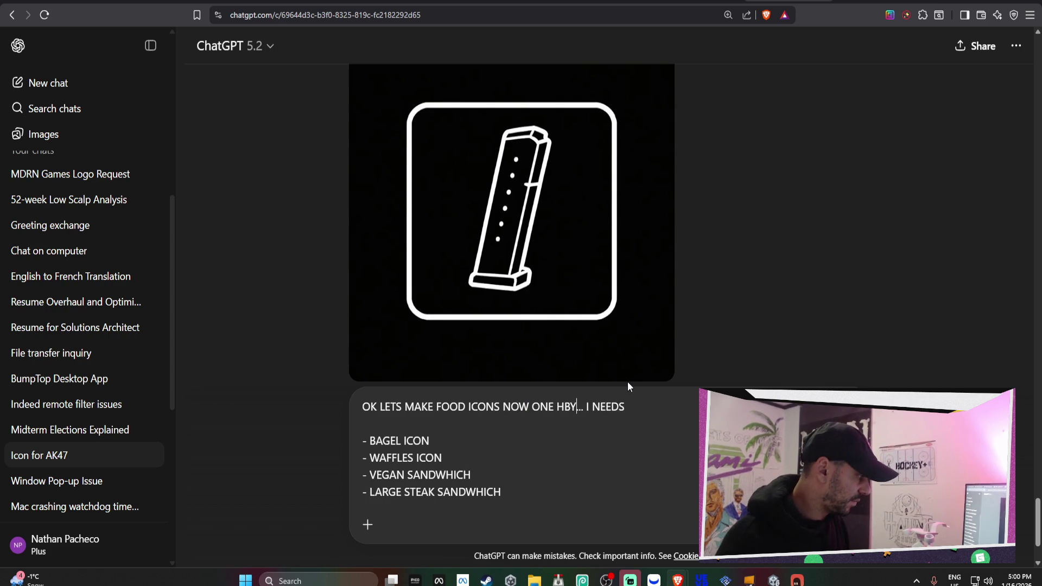
{"action": "key", "text": "BackSpace"}
{"action": "key", "text": "BackSpace"}
{"action": "type", "text": "BY ONE"}
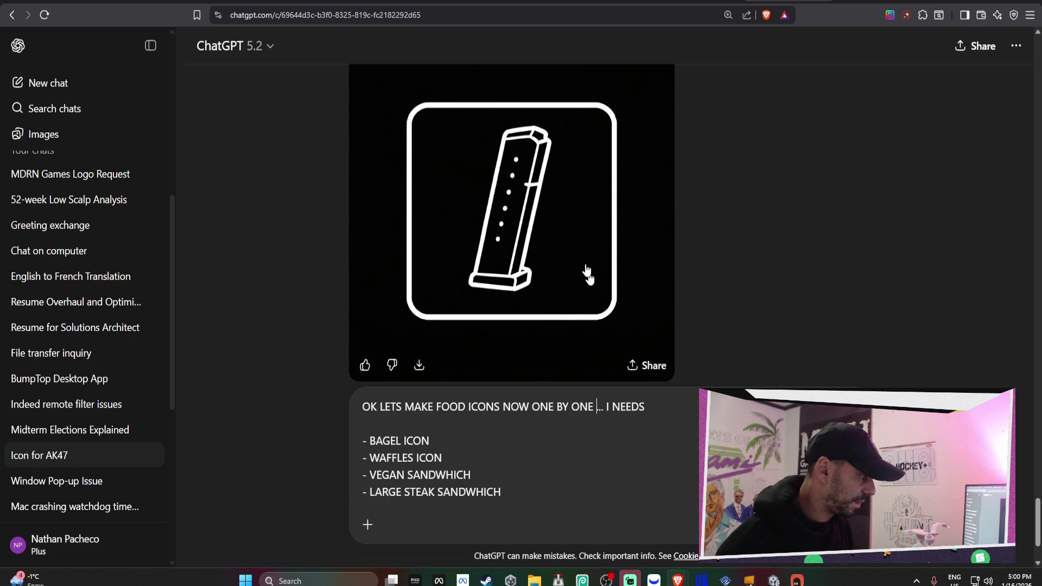
{"action": "key", "text": "shift+Return"}
{"action": "key", "text": "shift+Return"}
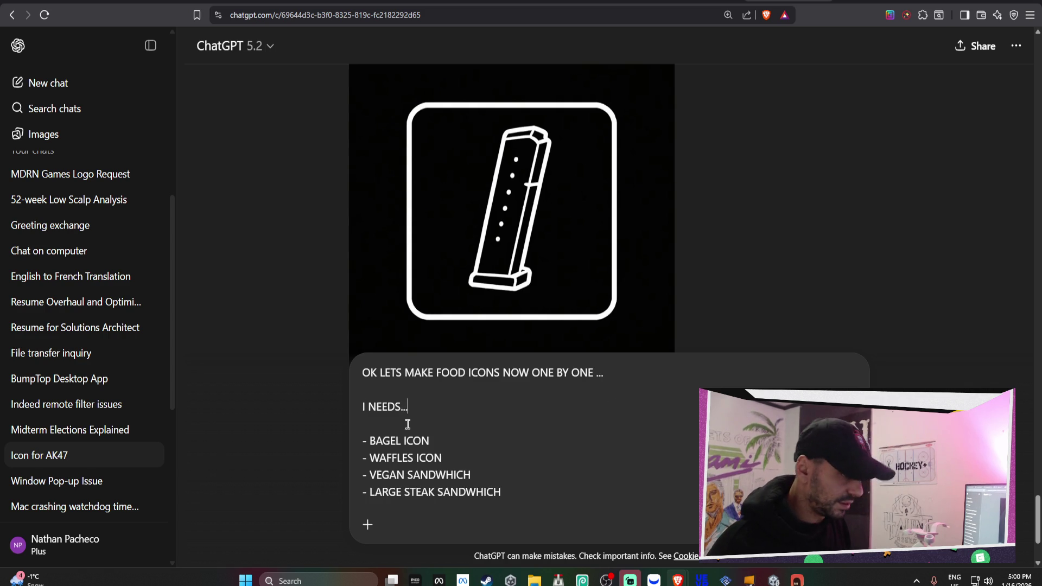
{"action": "key", "text": "Return"}
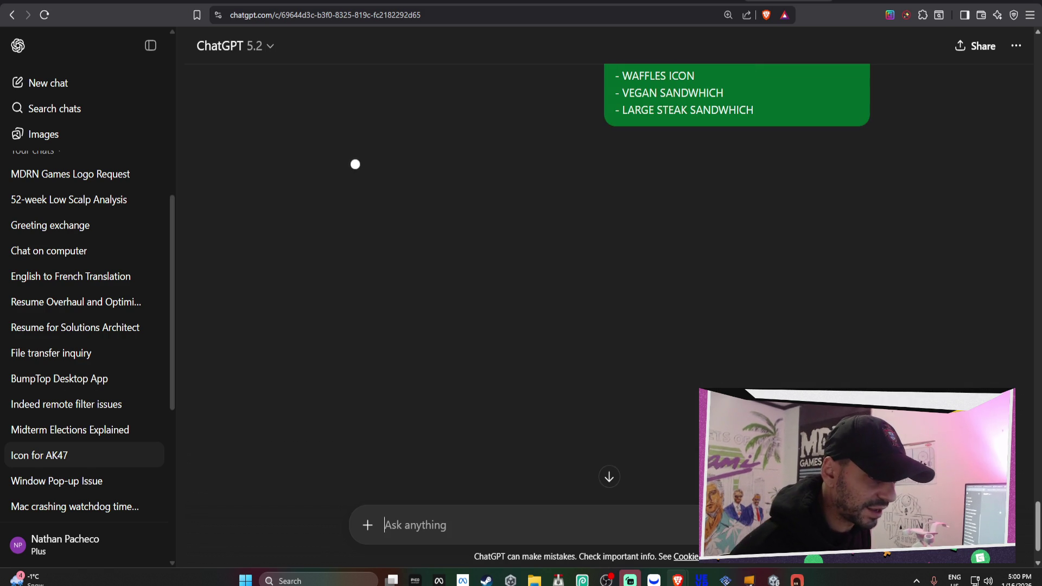
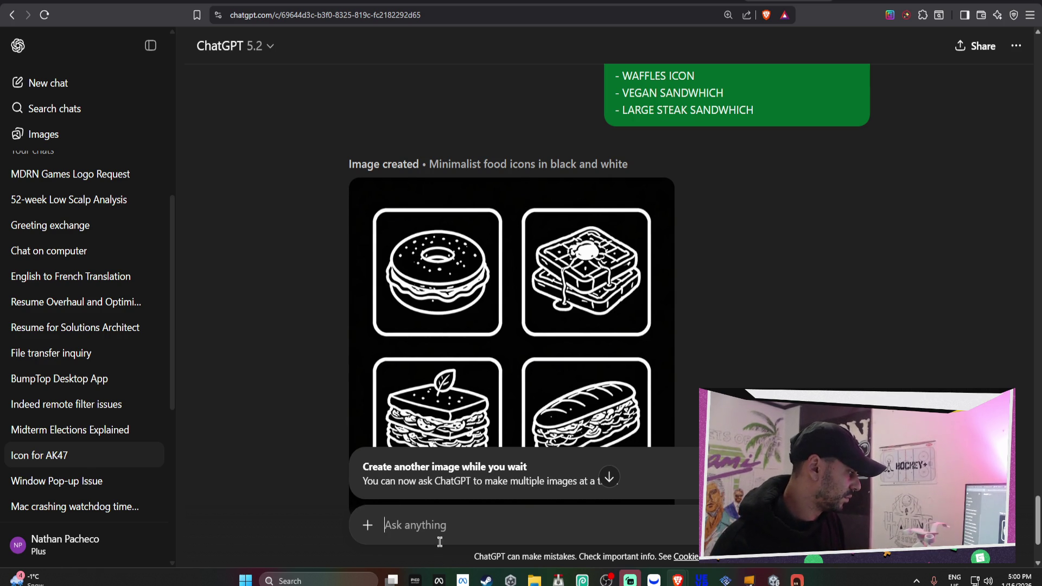
Tell ChatGPT 'LETS DO ONE AT A TIME' so the food icons come individually
{"action": "type", "text": "LETS DO ONE AT"}
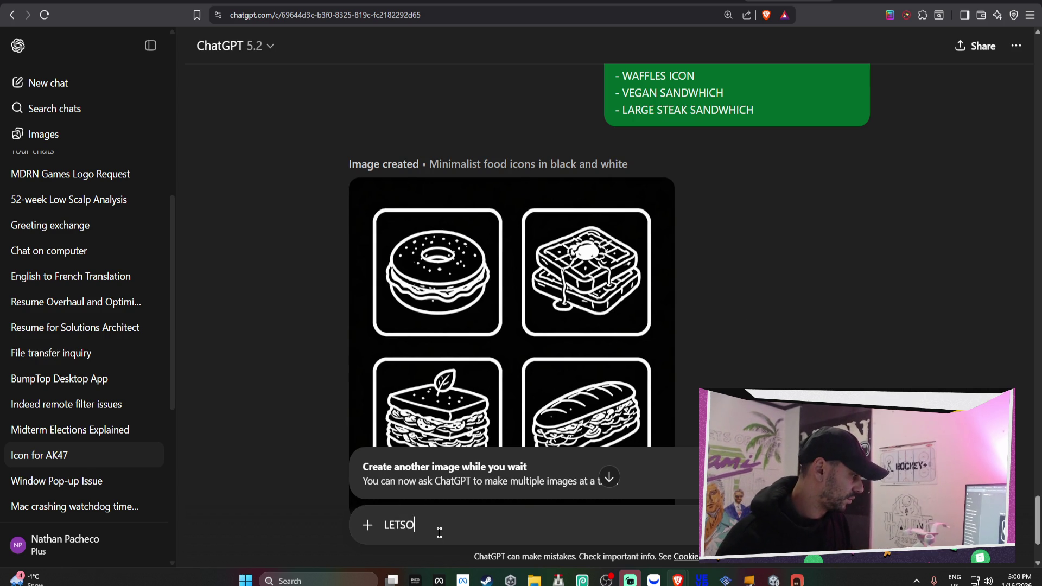
{"action": "type", "text": " A TIME"}
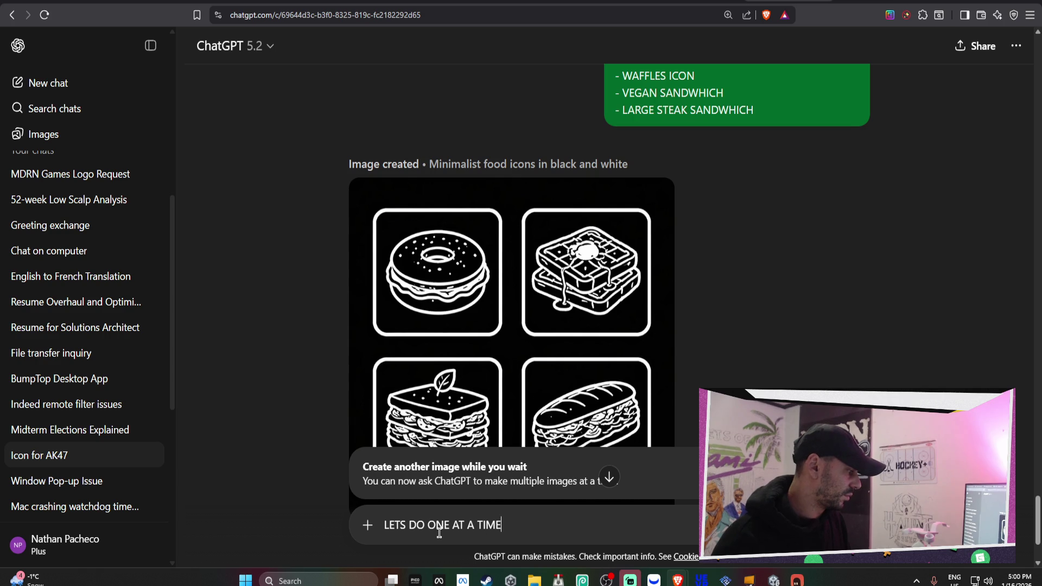
{"action": "key", "text": "Return"}
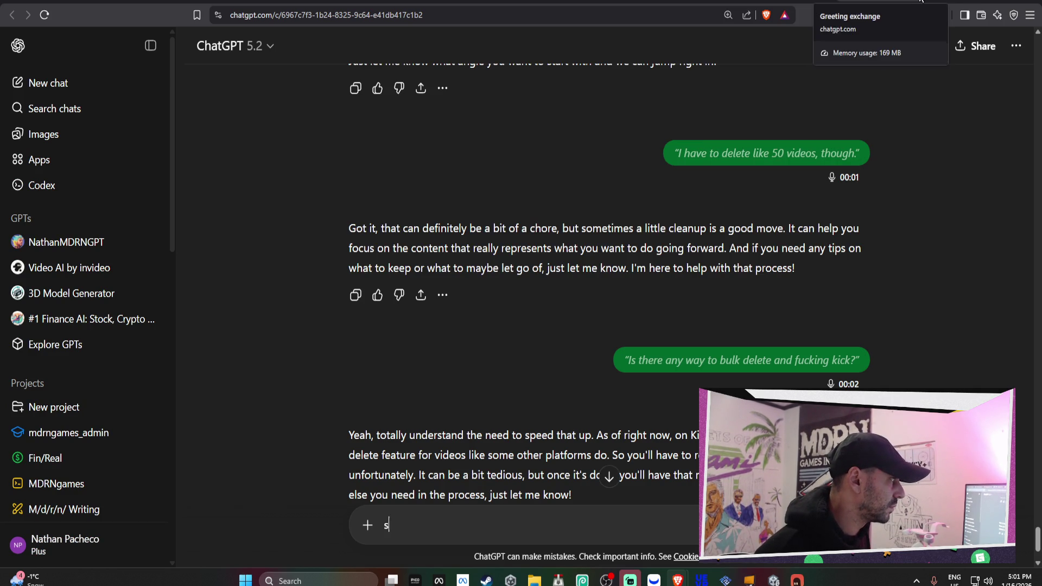
Reply 'cool next' in the food-icon chat
{"action": "left_click", "coordinate": [789, 3]}
{"action": "scroll", "coordinate": [543, 380], "scroll_direction": "down", "scroll_amount": 1}
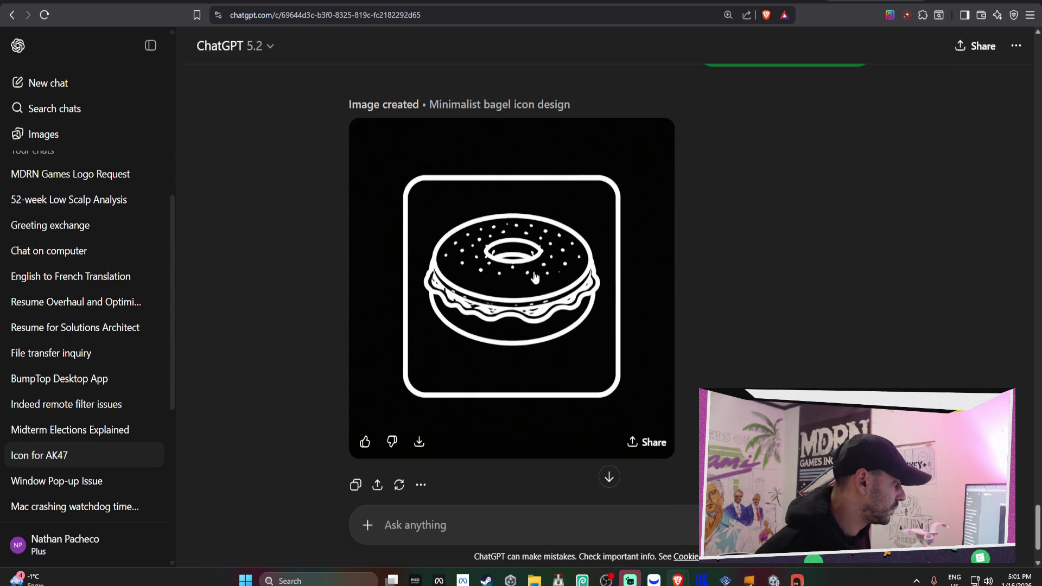
{"action": "type", "text": "cool next"}
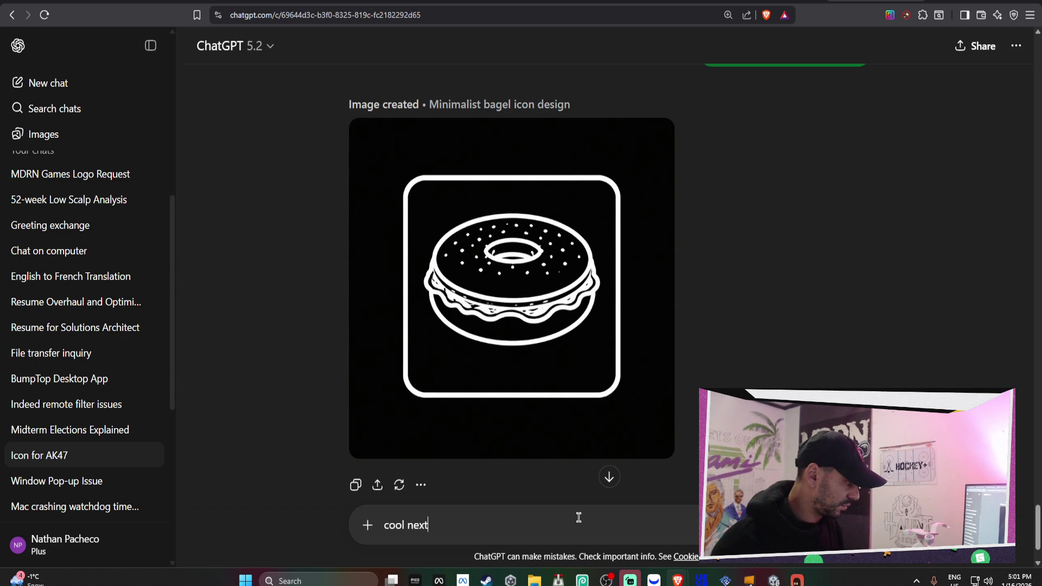
{"action": "key", "text": "Return"}
Download the bagel icon into Downloads as bagelruff.png
{"action": "scroll", "coordinate": [568, 267], "scroll_direction": "up", "scroll_amount": 7}
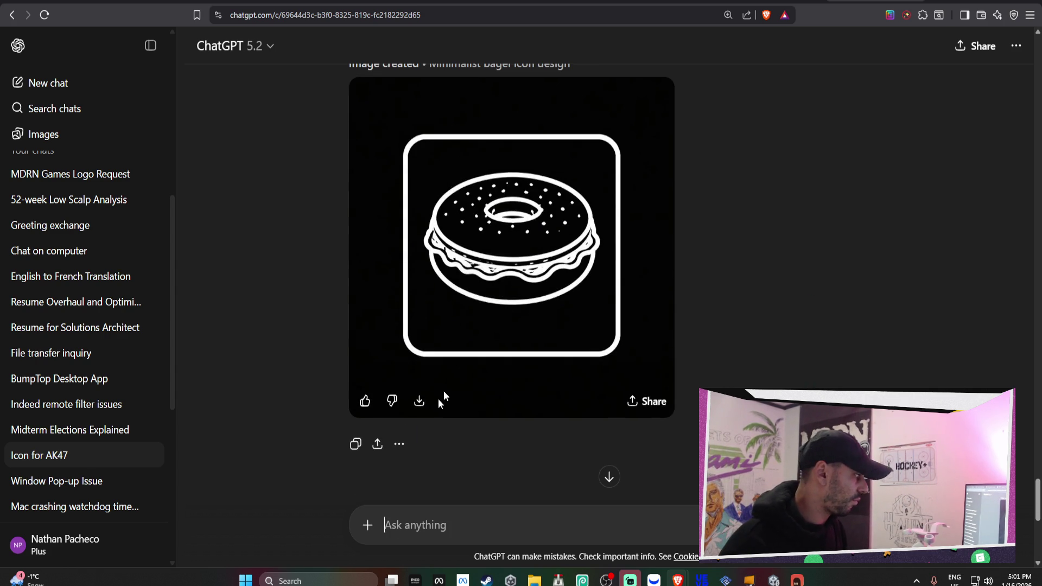
{"action": "left_click", "coordinate": [423, 401]}
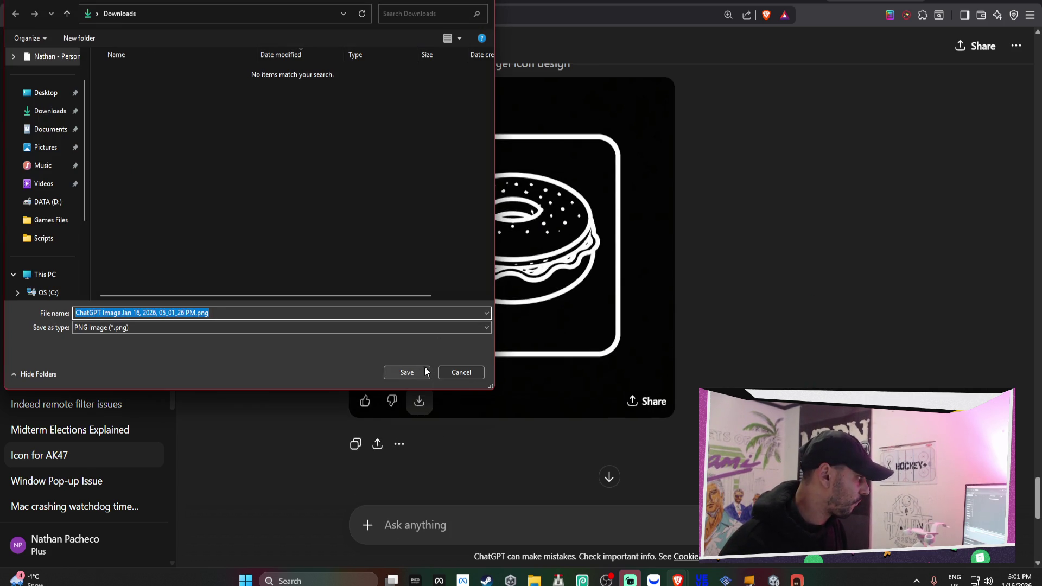
{"action": "left_click", "coordinate": [33, 113]}
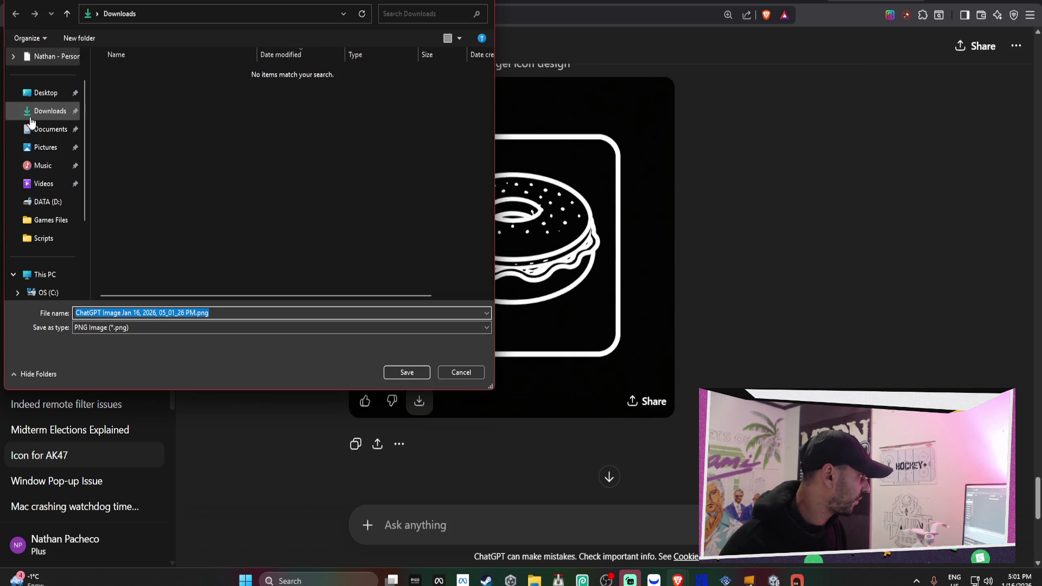
{"action": "left_click", "coordinate": [177, 313]}
{"action": "type", "text": "ba"}
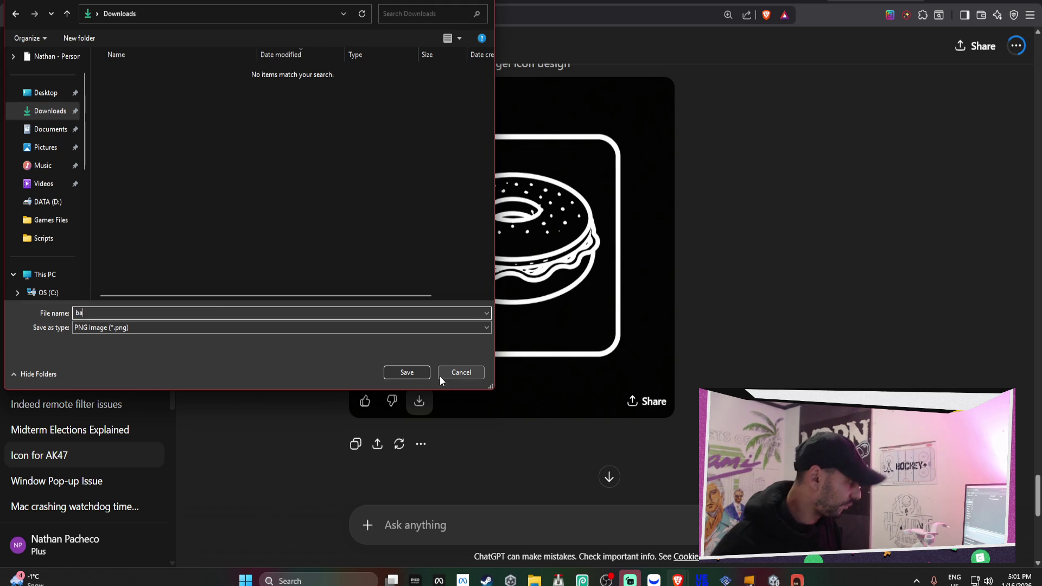
{"action": "type", "text": "ff"}
{"action": "key", "text": "Return"}
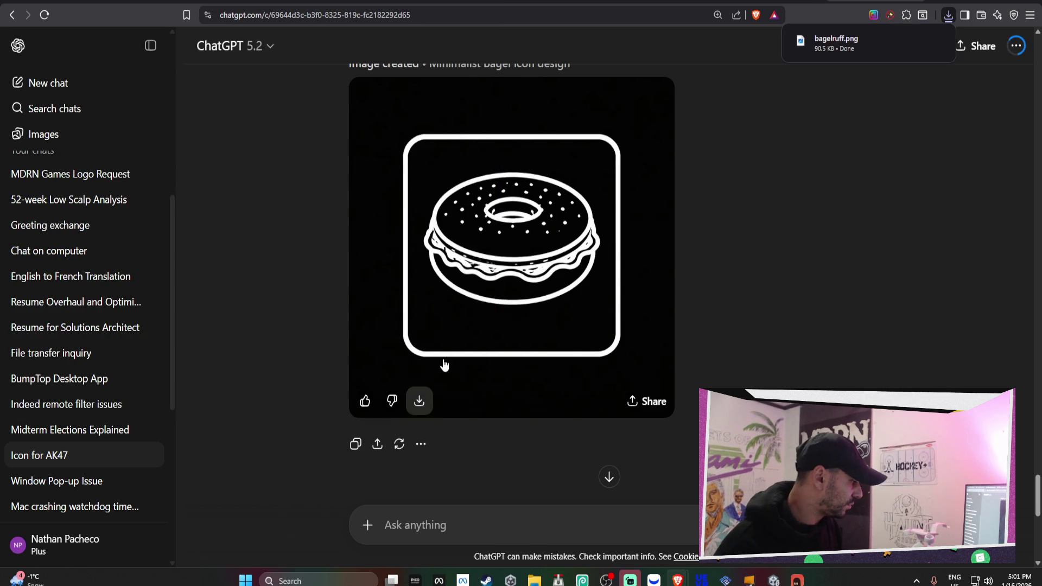
{"action": "left_click", "coordinate": [244, 580]}
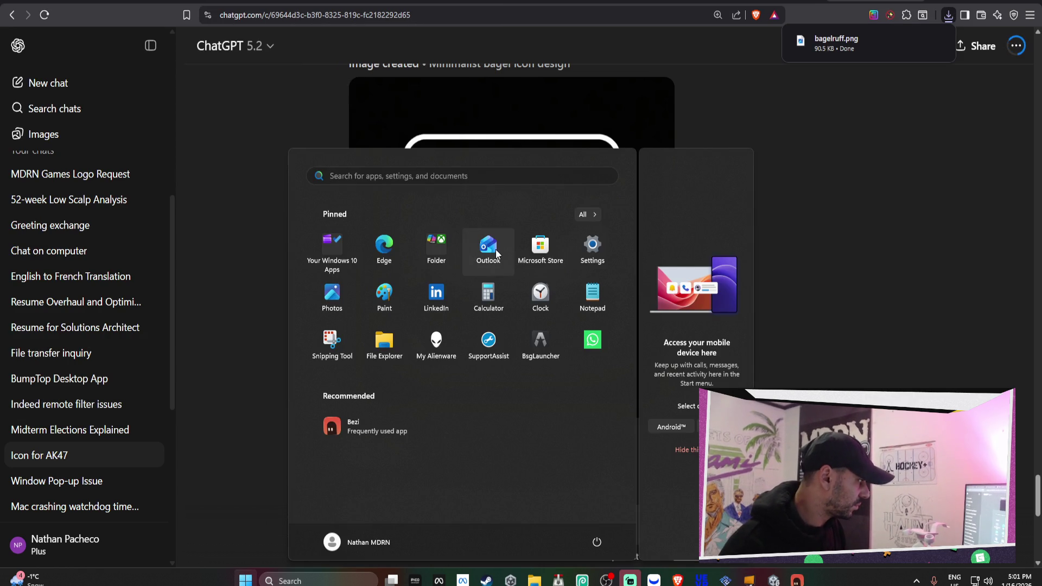
Open bagelruff.png from the Downloads folder in Photopea via Open with
{"action": "left_click", "coordinate": [534, 580]}
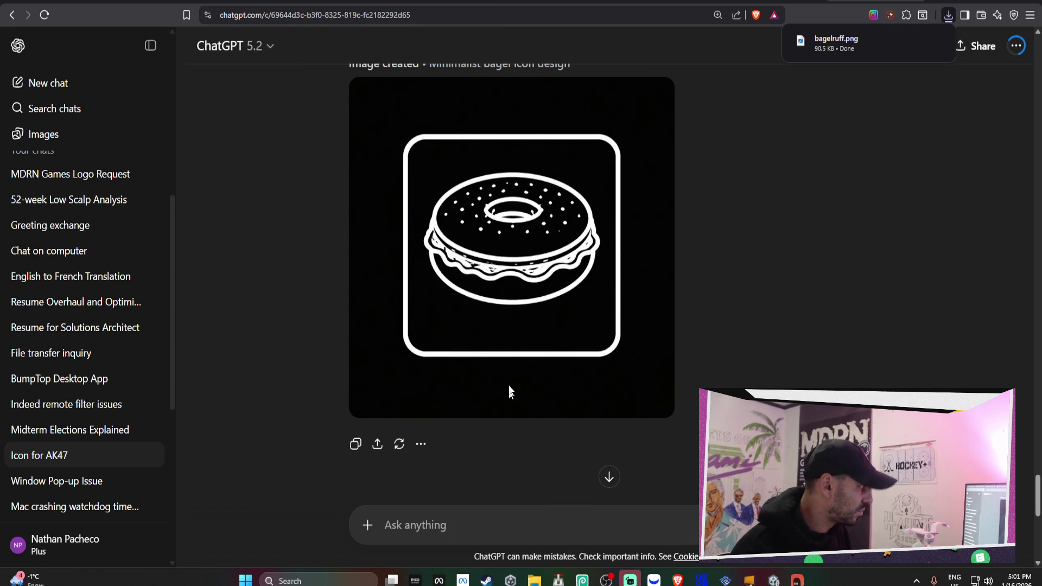
{"action": "left_click", "coordinate": [393, 243]}
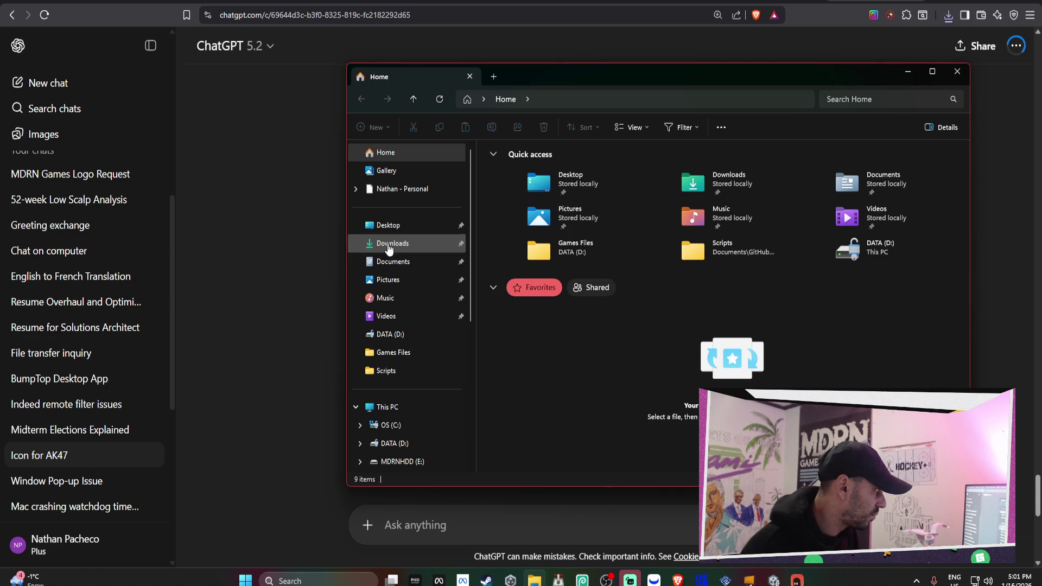
{"action": "right_click", "coordinate": [547, 184]}
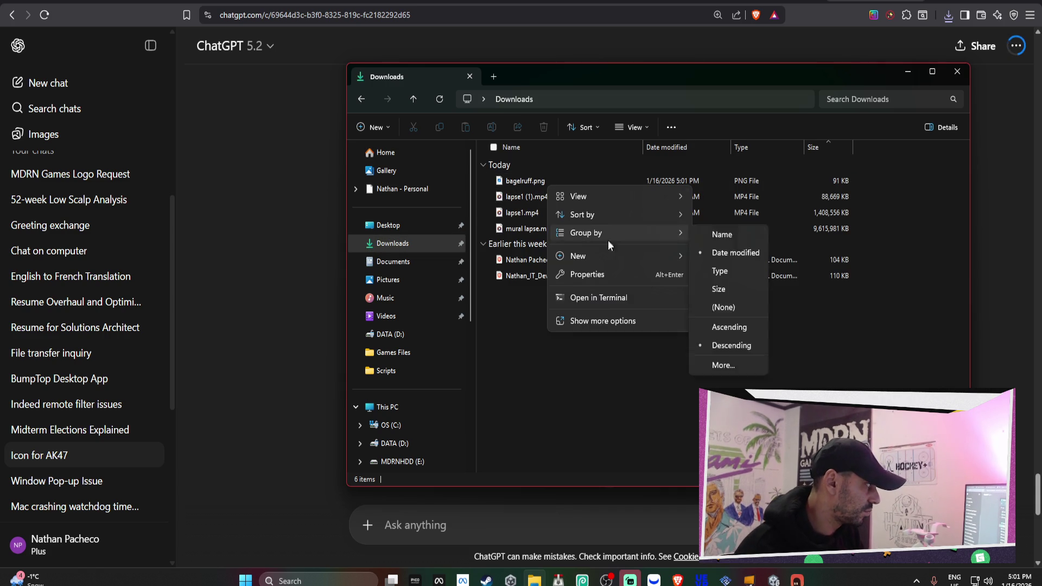
{"action": "left_click", "coordinate": [518, 183]}
{"action": "right_click", "coordinate": [519, 183]}
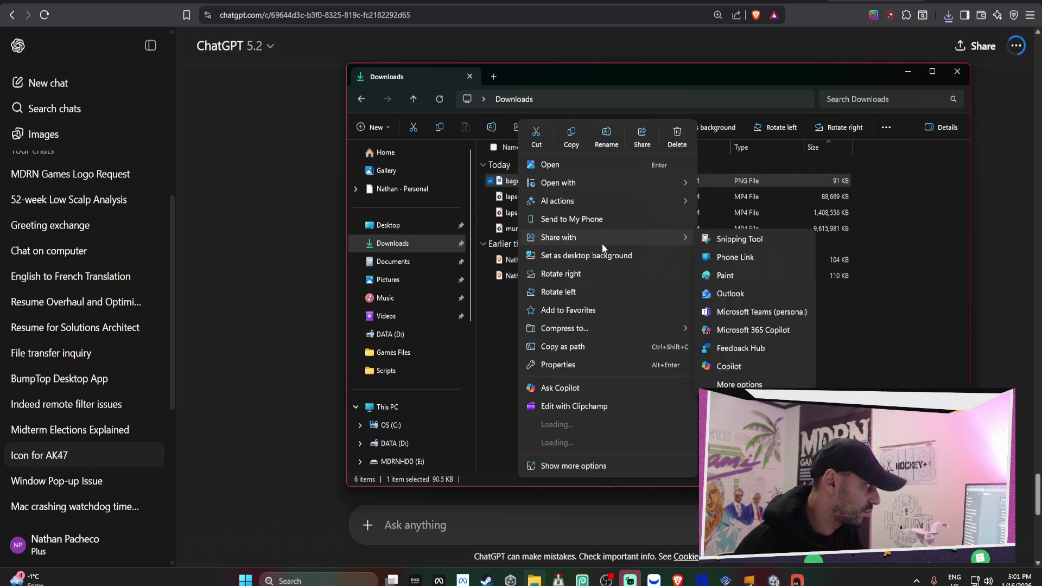
{"action": "mouse_move", "coordinate": [592, 183]}
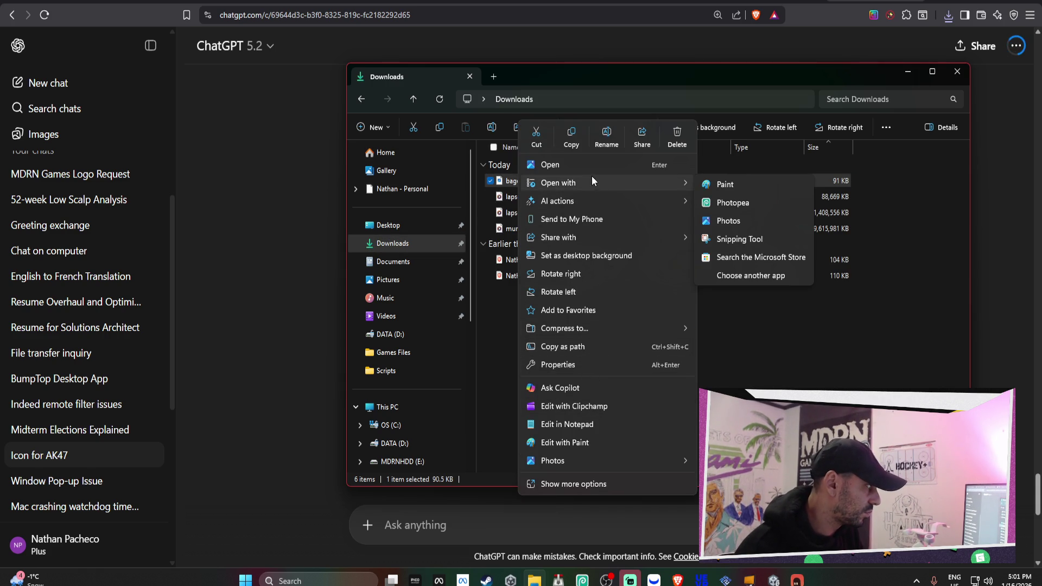
{"action": "left_click", "coordinate": [727, 202]}
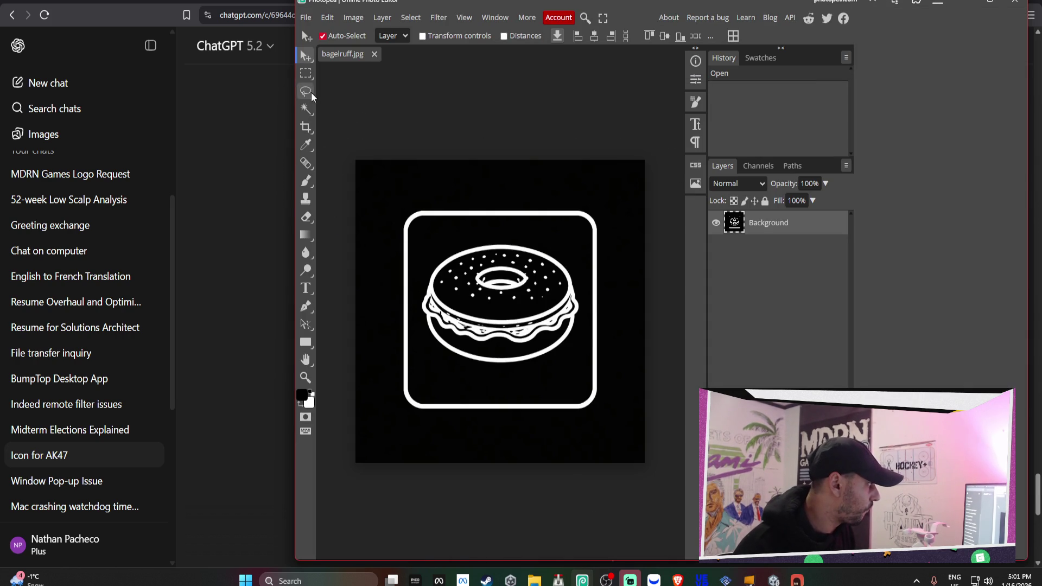
Make the black background around the bagel icon transparent with the Magic Wand
{"action": "left_click", "coordinate": [306, 109]}
{"action": "left_click", "coordinate": [416, 193]}
{"action": "key", "text": "Delete"}
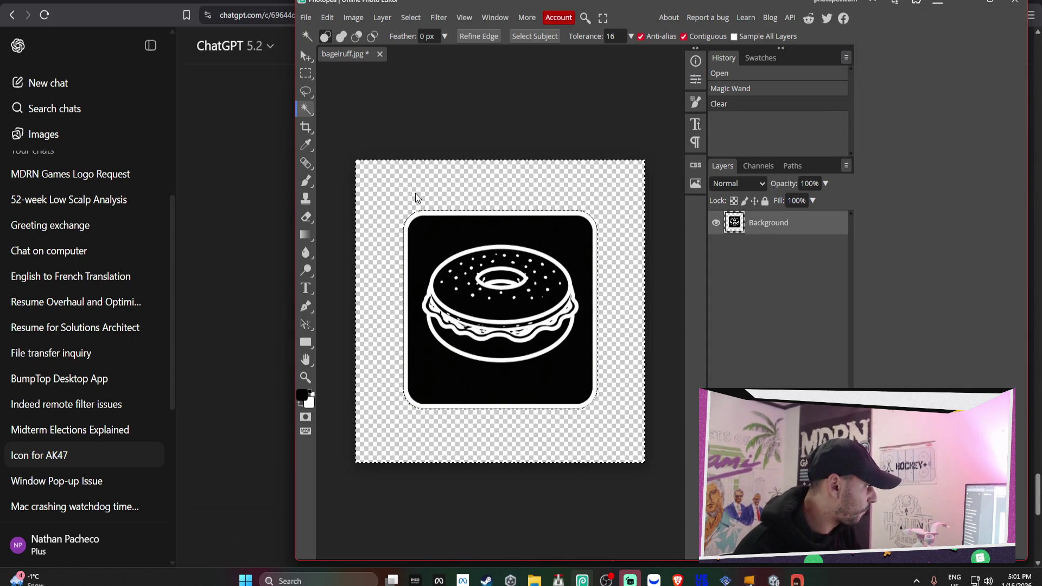
{"action": "left_click", "coordinate": [426, 155]}
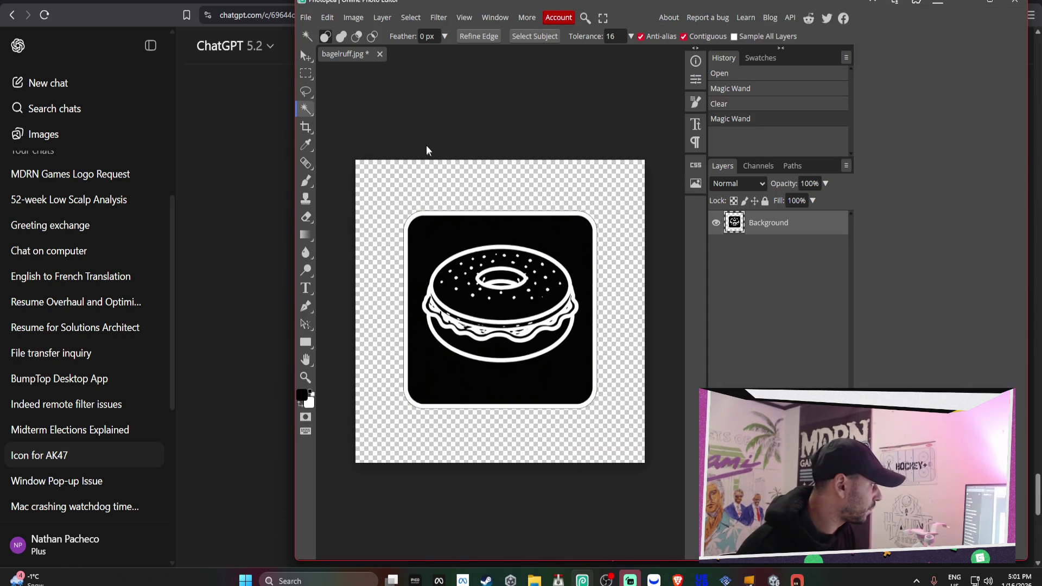
Export the bagel image as a PNG named bagelicon.png
{"action": "left_click", "coordinate": [305, 18]}
{"action": "mouse_move", "coordinate": [347, 187]}
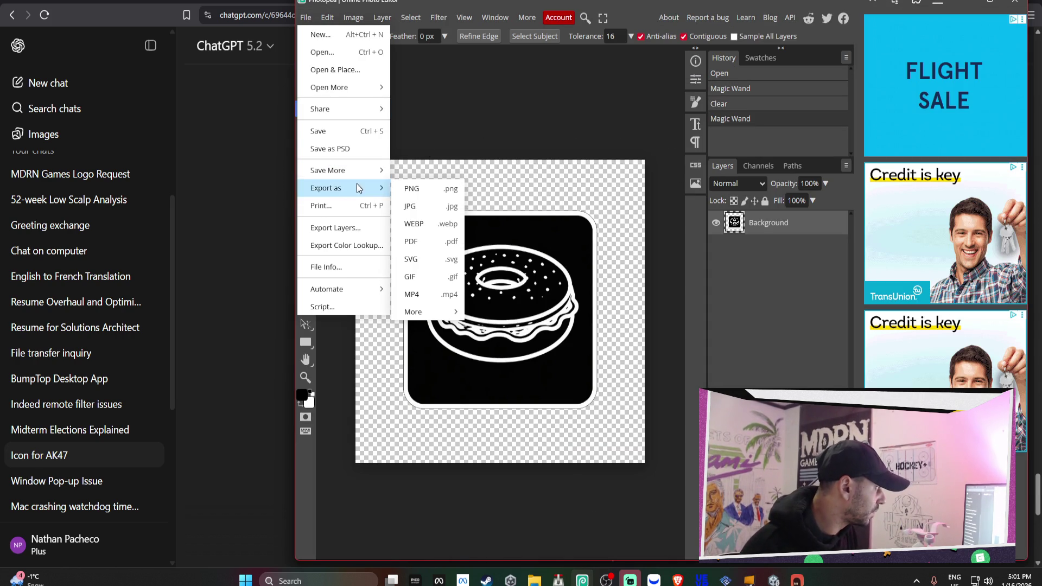
{"action": "left_click", "coordinate": [438, 188]}
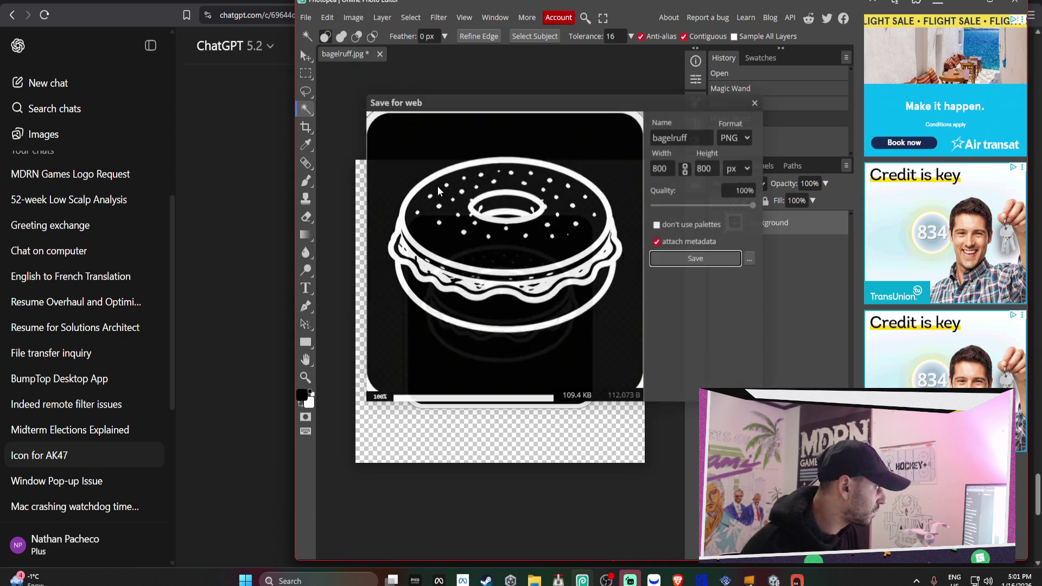
{"action": "left_click", "coordinate": [692, 136]}
{"action": "key", "text": "BackSpace"}
{"action": "key", "text": "BackSpace"}
{"action": "key", "text": "BackSpace"}
{"action": "key", "text": "BackSpace"}
{"action": "type", "text": "icon"}
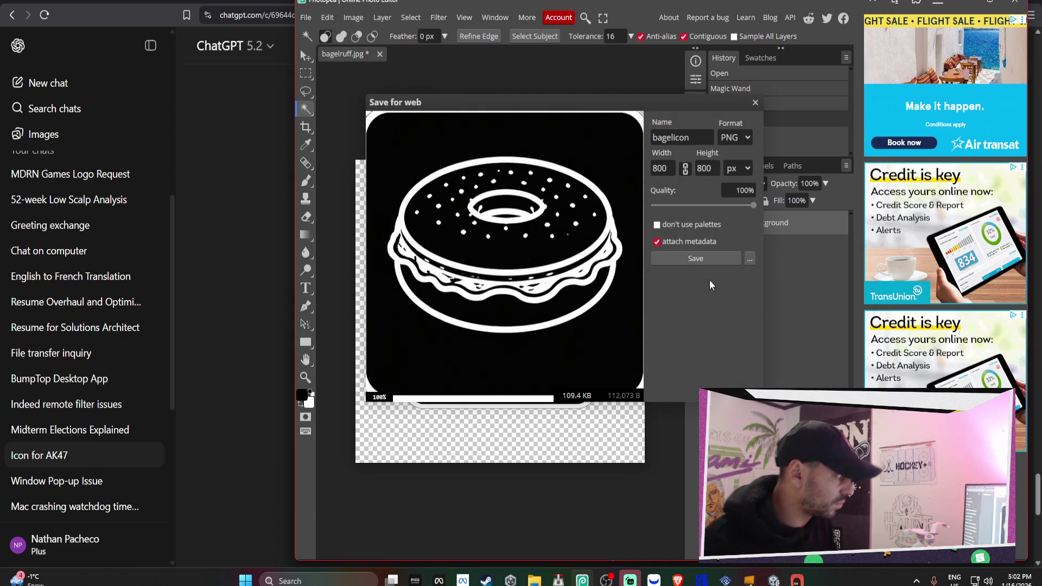
{"action": "left_click", "coordinate": [696, 259]}
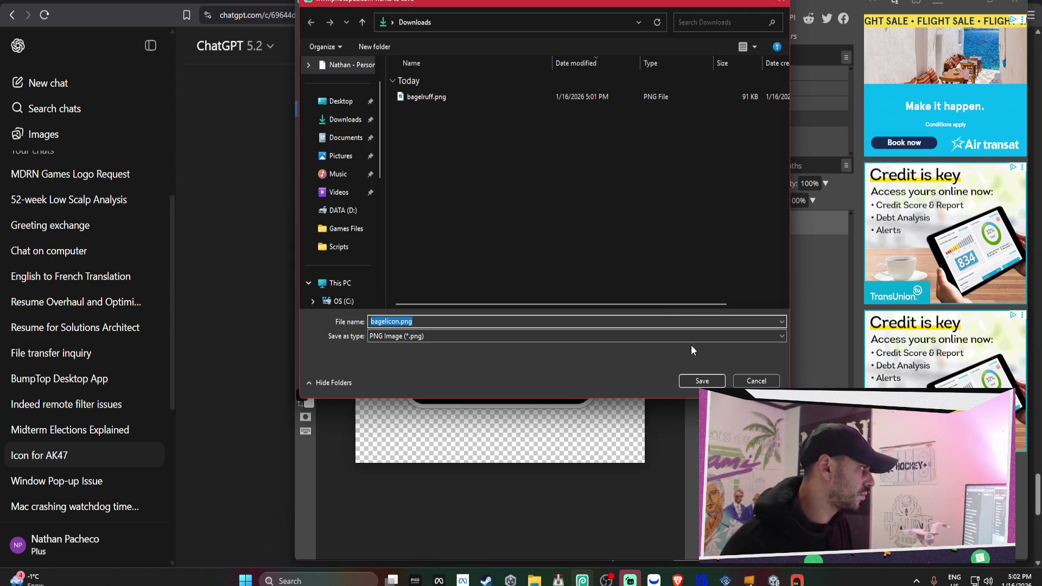
{"action": "left_click", "coordinate": [700, 380]}
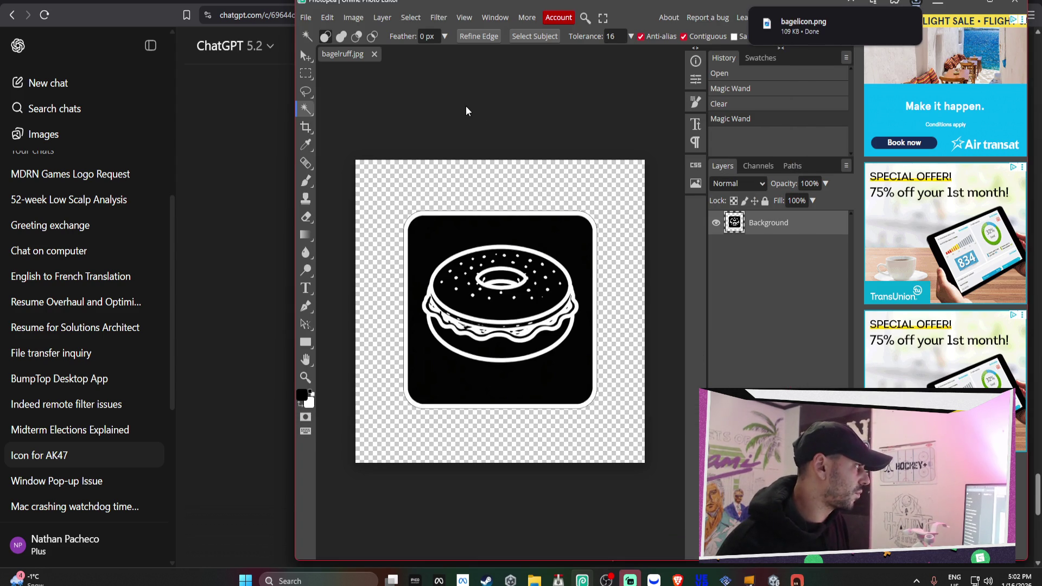
Close the bagel document and return to the ChatGPT chat
{"action": "key", "text": "ctrl+alt+w"}
{"action": "left_click", "coordinate": [251, 221]}
{"action": "scroll", "coordinate": [570, 202], "scroll_direction": "down", "scroll_amount": 10}
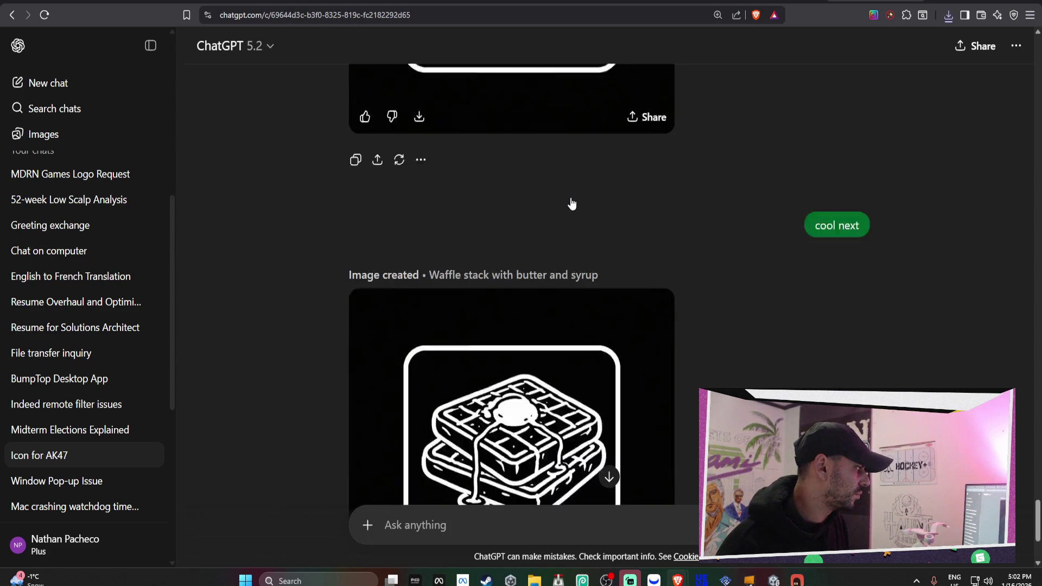
Save the waffle stack icon to Downloads as waffleruff.png
{"action": "scroll", "coordinate": [575, 200], "scroll_direction": "up", "scroll_amount": 2}
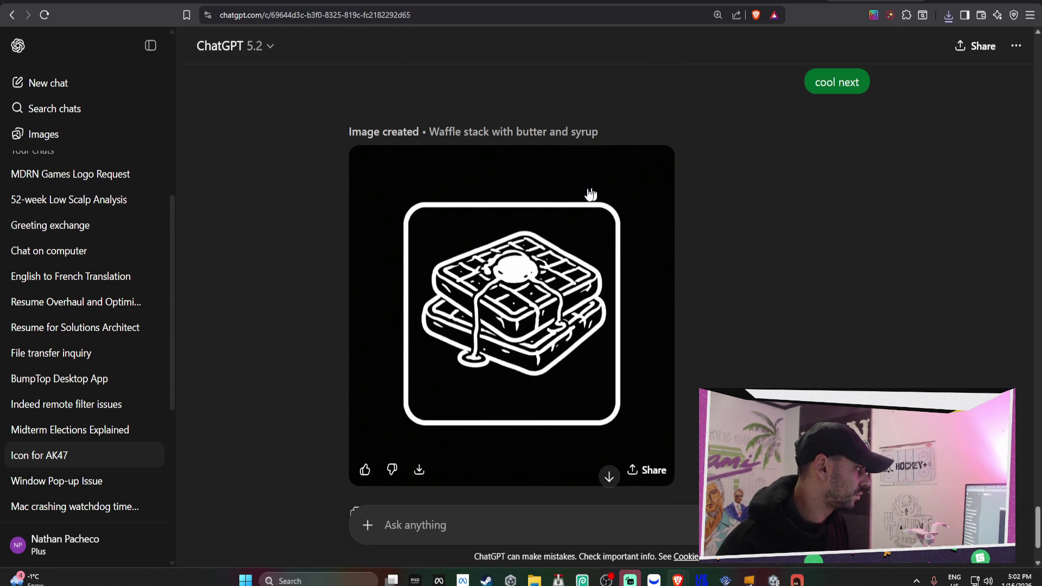
{"action": "right_click", "coordinate": [602, 188]}
{"action": "key", "text": "Escape"}
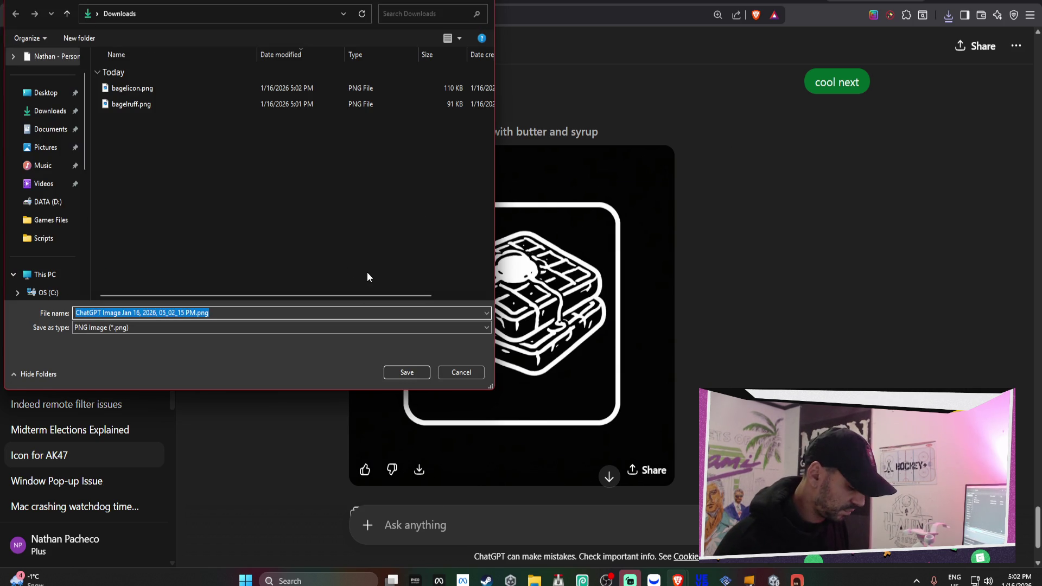
{"action": "type", "text": "waffleru"}
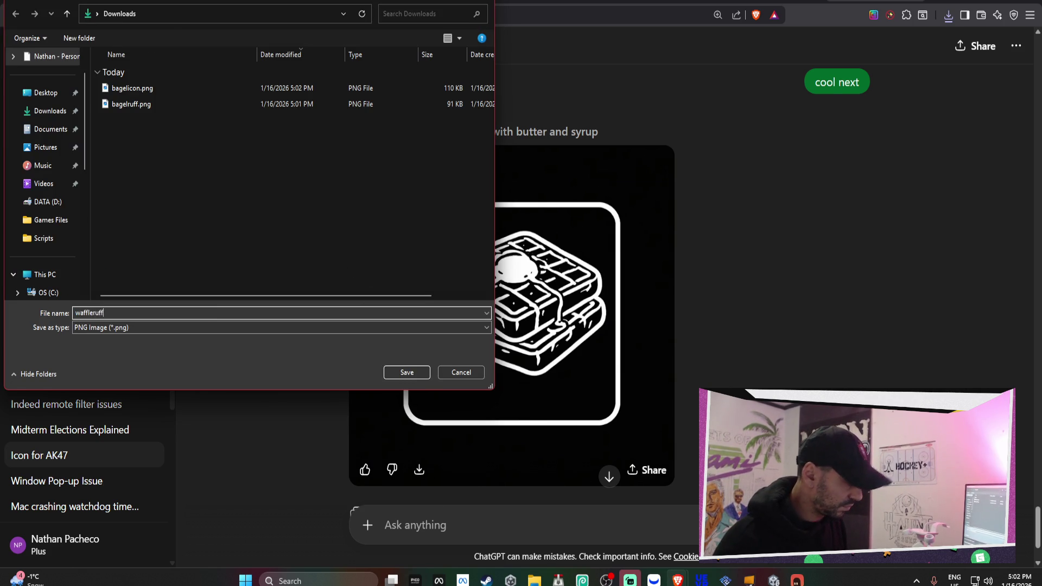
{"action": "type", "text": "f"}
{"action": "key", "text": "Return"}
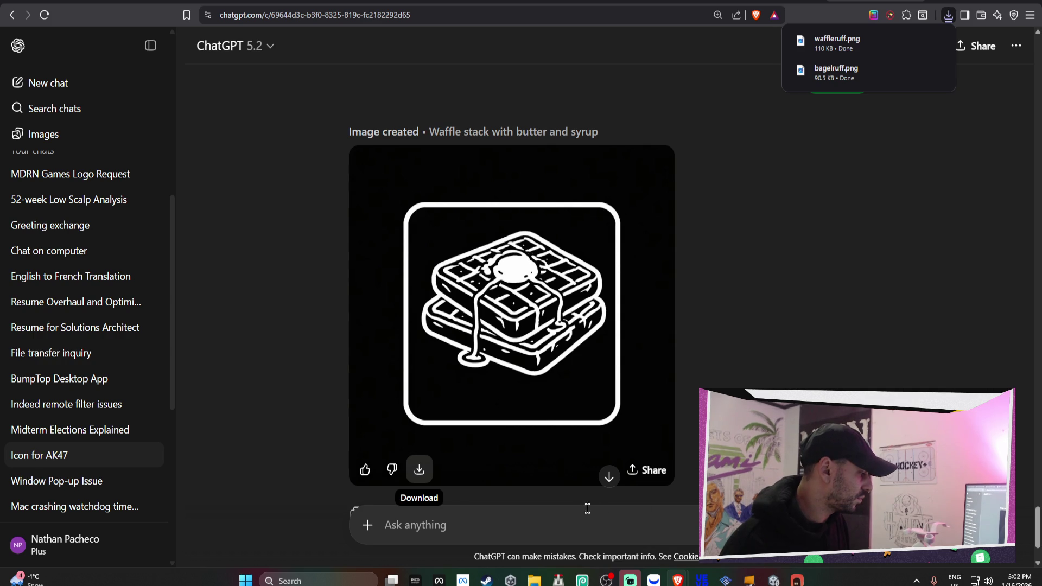
{"action": "left_click", "coordinate": [898, 40]}
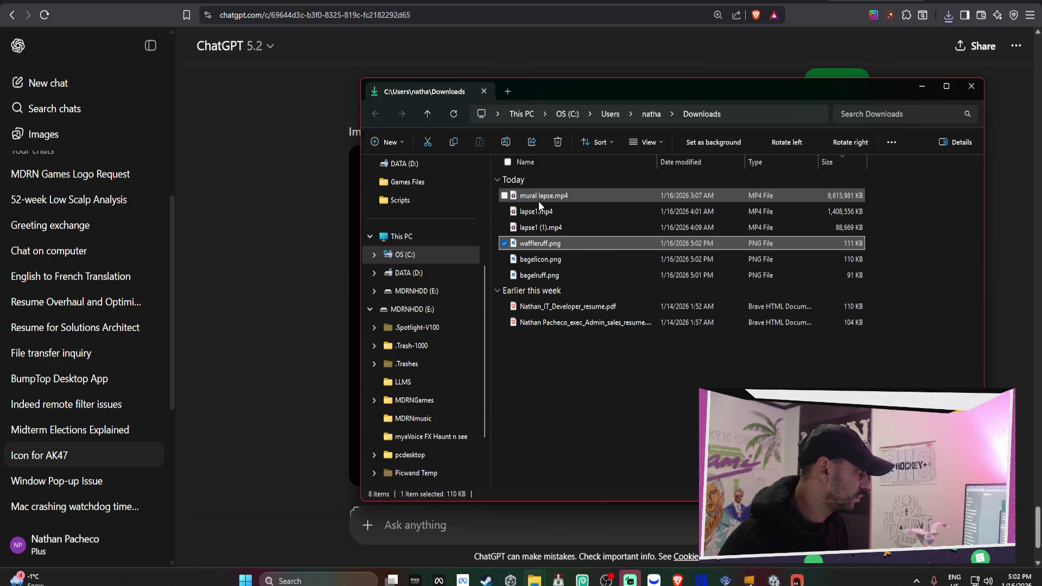
Attach waffleruff.png to the ChatGPT message and preview it
{"action": "mouse_move", "coordinate": [549, 246]}
{"action": "left_mouse_down"}
{"action": "mouse_move", "coordinate": [608, 564]}
{"action": "mouse_move", "coordinate": [583, 579]}
{"action": "mouse_move", "coordinate": [586, 507]}
{"action": "mouse_move", "coordinate": [243, 308]}
{"action": "mouse_move", "coordinate": [677, 580]}
{"action": "mouse_move", "coordinate": [593, 543]}
{"action": "mouse_move", "coordinate": [667, 299]}
{"action": "left_mouse_up"}
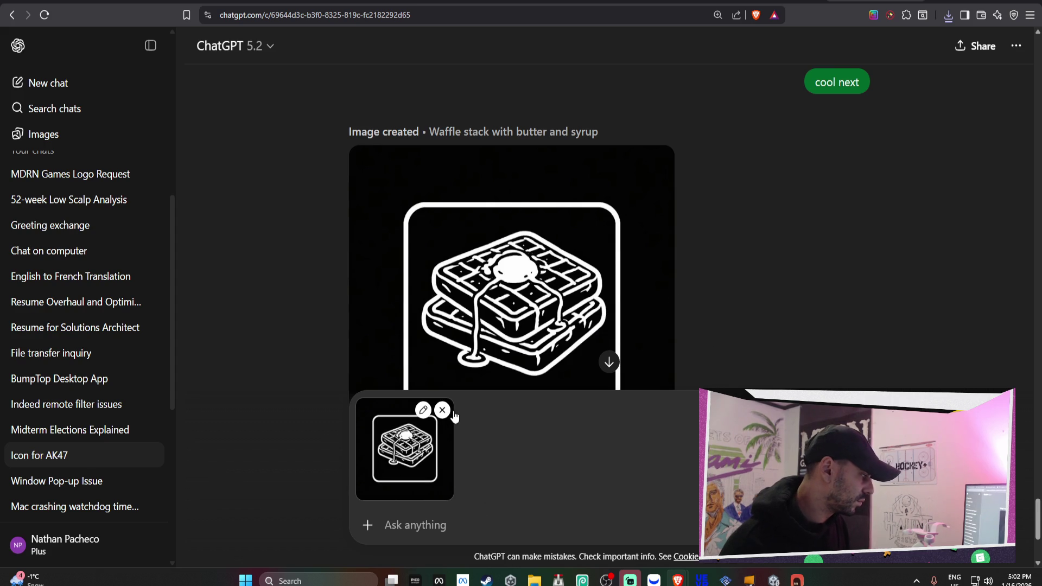
{"action": "left_click", "coordinate": [437, 414]}
{"action": "left_click", "coordinate": [785, 283]}
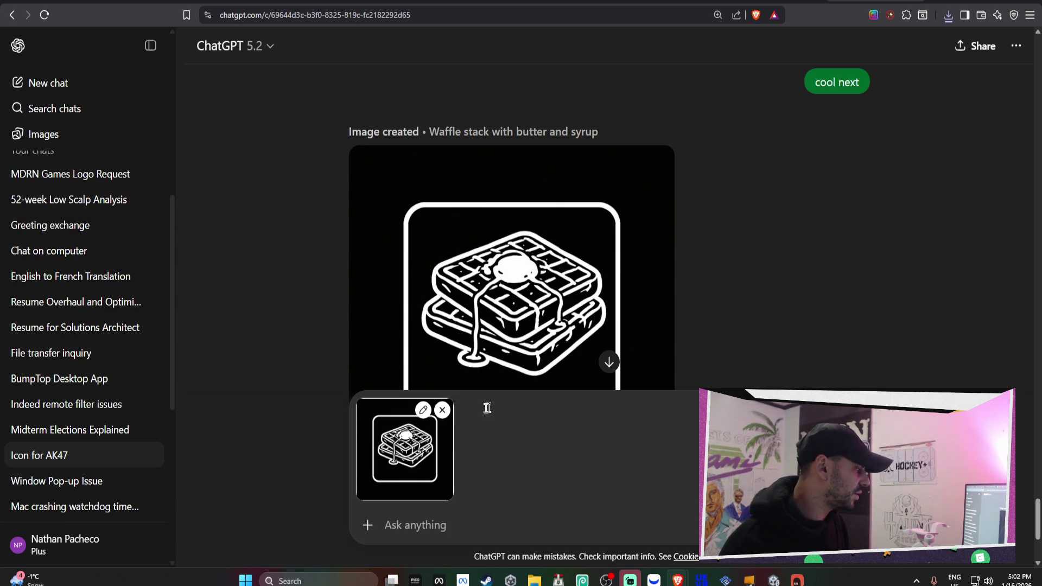
Open waffleruff.png from the Downloads folder in Photopea
{"action": "key", "text": "alt+Tab"}
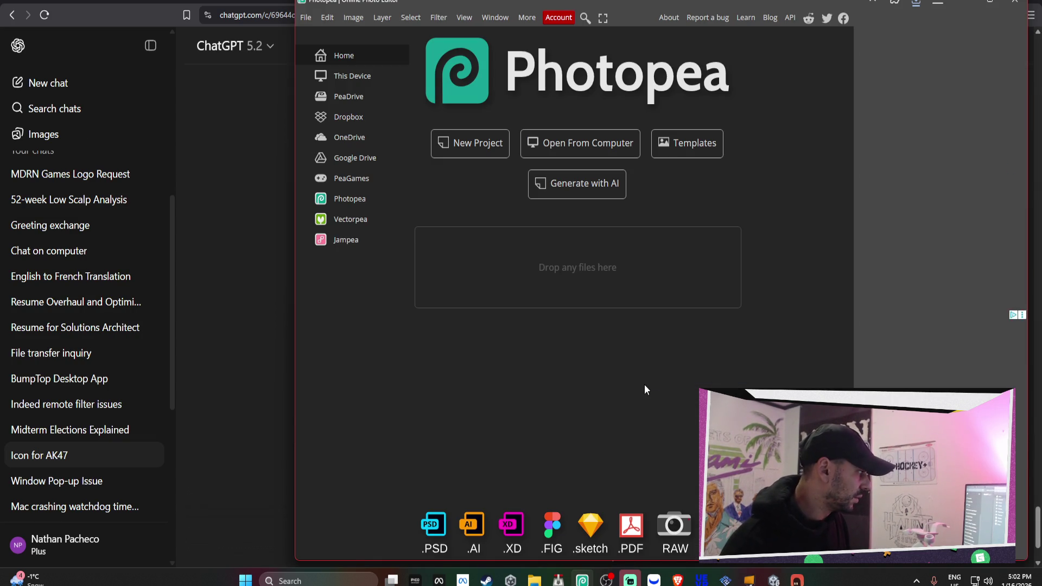
{"action": "mouse_move", "coordinate": [534, 580]}
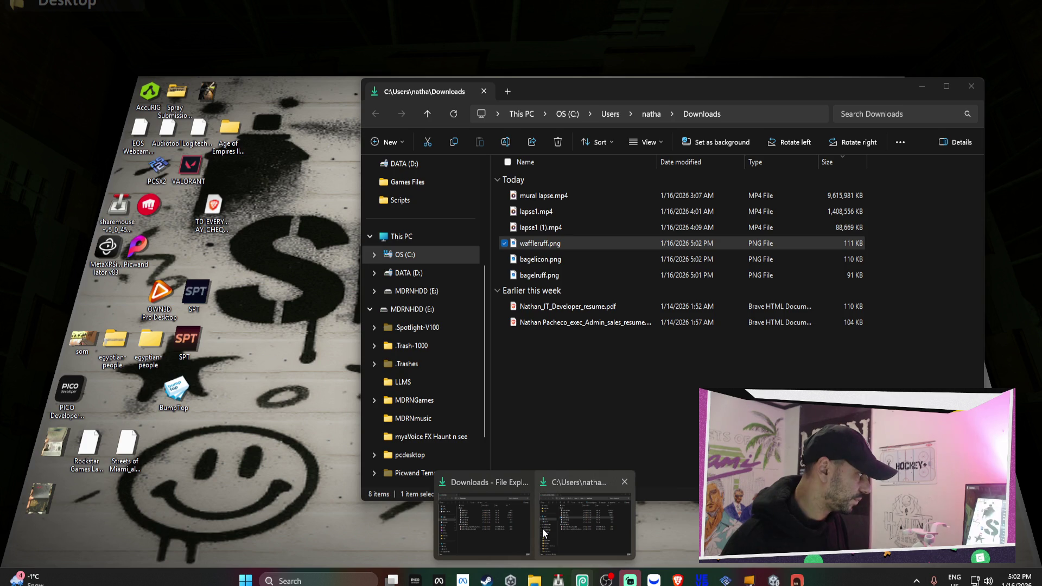
{"action": "left_click", "coordinate": [542, 531]}
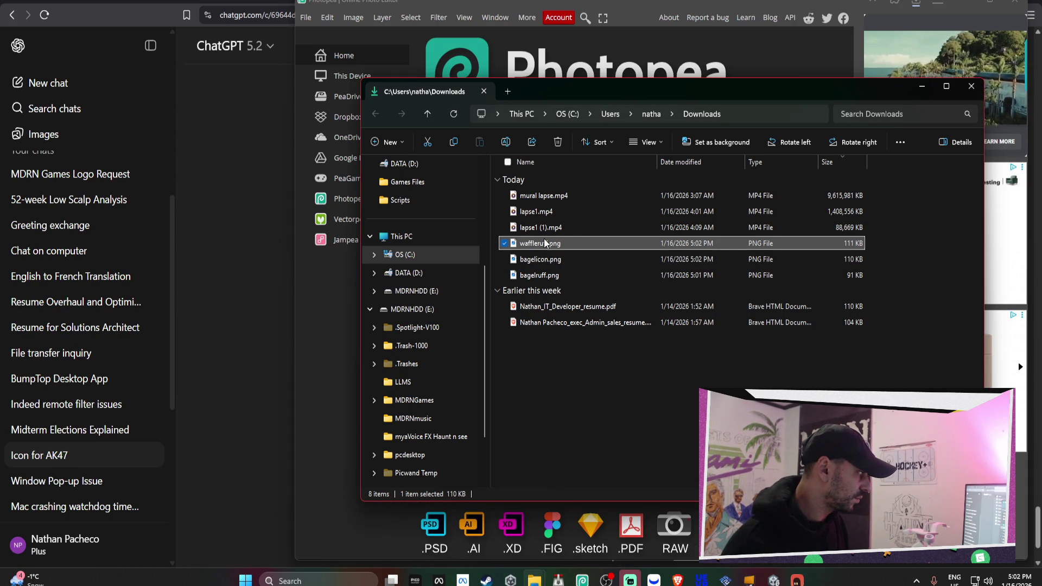
{"action": "right_click", "coordinate": [546, 243]}
{"action": "mouse_move", "coordinate": [619, 188]}
{"action": "left_click", "coordinate": [758, 203]}
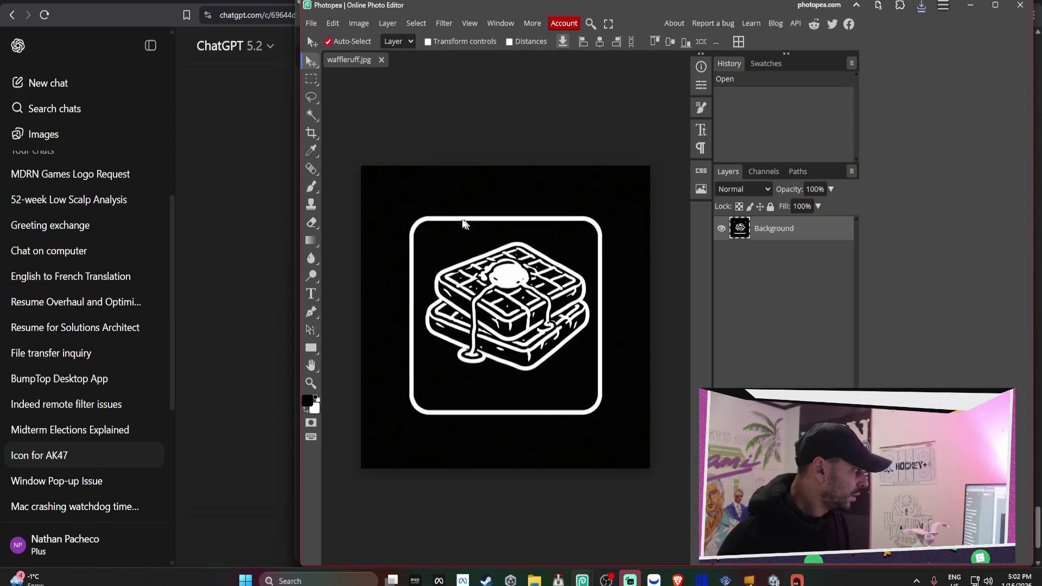
Make the black area outside the waffle icon's rounded frame transparent, then deselect
{"action": "left_click", "coordinate": [307, 119]}
{"action": "left_click", "coordinate": [442, 190]}
{"action": "key", "text": "Delete"}
{"action": "key", "text": "ctrl+d"}
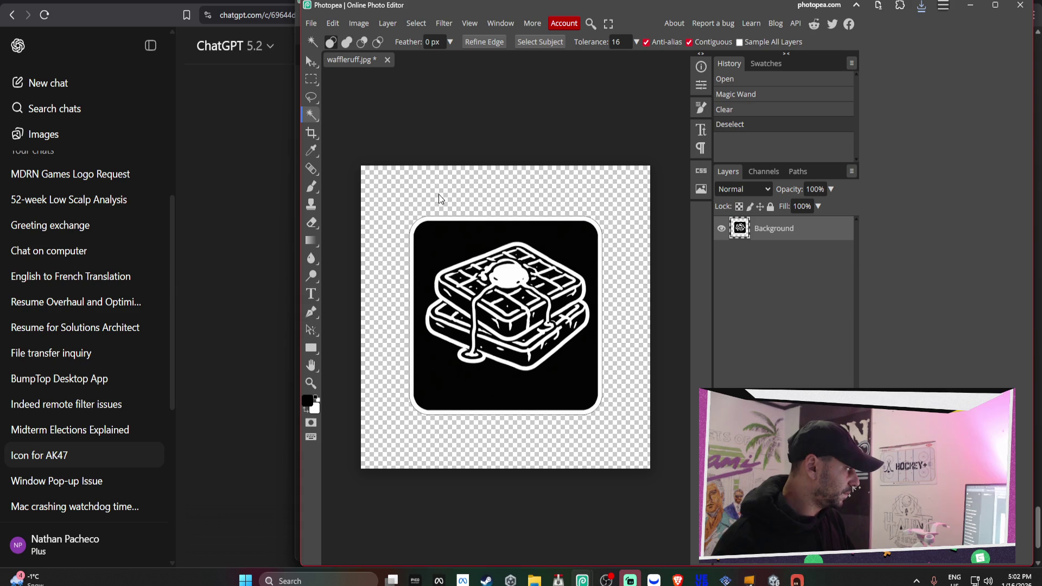
Export the waffle image to Downloads as waffleicon.png
{"action": "left_click", "coordinate": [311, 23]}
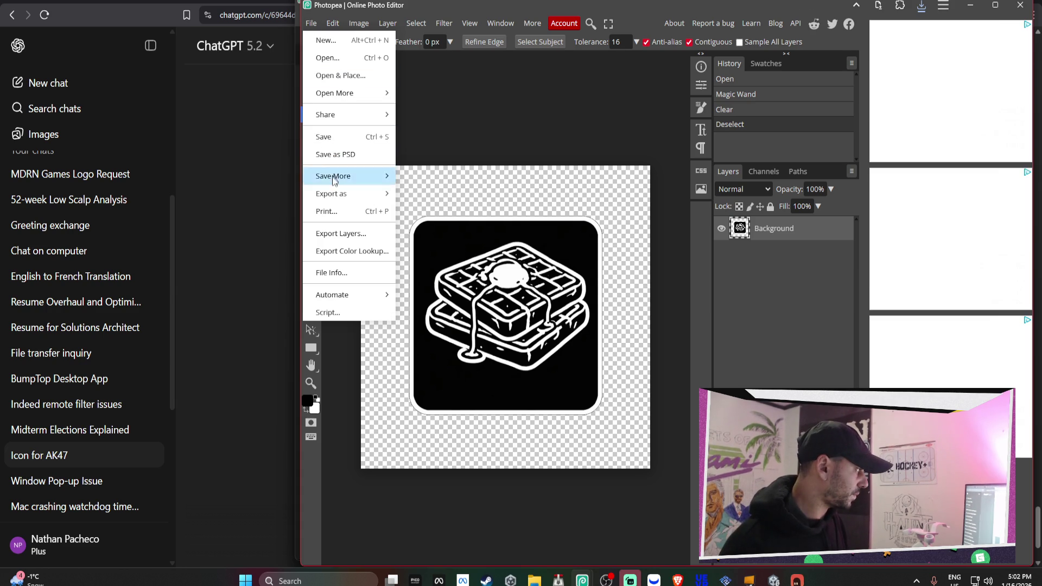
{"action": "mouse_move", "coordinate": [337, 183]}
{"action": "left_click", "coordinate": [468, 194]}
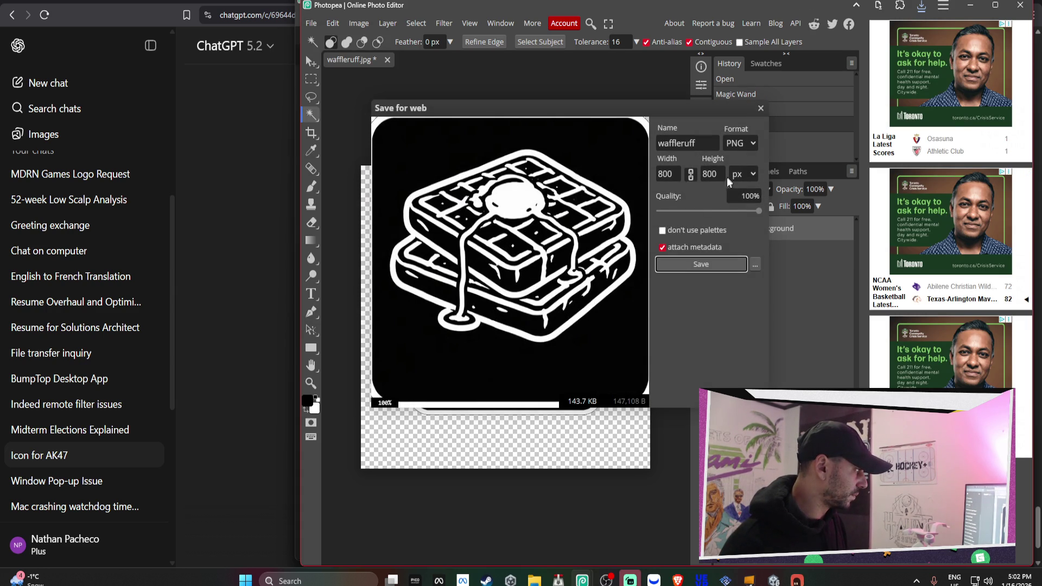
{"action": "left_click", "coordinate": [703, 147]}
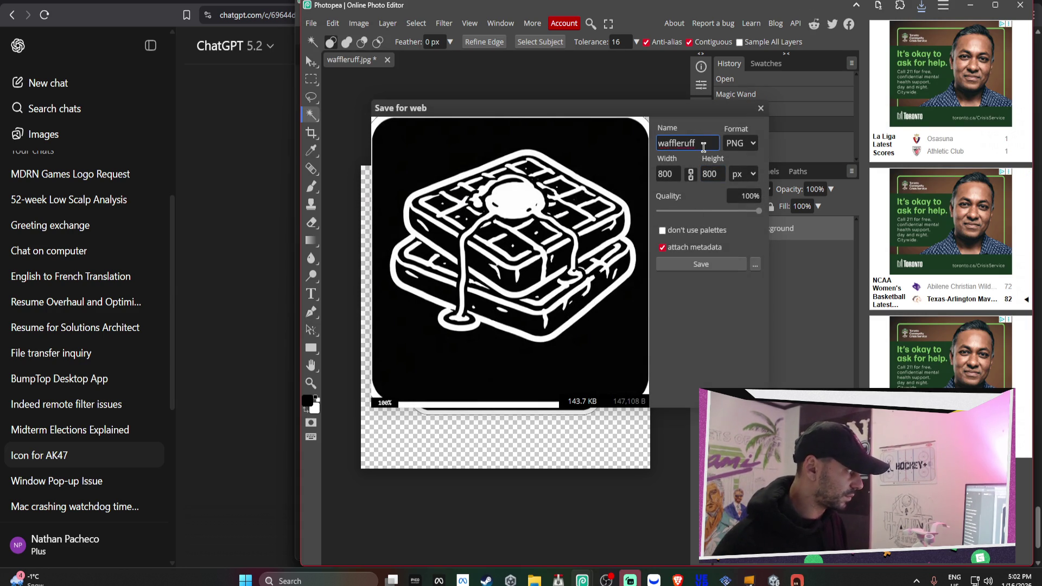
{"action": "key", "text": "BackSpace"}
{"action": "key", "text": "BackSpace"}
{"action": "key", "text": "BackSpace"}
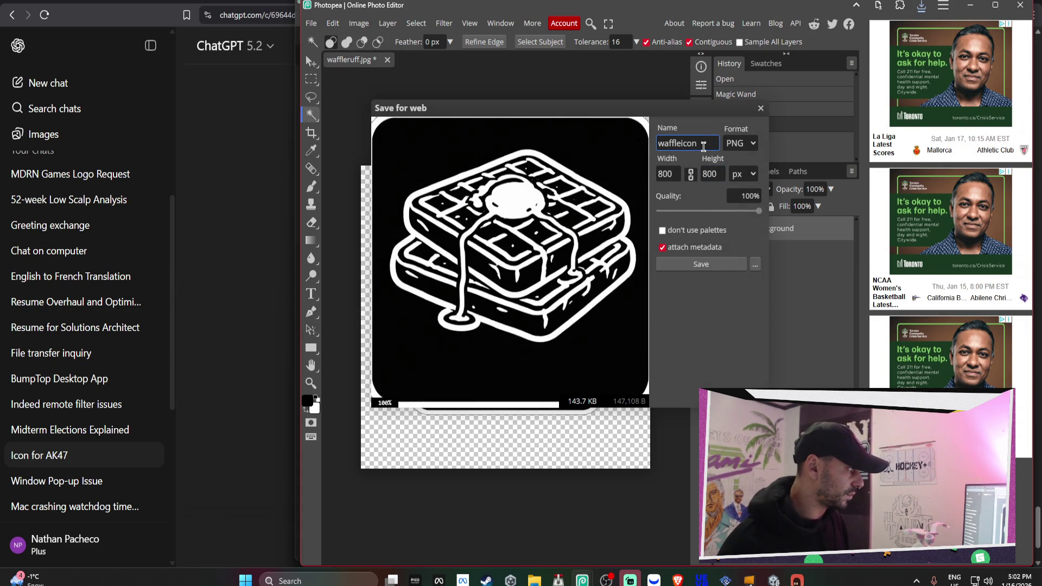
{"action": "left_click", "coordinate": [708, 265]}
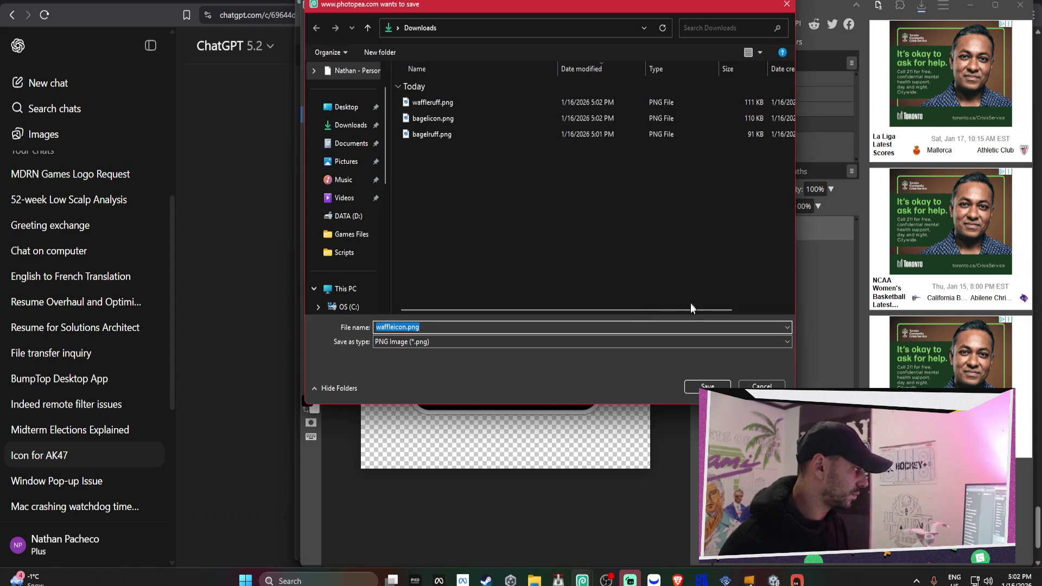
{"action": "key", "text": "Return"}
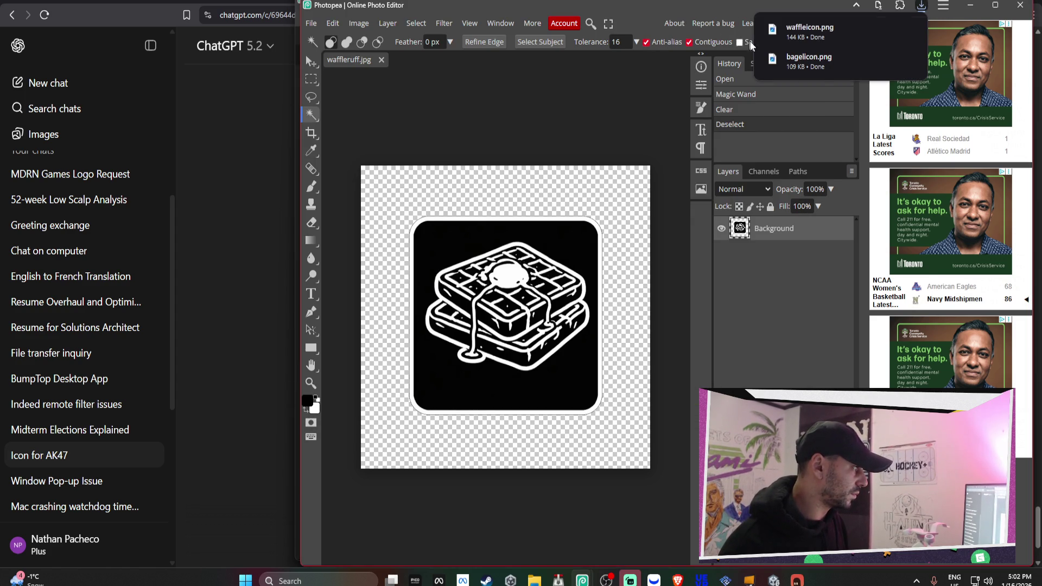
{"action": "left_click", "coordinate": [250, 163]}
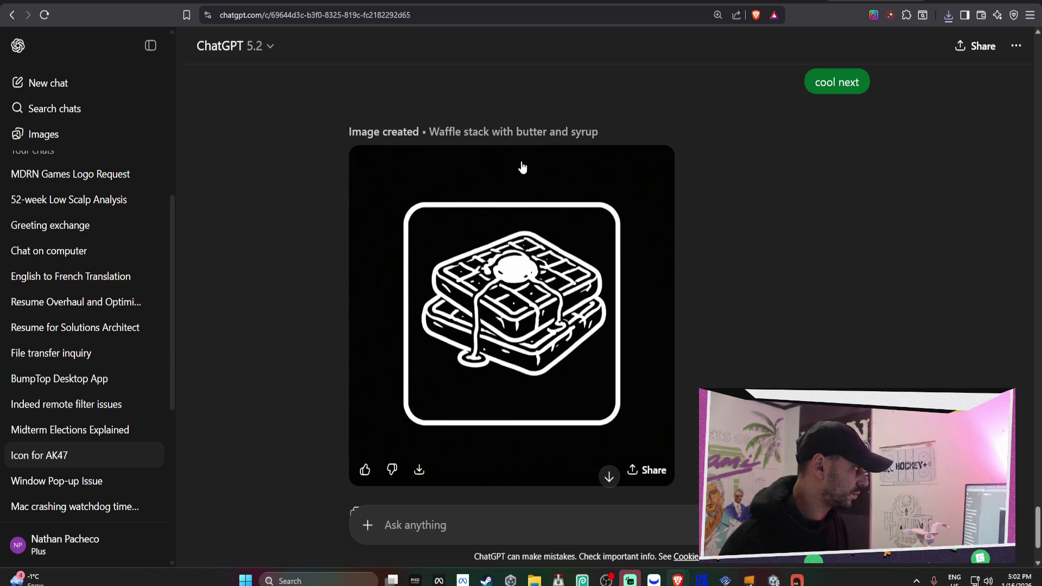
Reply 'good next' and review the new monochrome vegan sandwich icon
{"action": "scroll", "coordinate": [456, 481], "scroll_direction": "down", "scroll_amount": 2}
{"action": "type", "text": "good next"}
{"action": "key", "text": "Return"}
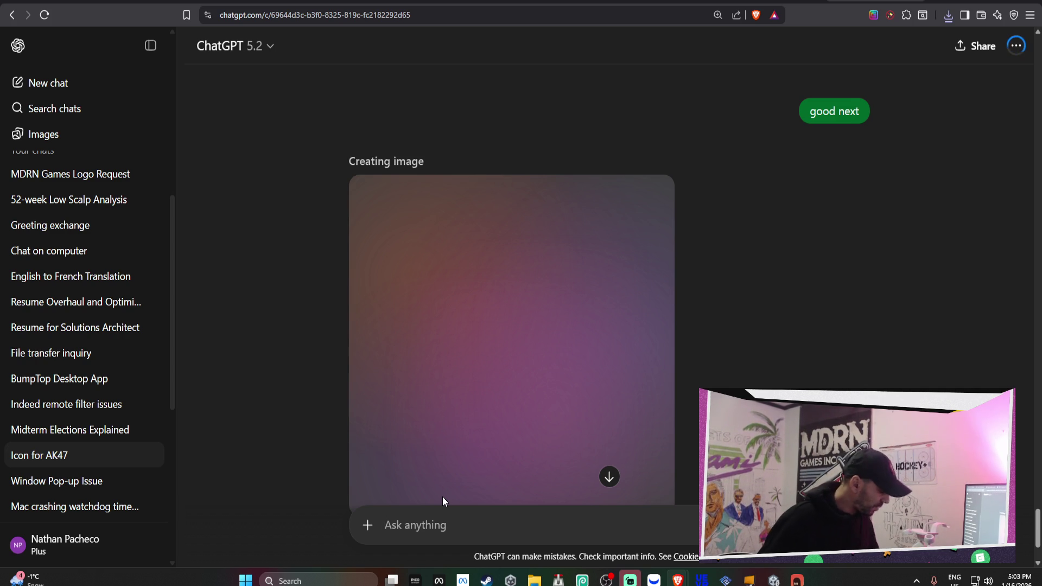
{"action": "scroll", "coordinate": [696, 239], "scroll_direction": "up", "scroll_amount": 10}
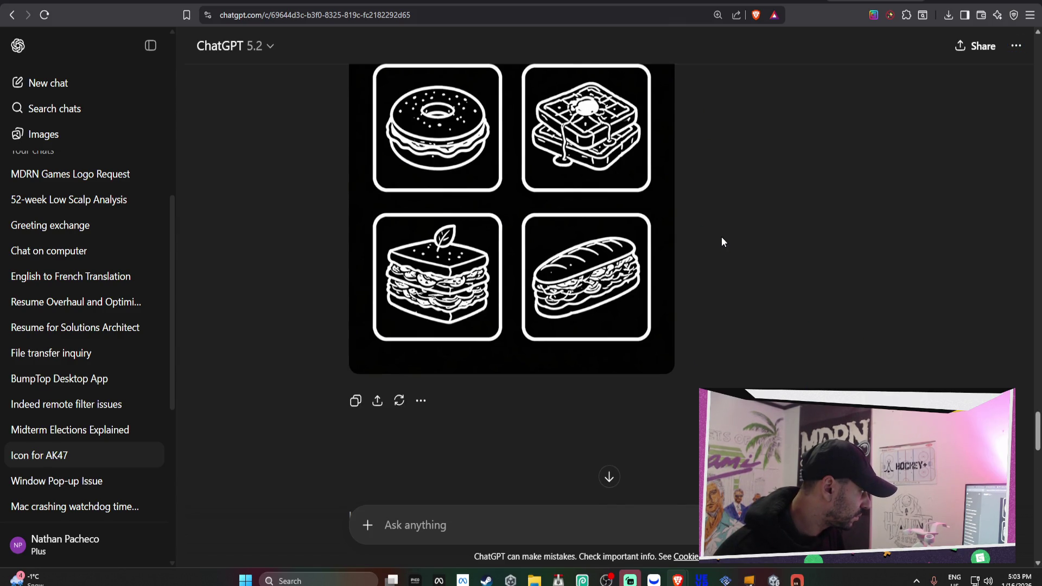
{"action": "scroll", "coordinate": [722, 241], "scroll_direction": "down", "scroll_amount": 15}
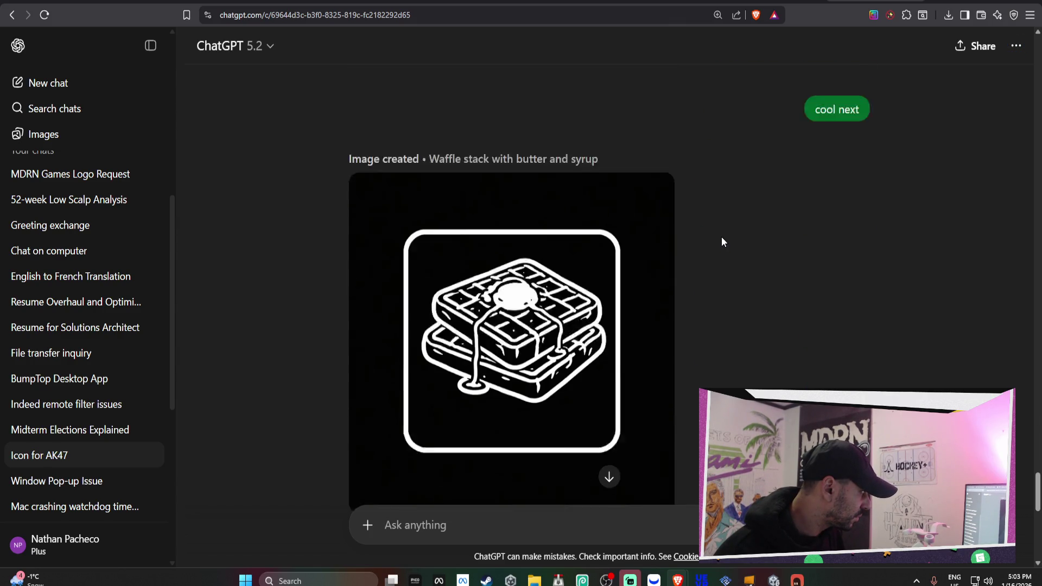
{"action": "scroll", "coordinate": [721, 236], "scroll_direction": "down", "scroll_amount": 10}
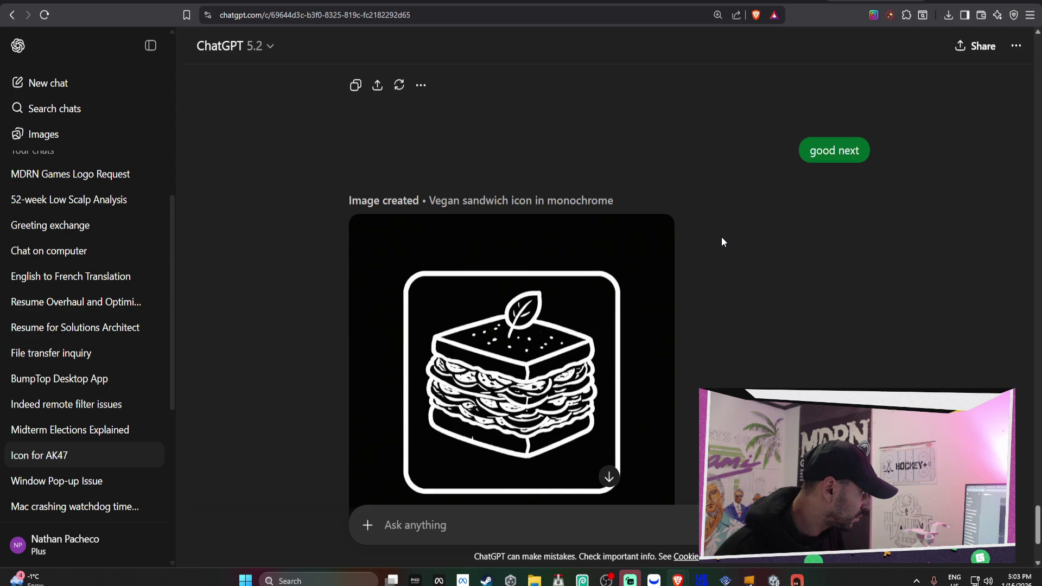
{"action": "scroll", "coordinate": [721, 236], "scroll_direction": "down", "scroll_amount": 3}
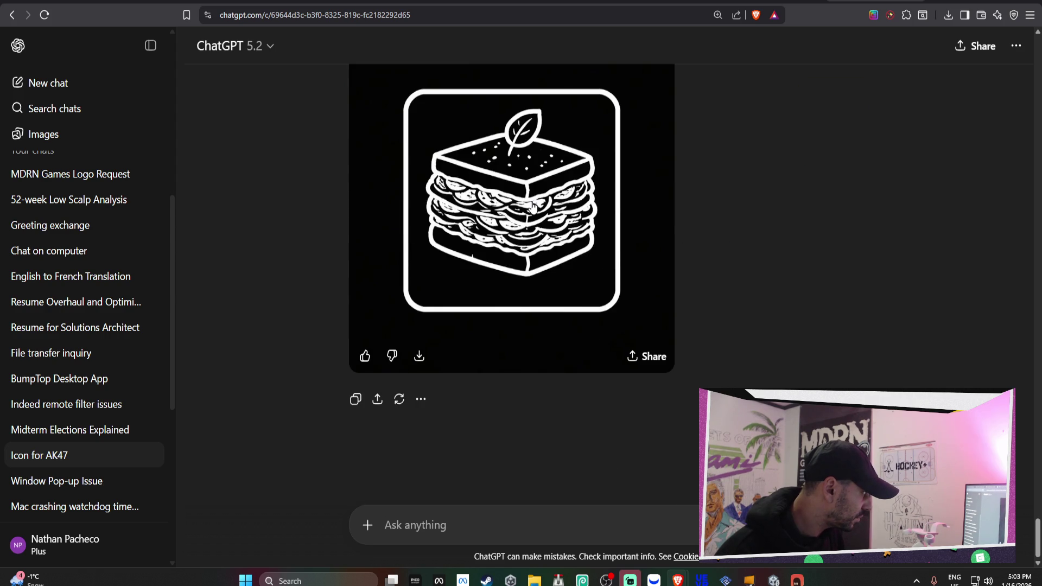
{"action": "scroll", "coordinate": [527, 200], "scroll_direction": "up", "scroll_amount": 2}
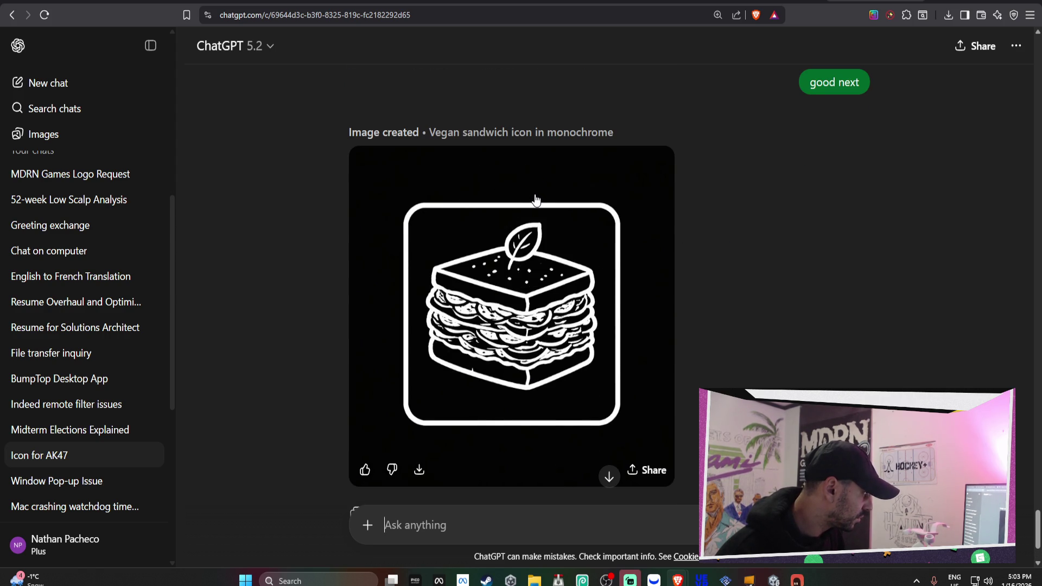
{"action": "left_click", "coordinate": [446, 520]}
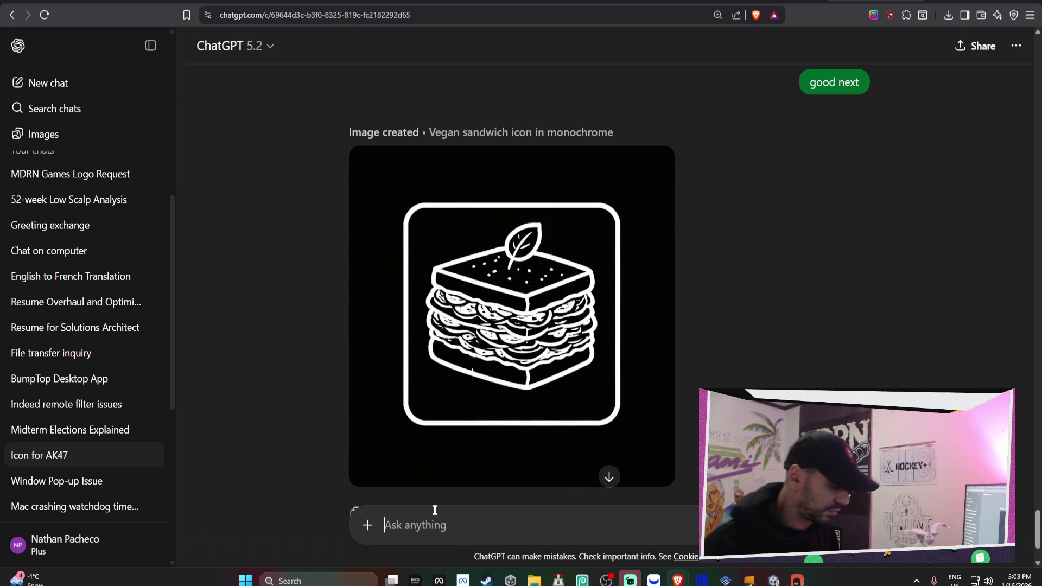
Ask ChatGPT to redraw the sandwich icon with less thick lines
{"action": "type", "text": "lets make have a"}
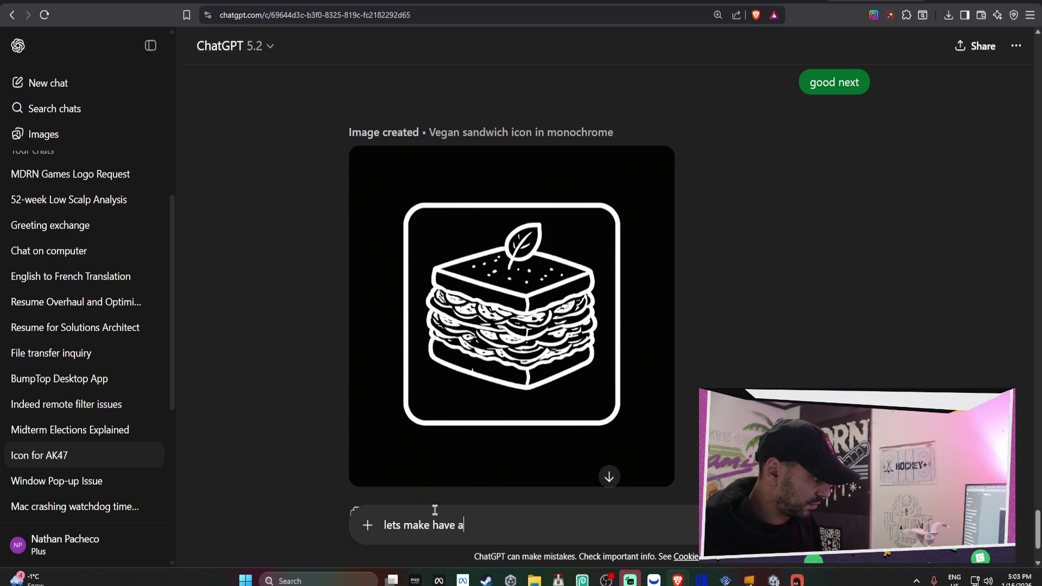
{"action": "key", "text": "BackSpace"}
{"action": "key", "text": "BackSpace"}
{"action": "key", "text": "BackSpace"}
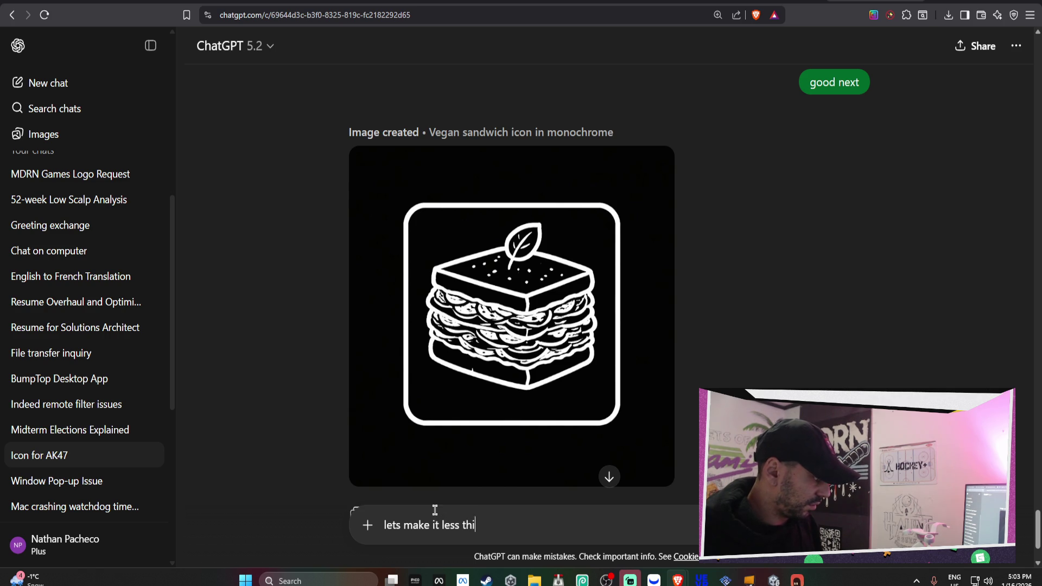
{"action": "type", "text": "cc"}
{"action": "key", "text": "Return"}
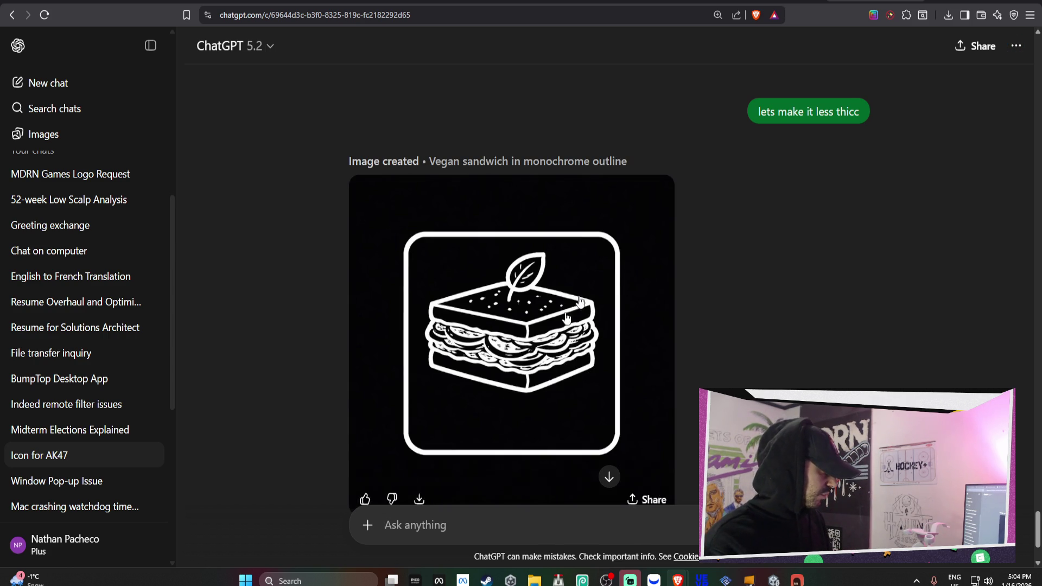
Save the thinner sandwich icon to Downloads as sammichruff.png
{"action": "scroll", "coordinate": [526, 380], "scroll_direction": "down", "scroll_amount": 3}
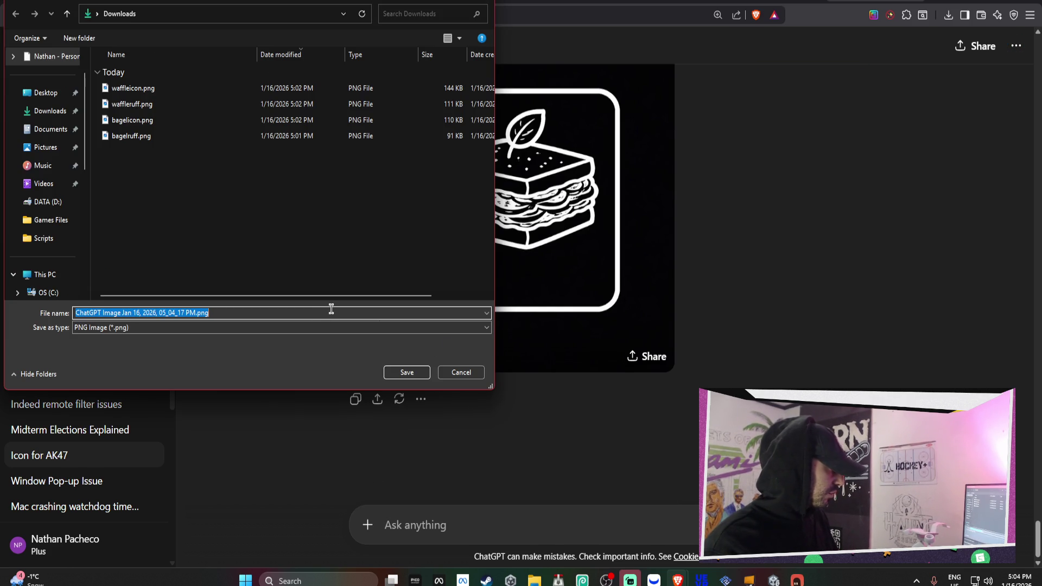
{"action": "type", "text": "sammichruff"}
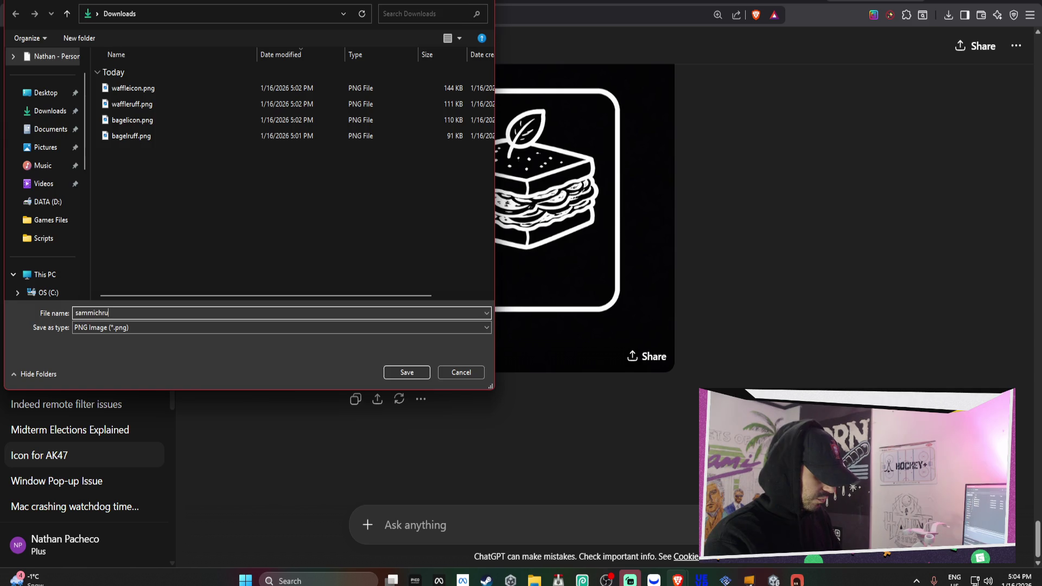
{"action": "key", "text": "Return"}
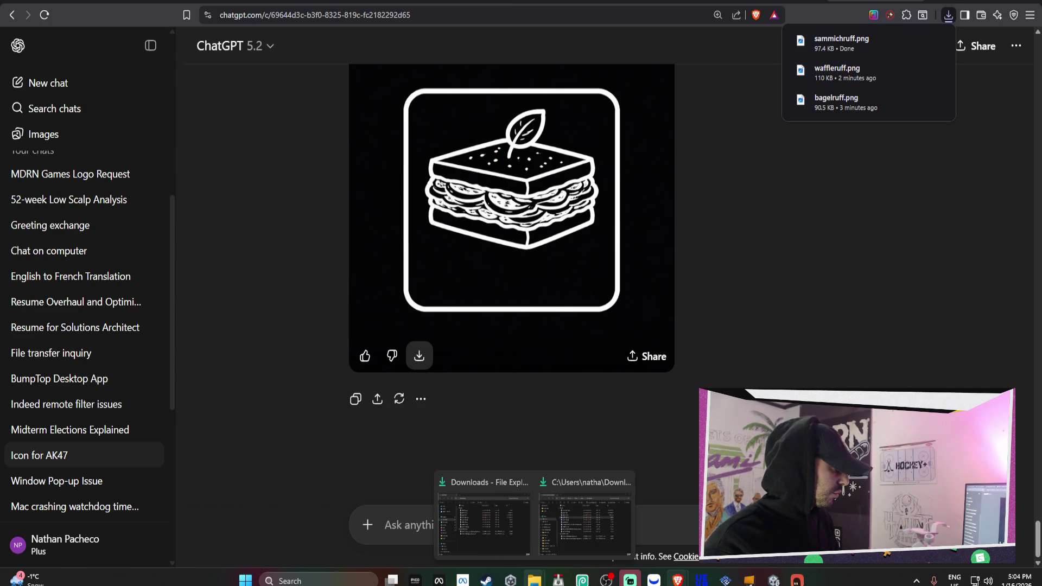
Open sammichruff from the Downloads folder in Photopea
{"action": "mouse_move", "coordinate": [534, 578]}
{"action": "left_click", "coordinate": [555, 556]}
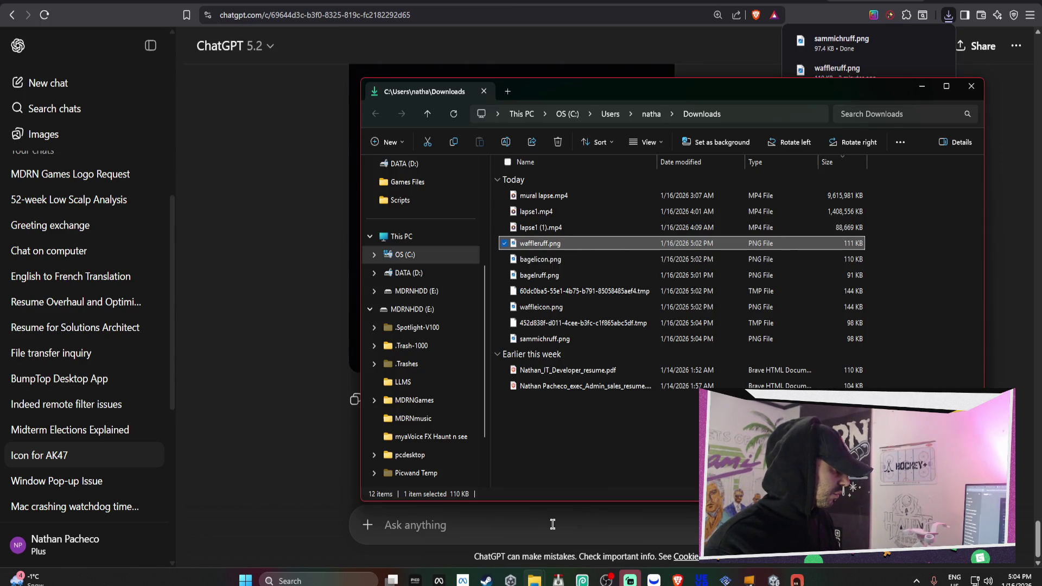
{"action": "left_click", "coordinate": [542, 337]}
{"action": "right_click", "coordinate": [542, 337]}
{"action": "mouse_move", "coordinate": [594, 183]}
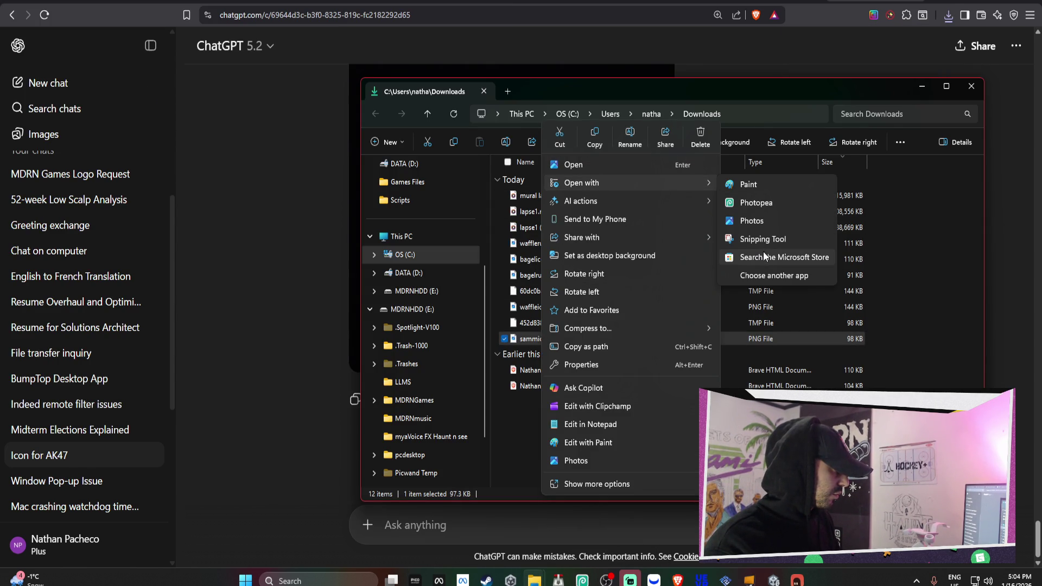
{"action": "left_click", "coordinate": [756, 203]}
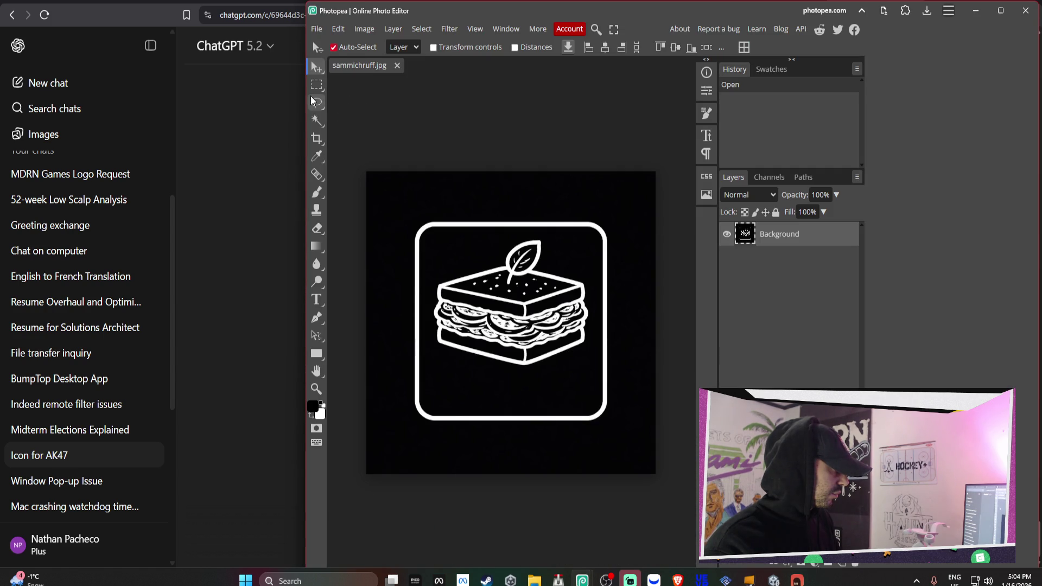
Make the sandwich icon's black surround transparent with the Magic Wand, then deselect
{"action": "left_click", "coordinate": [317, 120]}
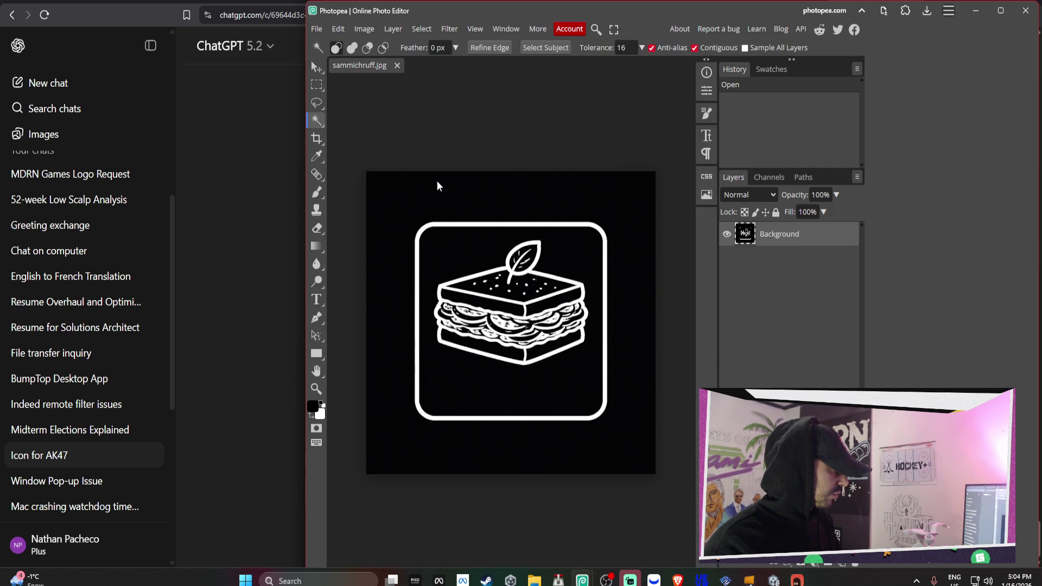
{"action": "left_click", "coordinate": [439, 184]}
{"action": "key", "text": "Delete"}
{"action": "key", "text": "ctrl+d"}
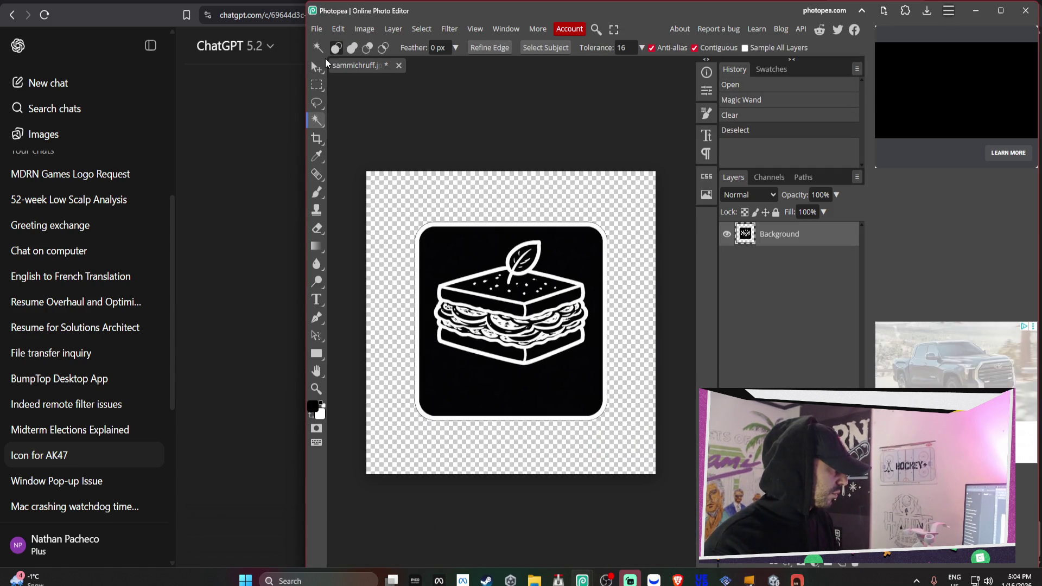
{"action": "left_click", "coordinate": [317, 67]}
Export the sandwich image as a PNG named sammichruff.png
{"action": "left_click", "coordinate": [316, 29]}
{"action": "mouse_move", "coordinate": [353, 199]}
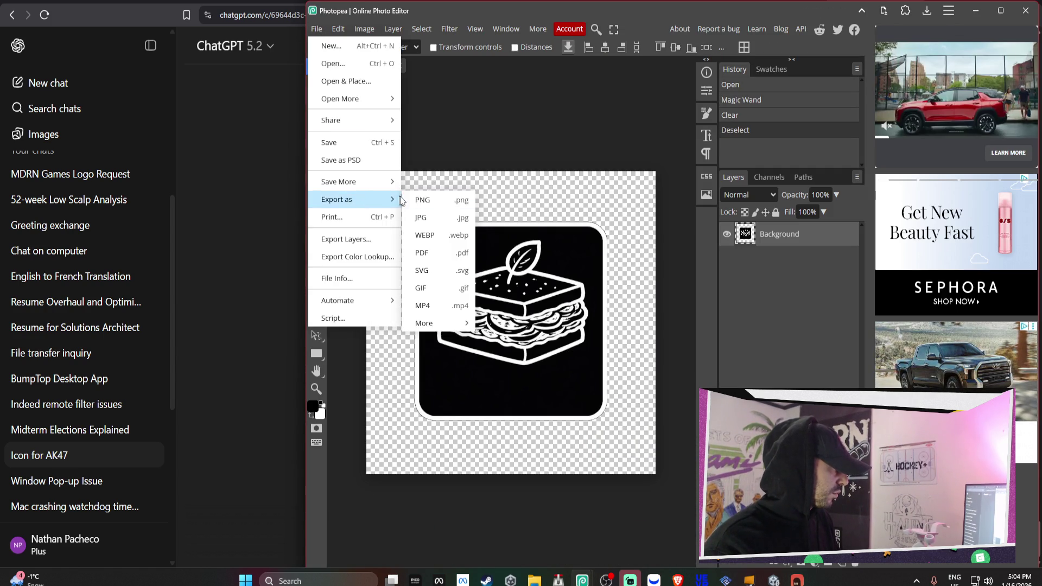
{"action": "left_click", "coordinate": [428, 200]}
{"action": "left_click", "coordinate": [702, 270]}
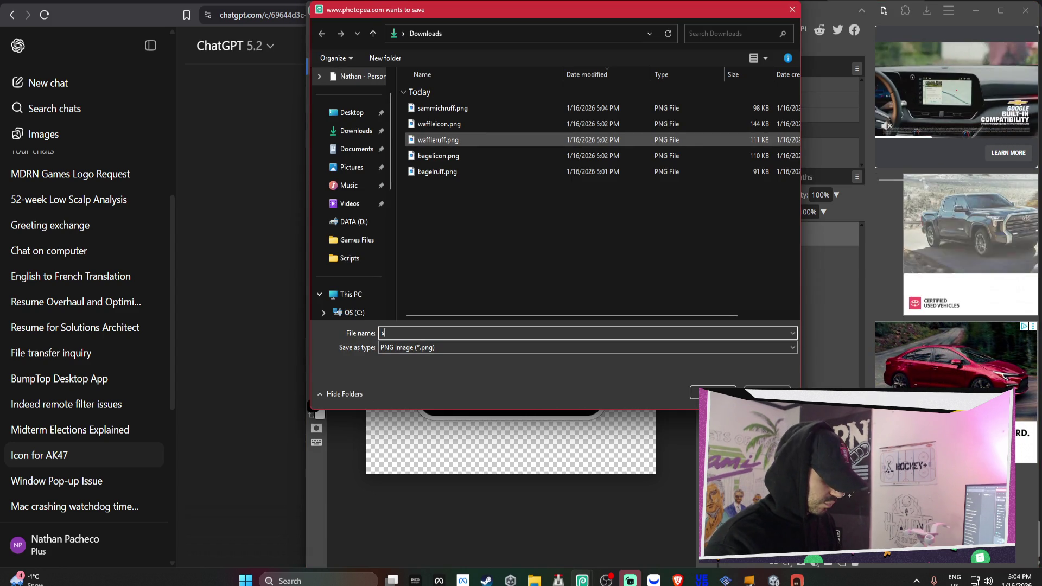
{"action": "type", "text": "sammichruff"}
{"action": "key", "text": "Return"}
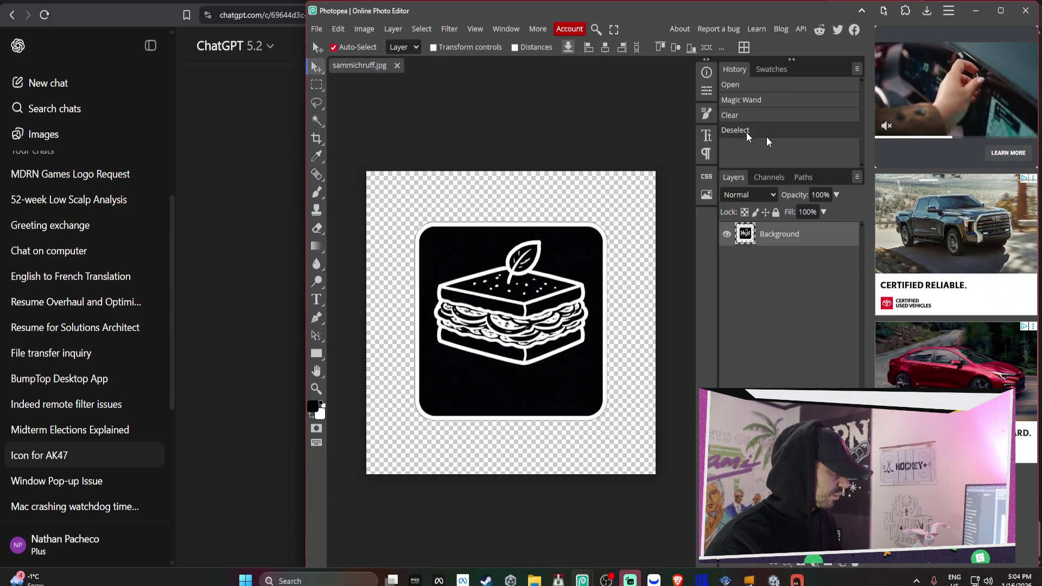
Close the sandwich document and reply 'good next' in ChatGPT
{"action": "left_click", "coordinate": [500, 122]}
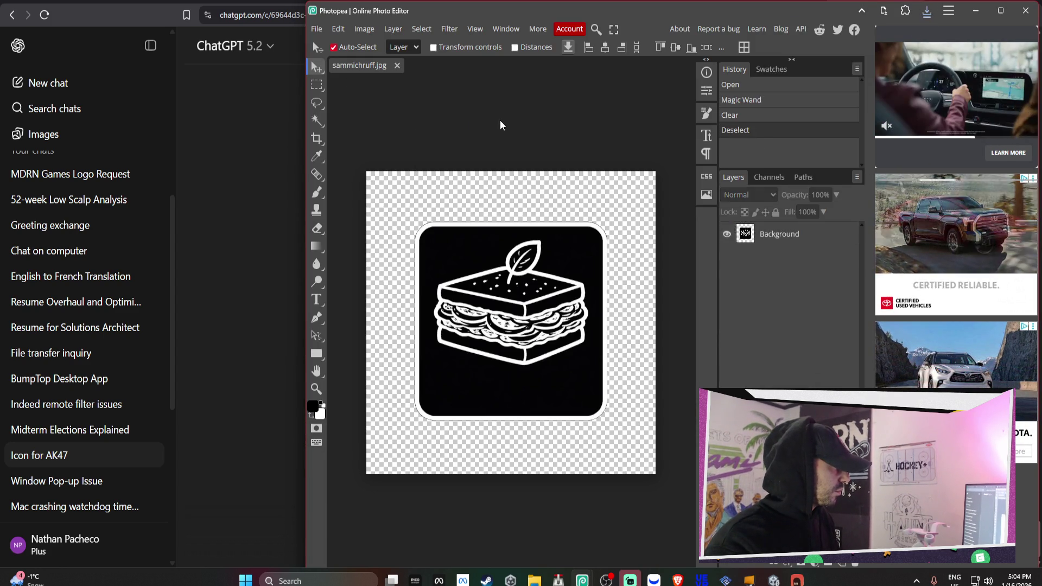
{"action": "key", "text": "ctrl+w"}
{"action": "key", "text": "ctrl+w"}
{"action": "type", "text": "good next"}
{"action": "key", "text": "Return"}
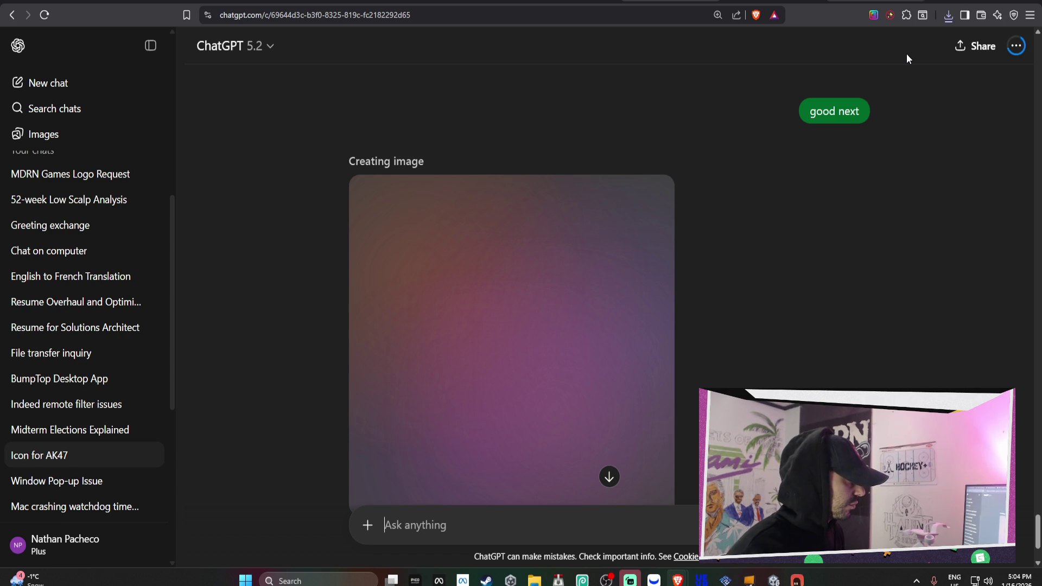
Download the generated monochrome steak sandwich icon as lrgsammich ruff.png
{"action": "left_click", "coordinate": [784, 1]}
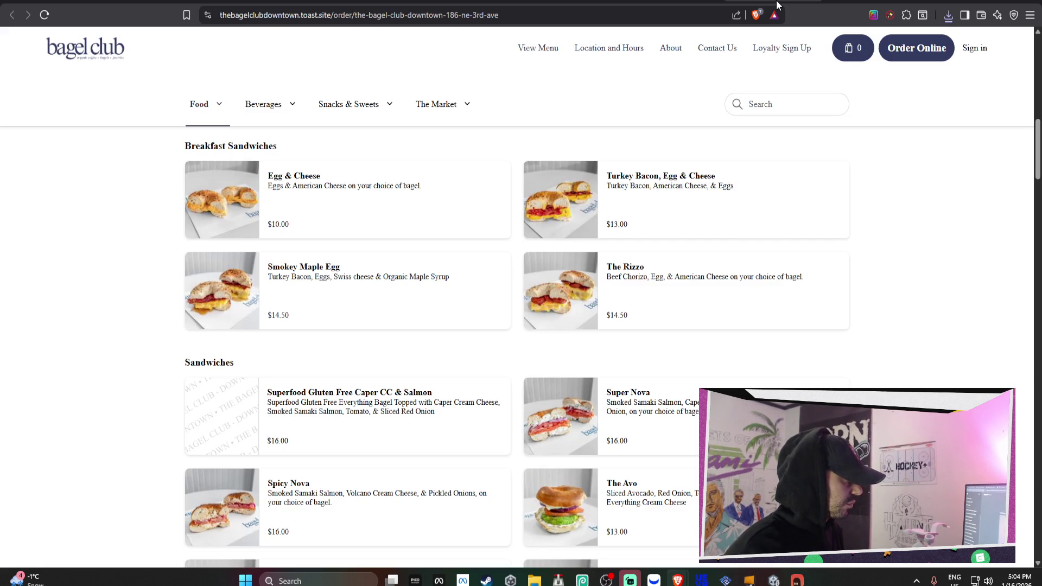
{"action": "left_click", "coordinate": [863, 2]}
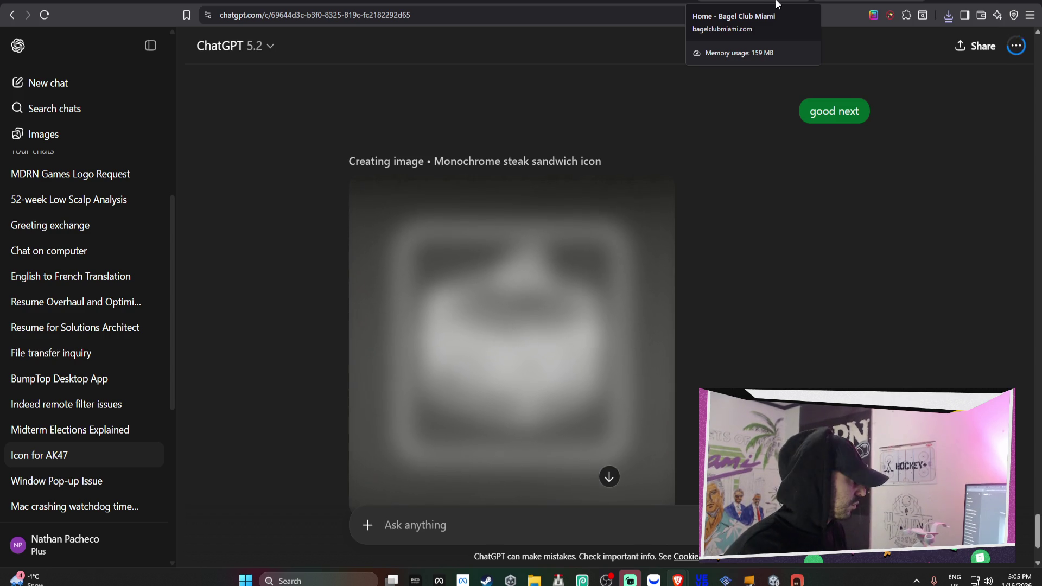
{"action": "scroll", "coordinate": [694, 263], "scroll_direction": "down", "scroll_amount": 3}
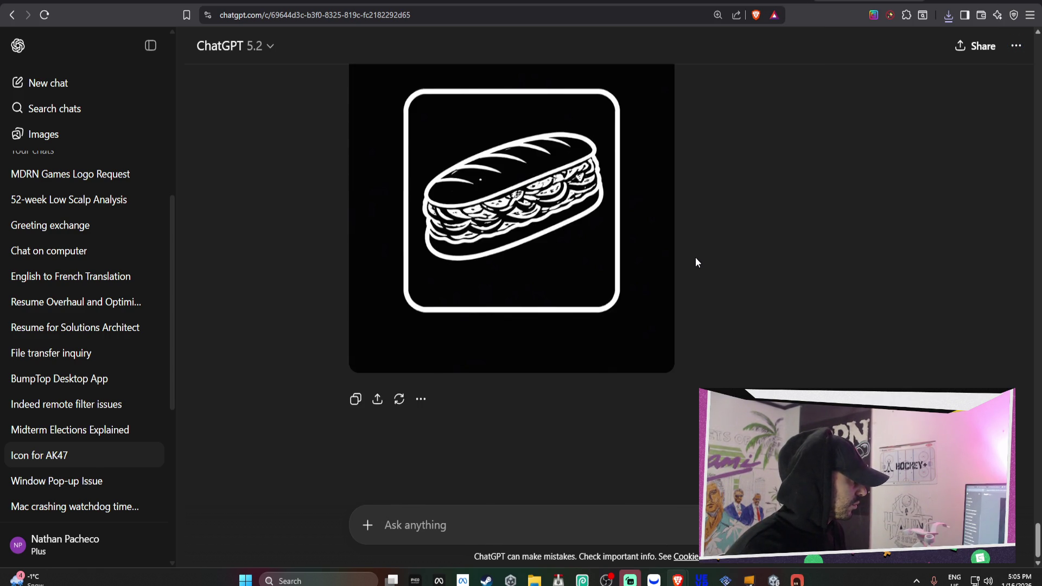
{"action": "mouse_move", "coordinate": [529, 234]}
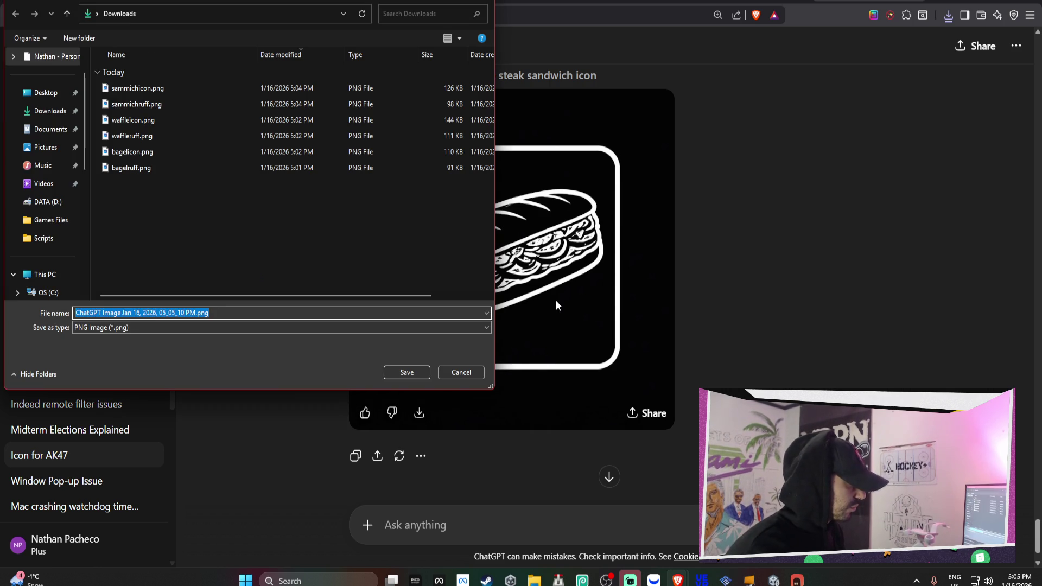
{"action": "type", "text": "lrgsammich ru"}
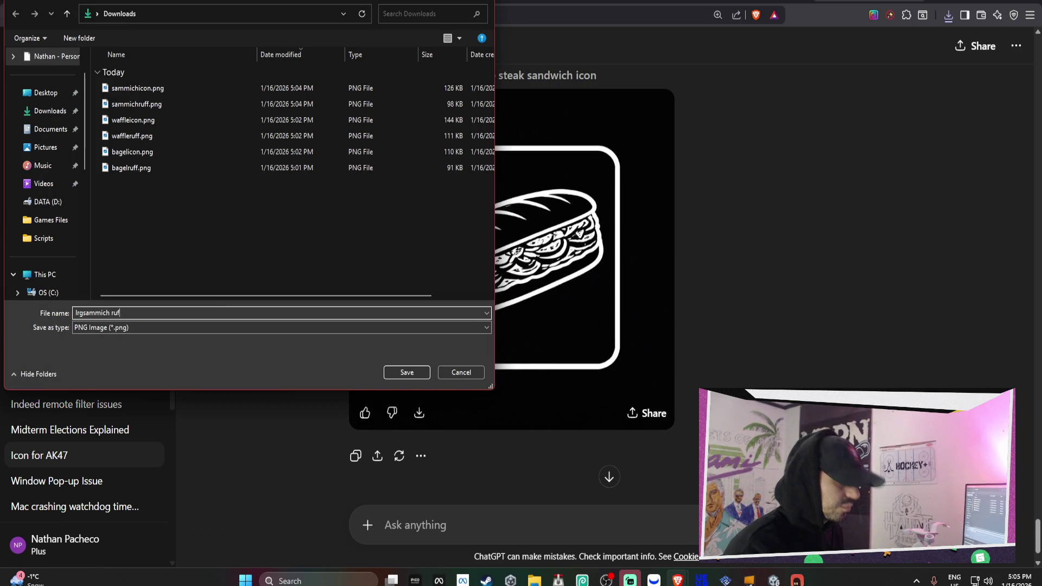
{"action": "type", "text": "f"}
{"action": "key", "text": "Return"}
Open lrgsammich ruff.png from its Downloads folder in Photopea
{"action": "left_click", "coordinate": [901, 44]}
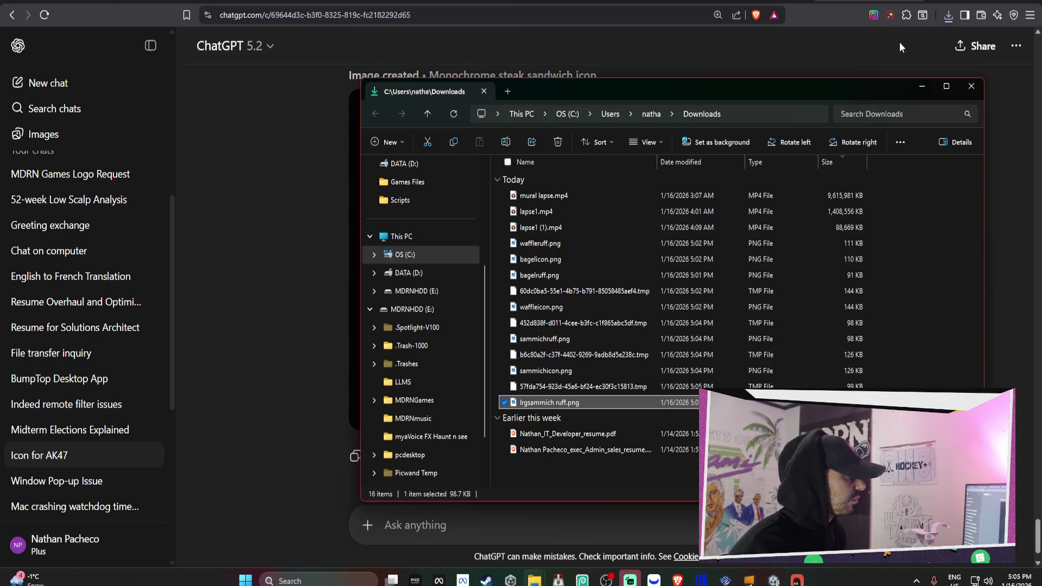
{"action": "right_click", "coordinate": [549, 402]}
{"action": "mouse_move", "coordinate": [621, 110]}
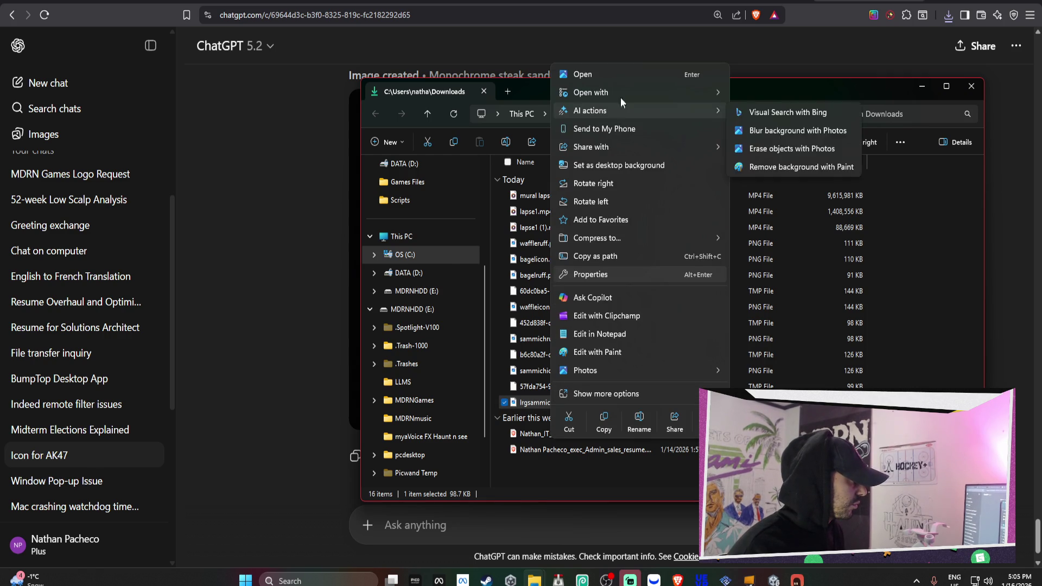
{"action": "mouse_move", "coordinate": [676, 92]}
{"action": "left_click", "coordinate": [793, 116]}
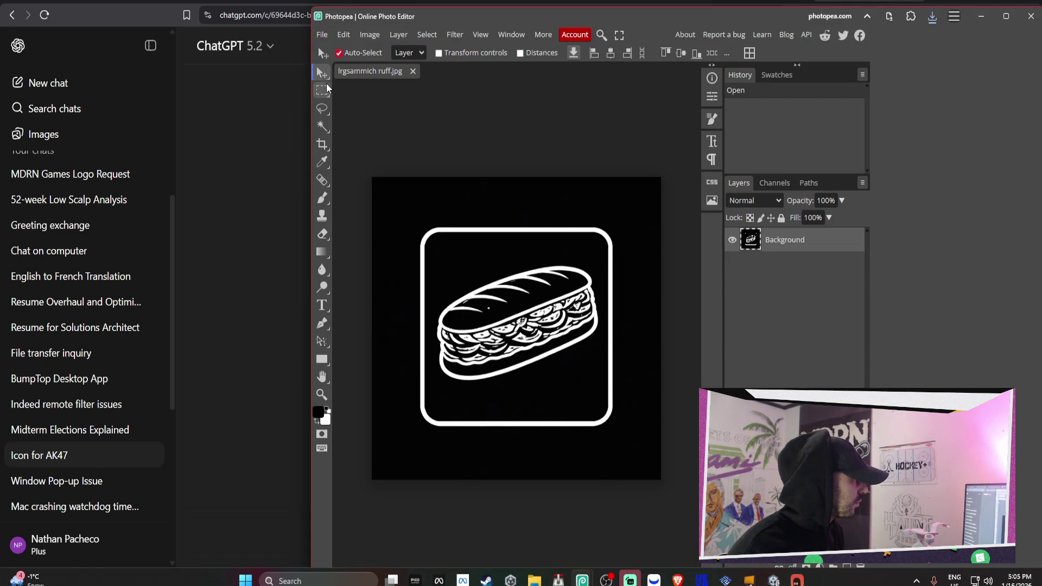
Make the black background around the sandwich icon transparent with the Magic Wand
{"action": "left_click", "coordinate": [322, 126]}
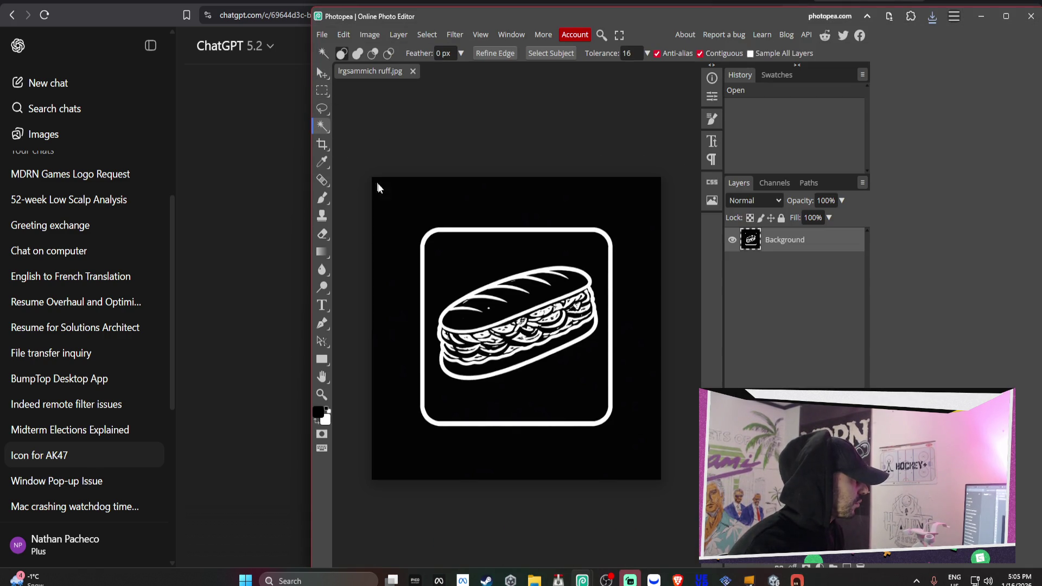
{"action": "left_click", "coordinate": [426, 188]}
{"action": "key", "text": "Delete"}
{"action": "key", "text": "ctrl+d"}
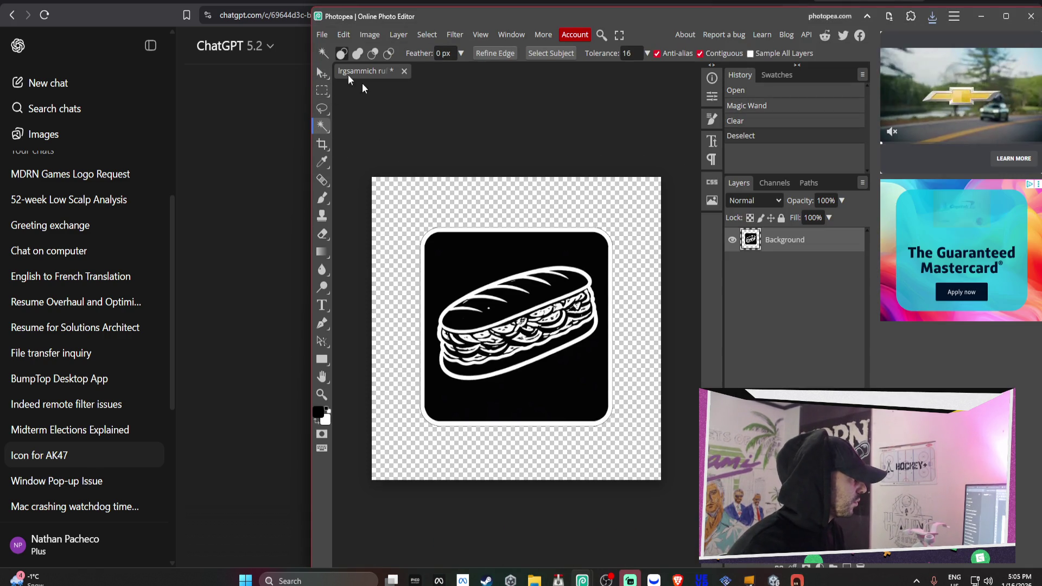
{"action": "key", "text": "v"}
{"action": "left_click", "coordinate": [455, 161]}
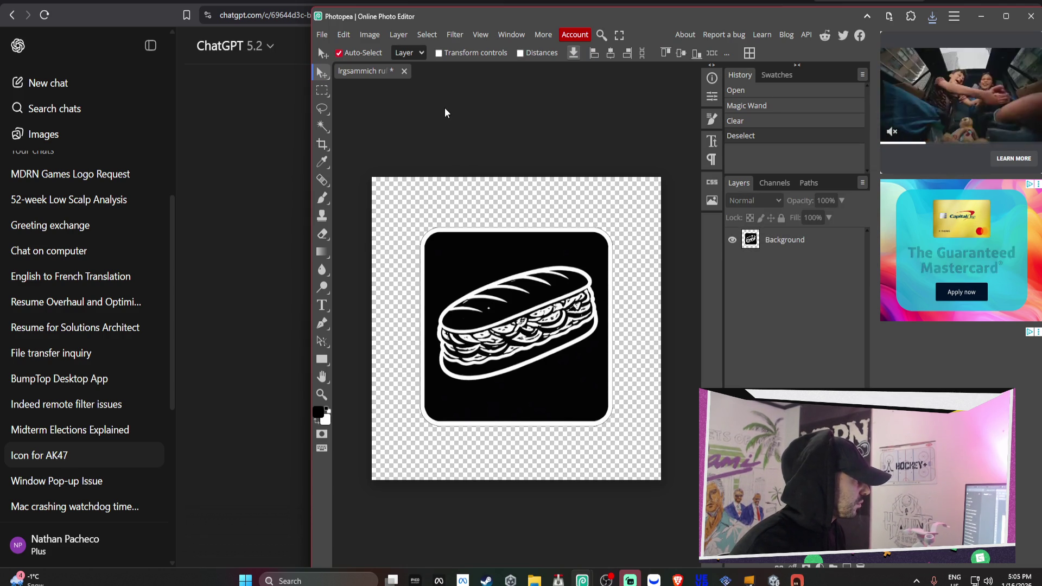
Export the image as PNG named lrgsammich icon, then return to ChatGPT
{"action": "left_click", "coordinate": [322, 34]}
{"action": "mouse_move", "coordinate": [358, 205]}
{"action": "left_click", "coordinate": [428, 204]}
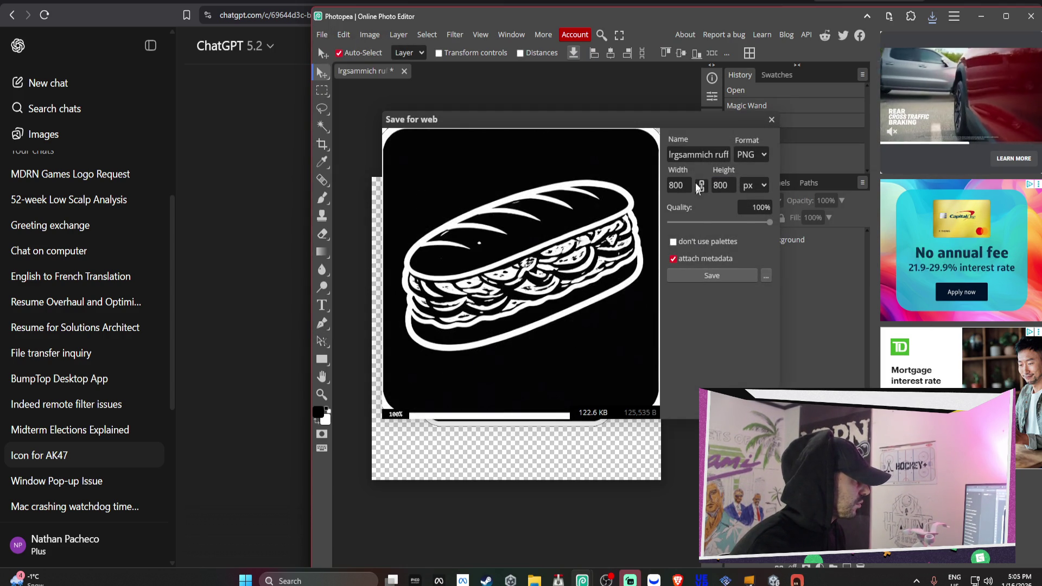
{"action": "left_click", "coordinate": [694, 154]}
{"action": "key", "text": "ctrl+a"}
{"action": "type", "text": "lrgsammich "}
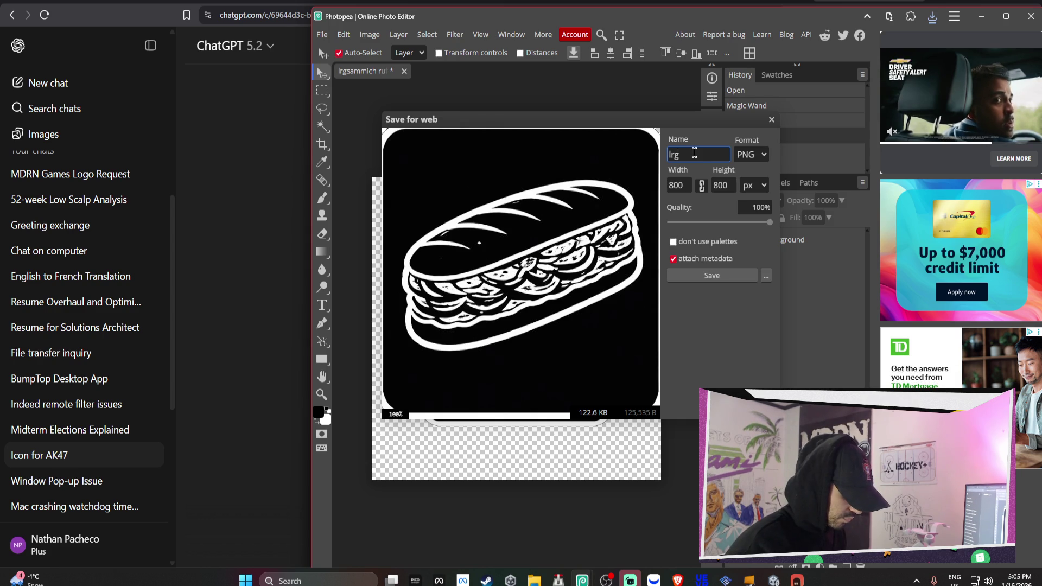
{"action": "type", "text": "icon"}
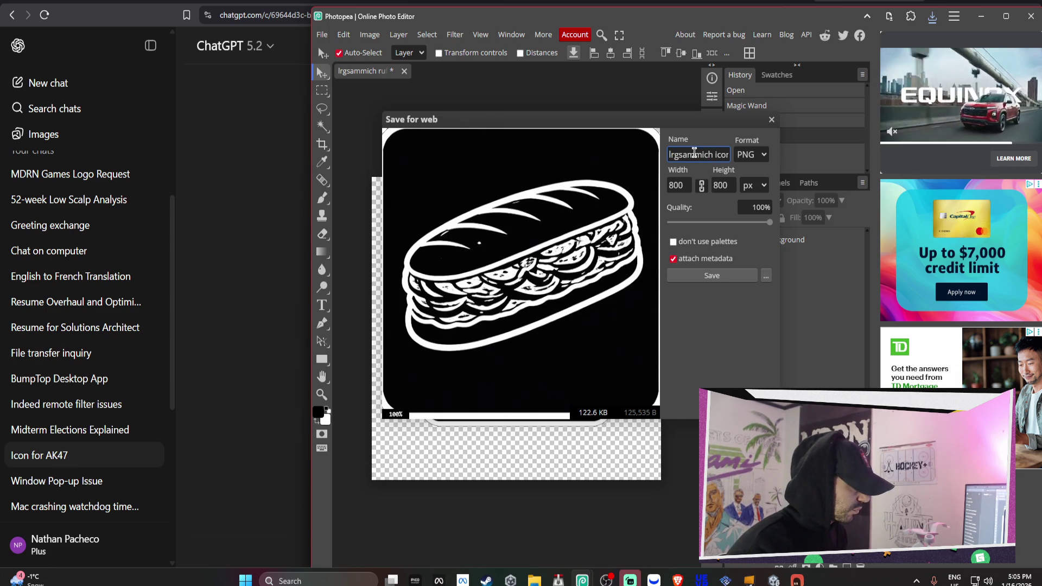
{"action": "left_click", "coordinate": [714, 274]}
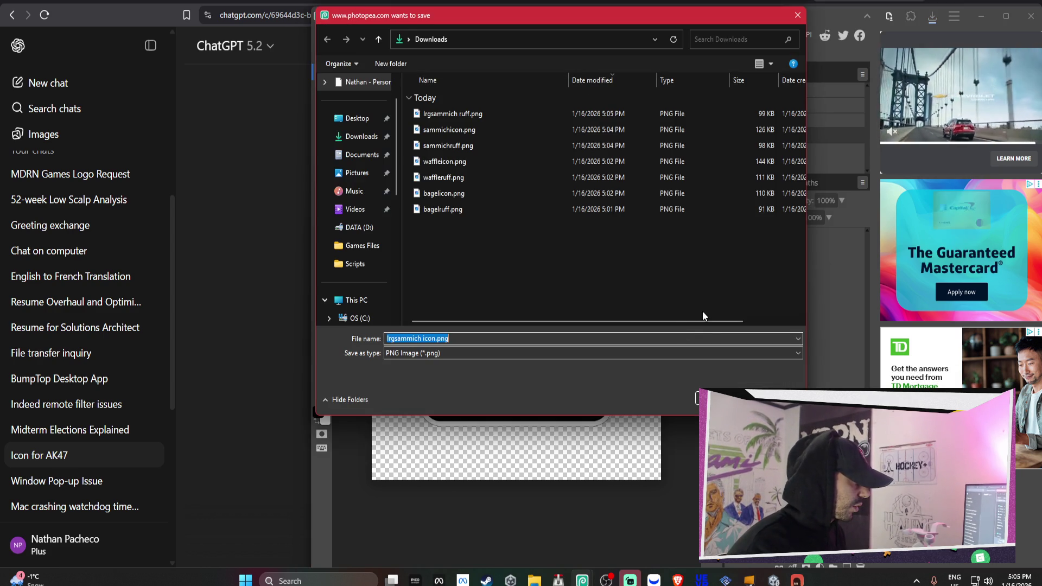
{"action": "key", "text": "Return"}
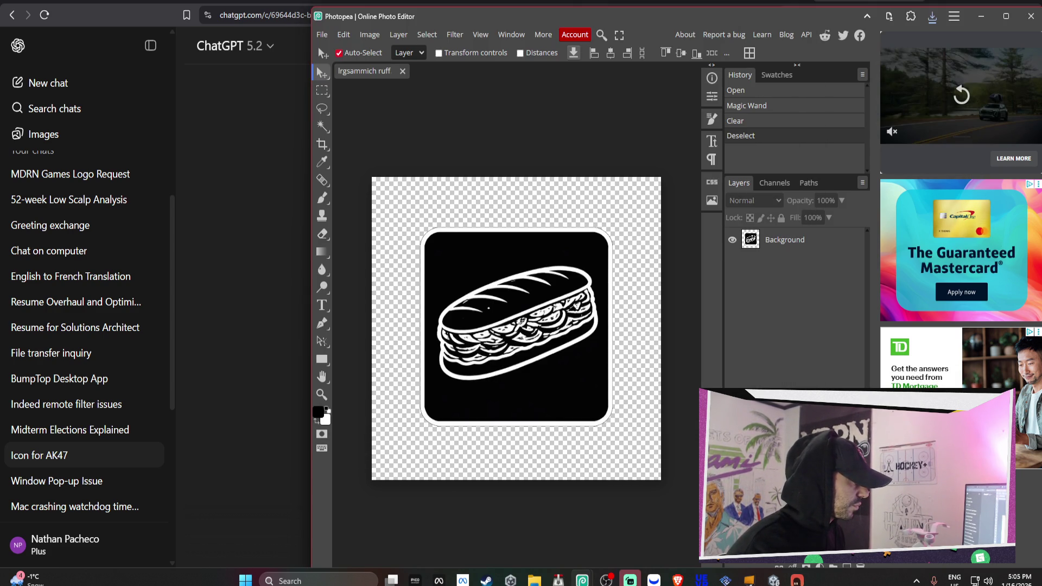
{"action": "left_click", "coordinate": [237, 272]}
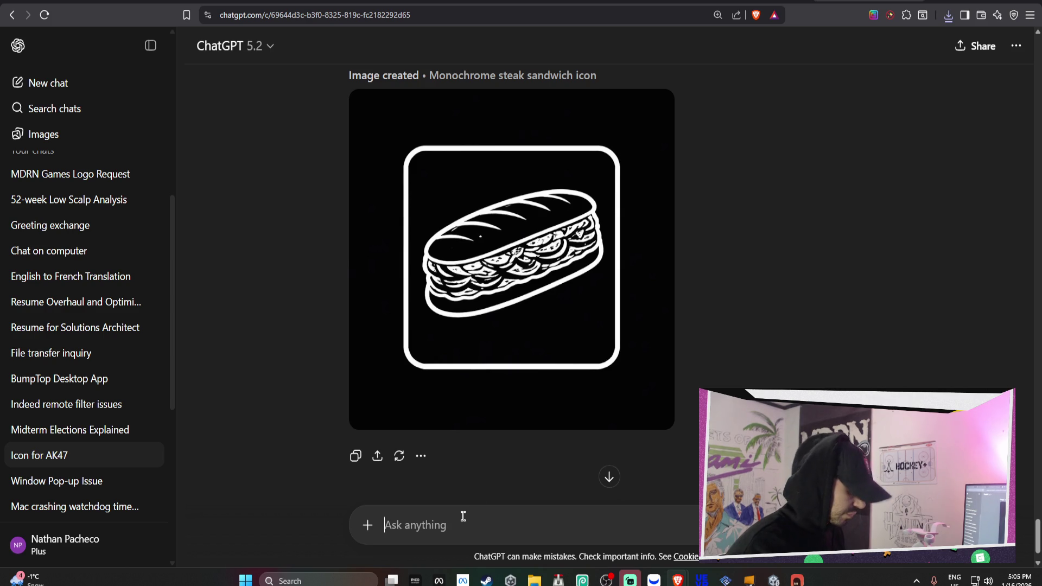
Tell ChatGPT the steak sandwich icon should look fatter
{"action": "type", "text": "u know what th"}
{"action": "type", "text": "does"}
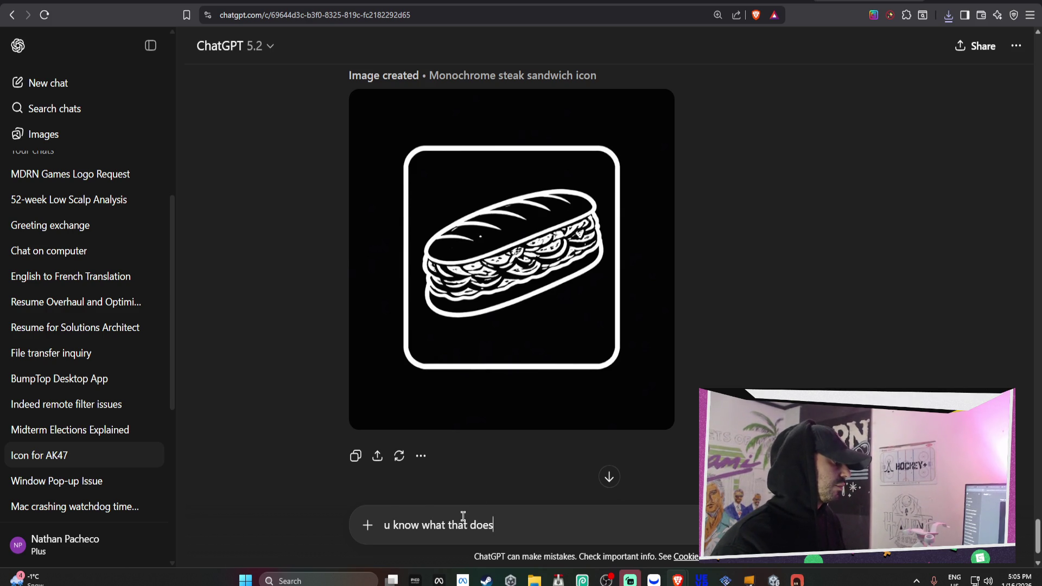
{"action": "type", "text": "look"}
{"action": "type", "text": "ek its"}
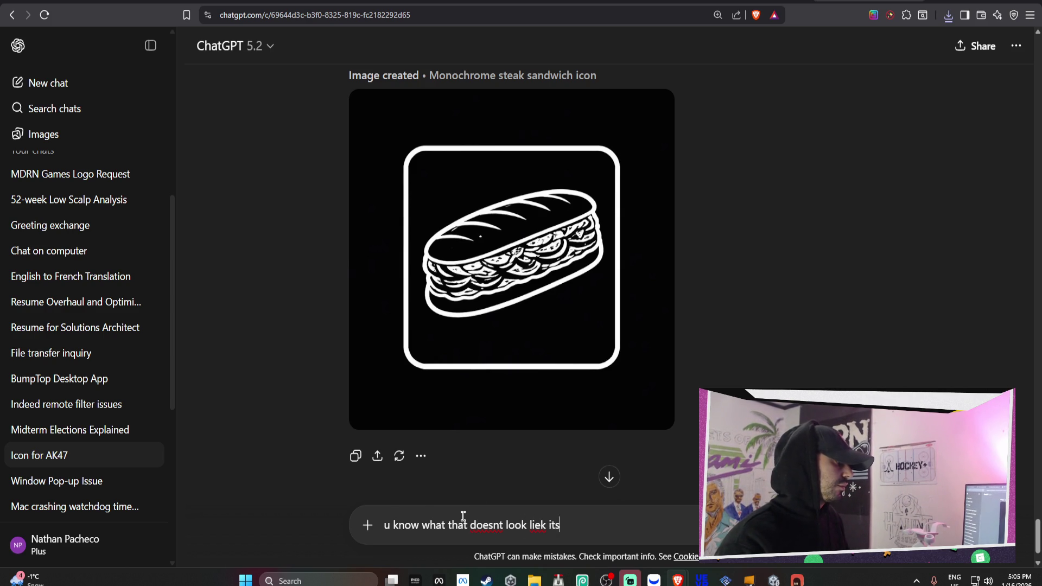
{"action": "type", "text": "gger or better than the last"}
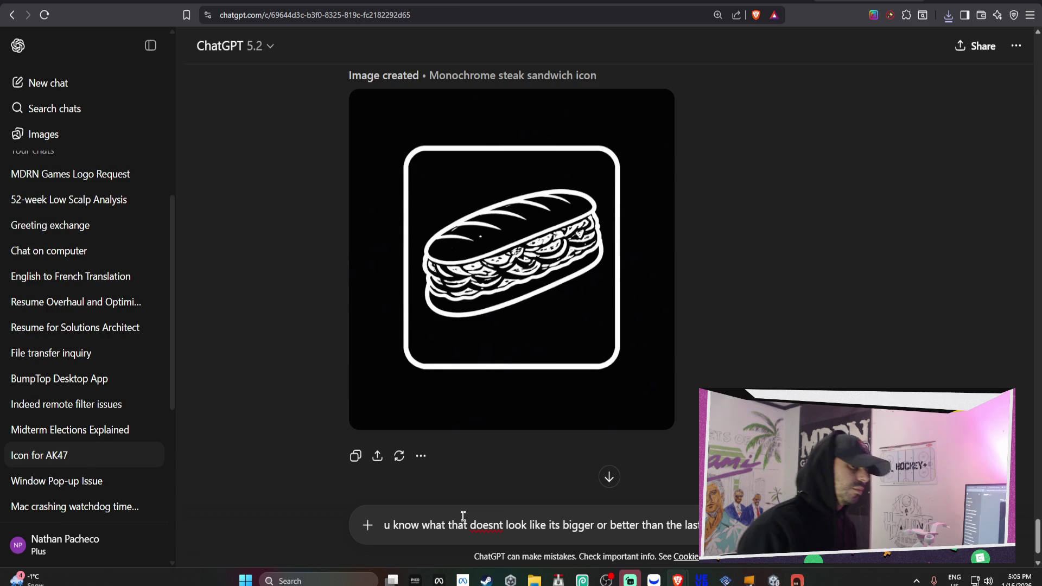
{"action": "type", "text": "icon"}
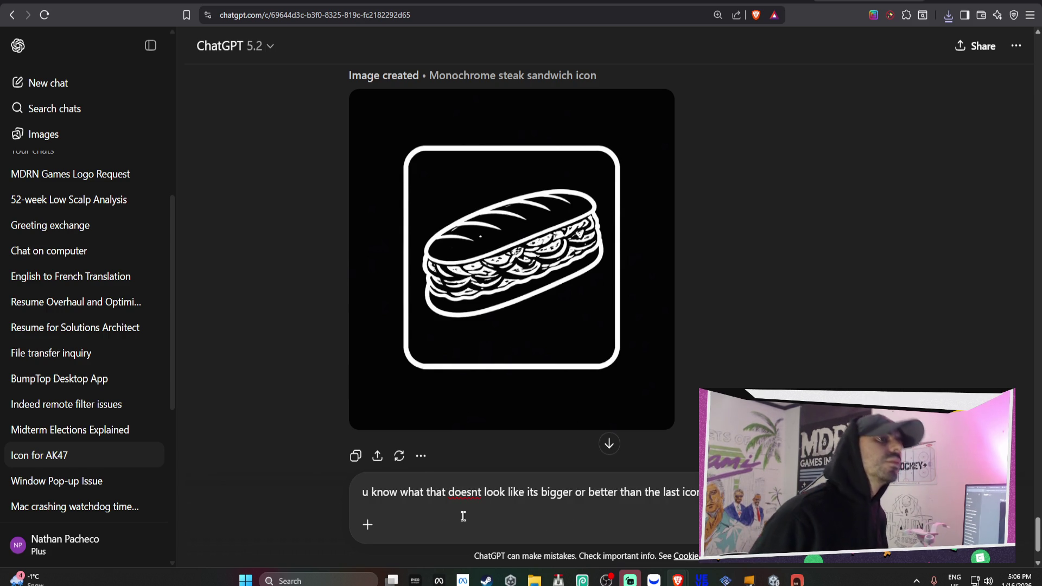
{"action": "type", "text": " supposed to "}
{"action": "type", "text": "like a"}
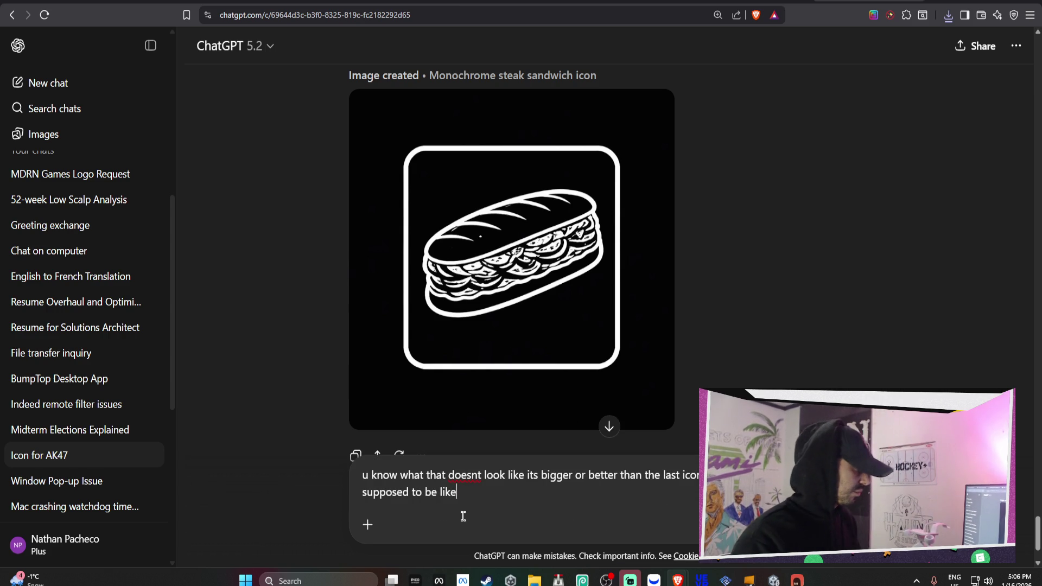
{"action": "type", "text": "ttt t "}
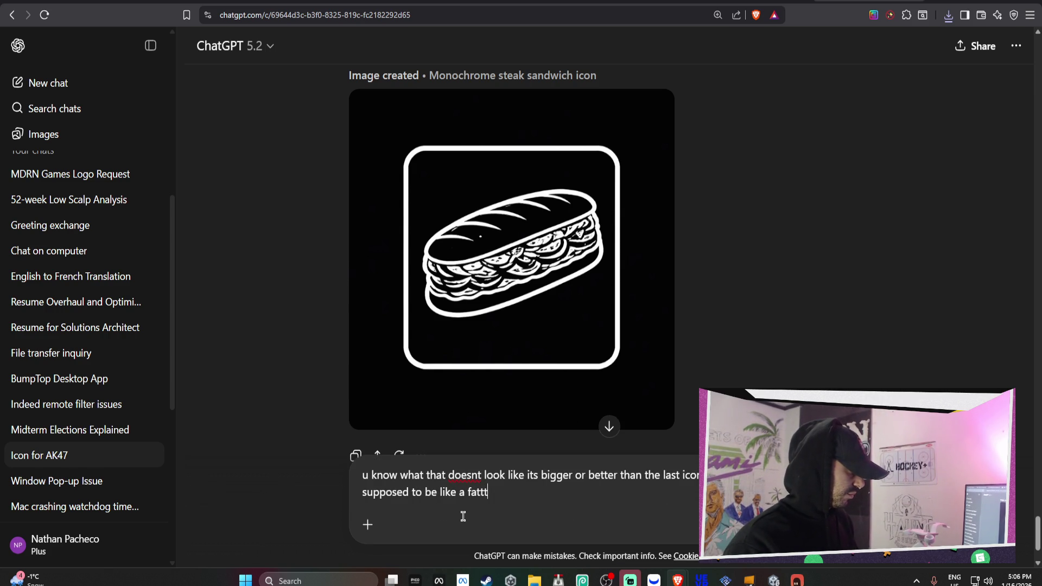
{"action": "type", "text": "hing"}
{"action": "key", "text": "Return"}
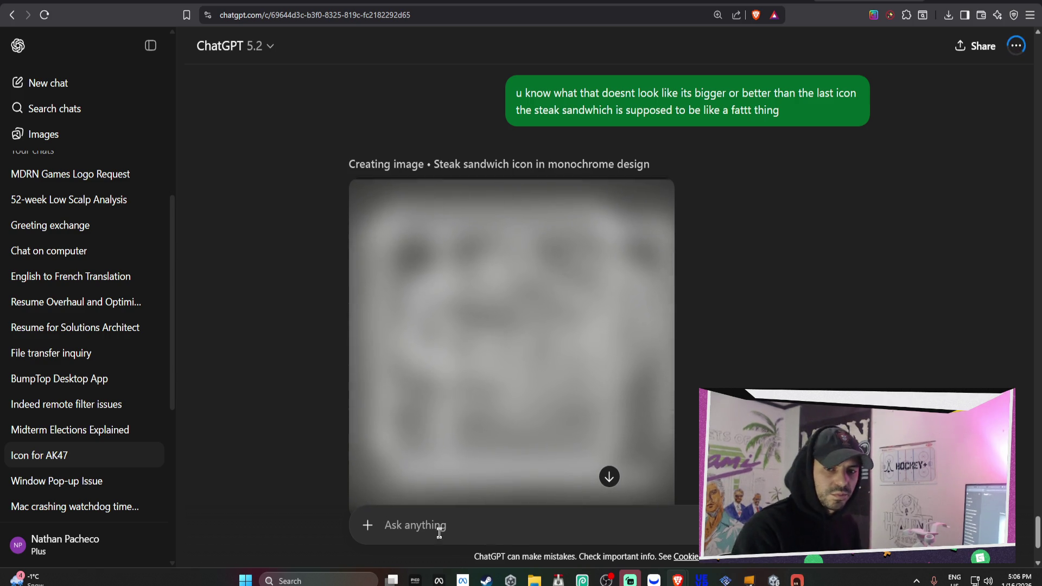
Let the thicker, layered steak sandwich icon finish generating, then open Windows search
{"action": "mouse_move", "coordinate": [446, 566]}
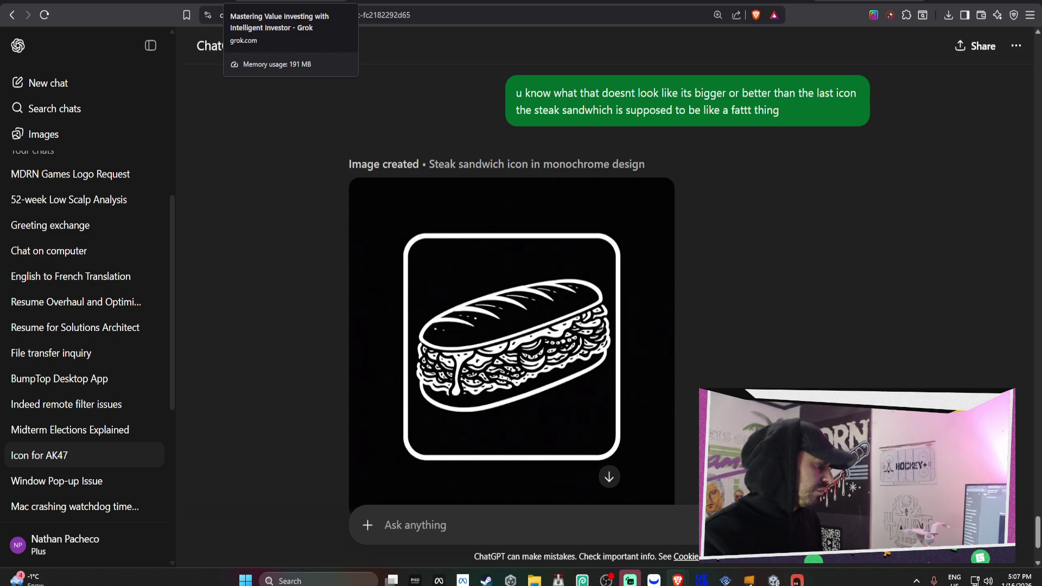
{"action": "left_click", "coordinate": [290, 581]}
Launch the browser from Windows search and move its window to the other monitor
{"action": "type", "text": "bezi"}
{"action": "key", "text": "BackSpace"}
{"action": "key", "text": "BackSpace"}
{"action": "key", "text": "BackSpace"}
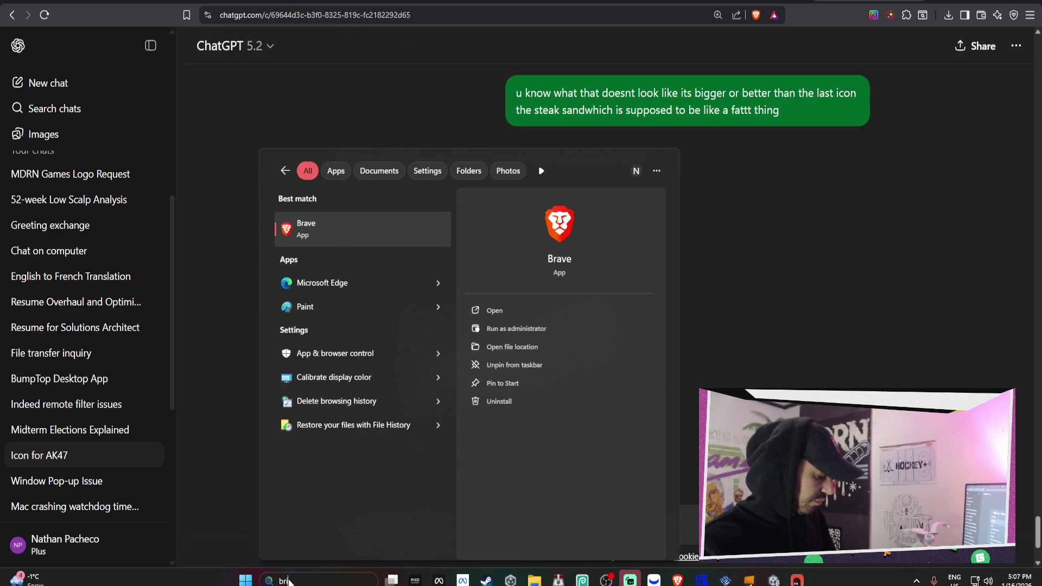
{"action": "type", "text": "rave"}
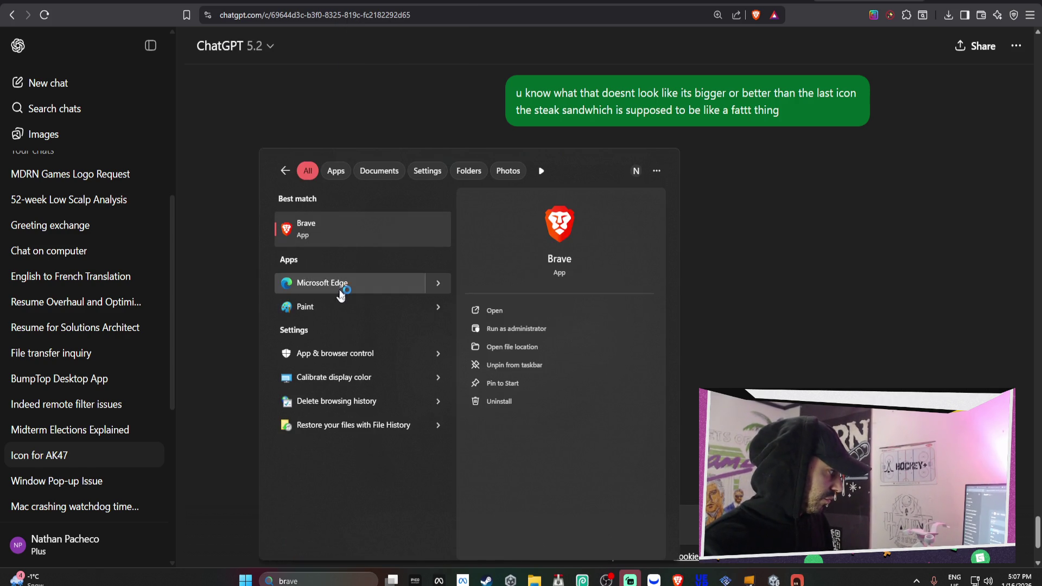
{"action": "left_click", "coordinate": [328, 283]}
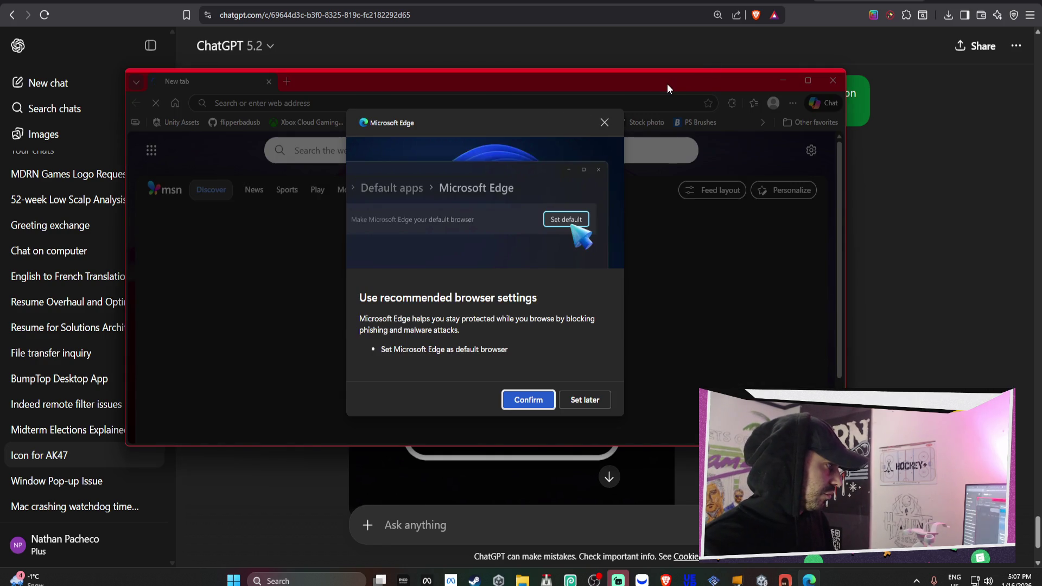
{"action": "left_click", "coordinate": [583, 397]}
{"action": "mouse_move", "coordinate": [648, 87]}
{"action": "left_mouse_down"}
{"action": "mouse_move", "coordinate": [1041, 240]}
{"action": "mouse_move", "coordinate": [1041, 249]}
{"action": "left_mouse_up"}
{"action": "scroll", "coordinate": [772, 367], "scroll_direction": "down", "scroll_amount": 3}
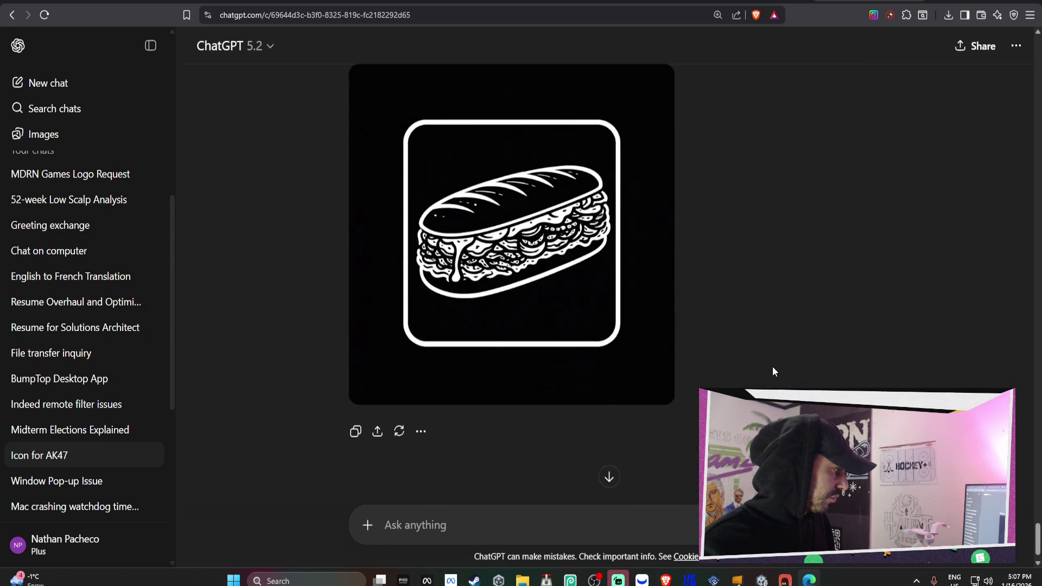
Ask ChatGPT 'lets make it more saucy and juicy'
{"action": "type", "text": "lets make it mo"}
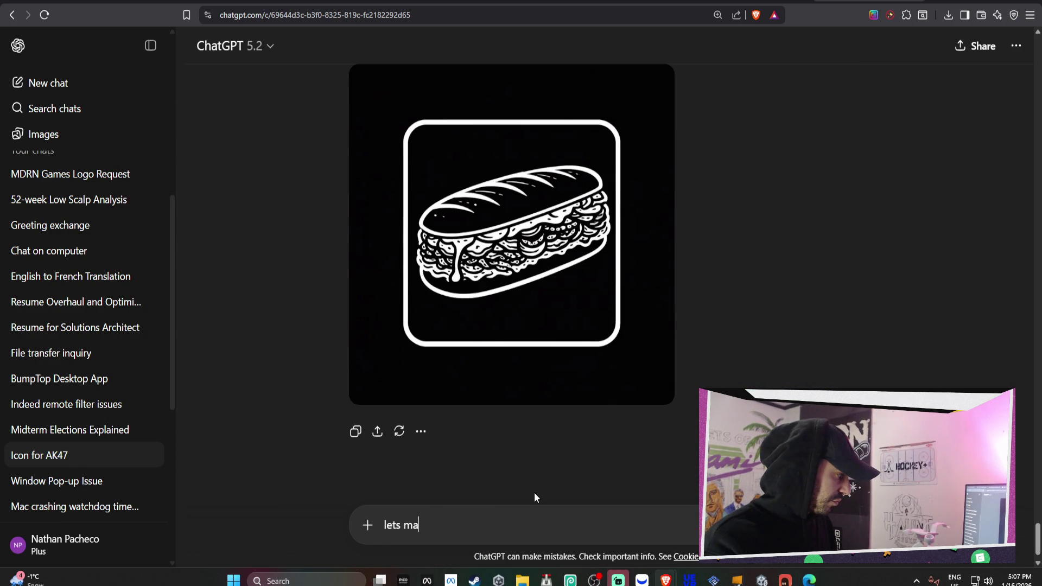
{"action": "type", "text": "re saucy "}
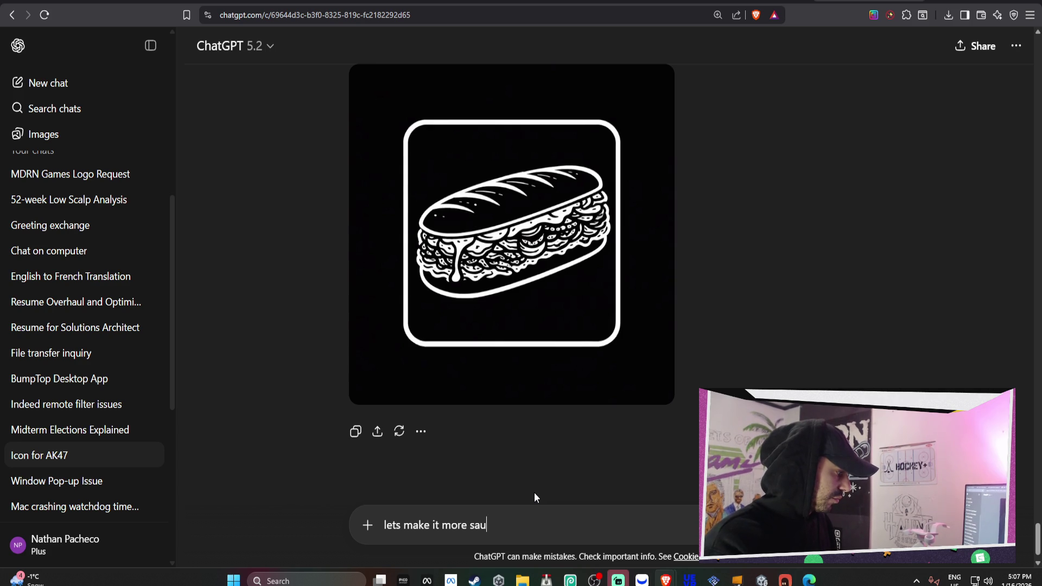
{"action": "type", "text": "and juicy"}
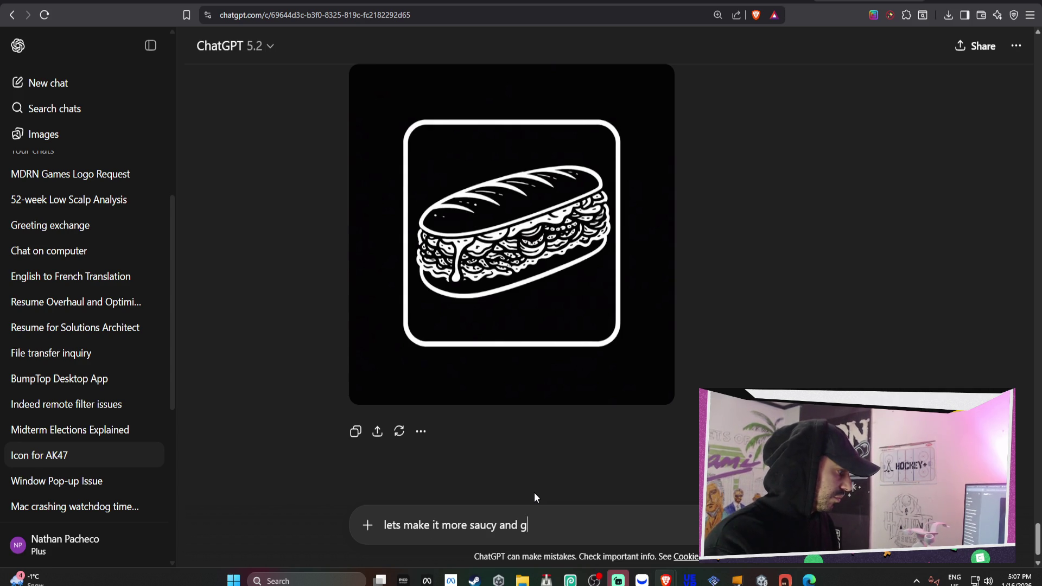
{"action": "key", "text": "Return"}
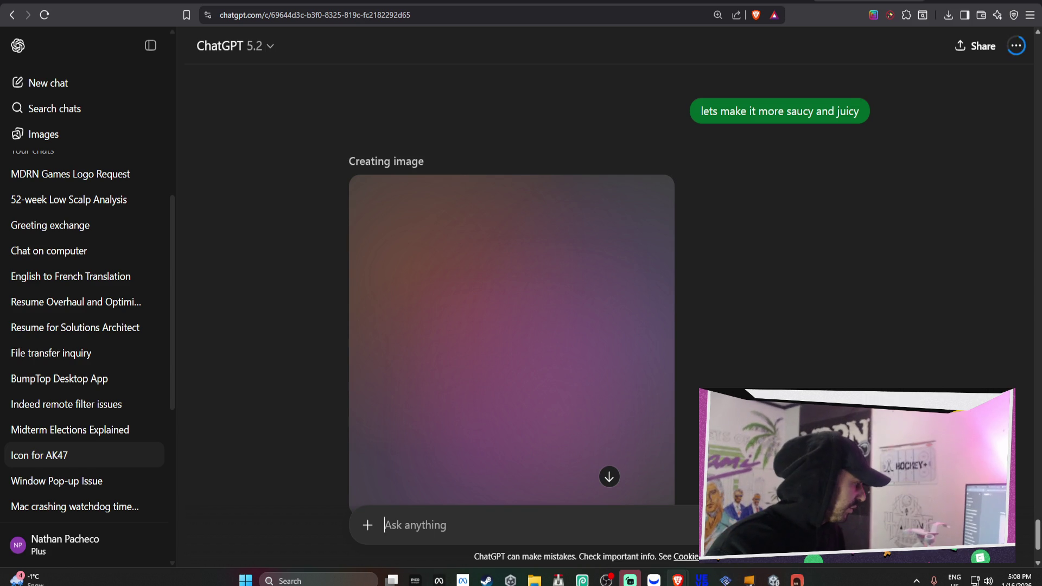
{"action": "key", "text": "super"}
Download the saucy sandwich image, replacing lrgsammich ruff.png in Downloads
{"action": "left_click", "coordinate": [310, 201]}
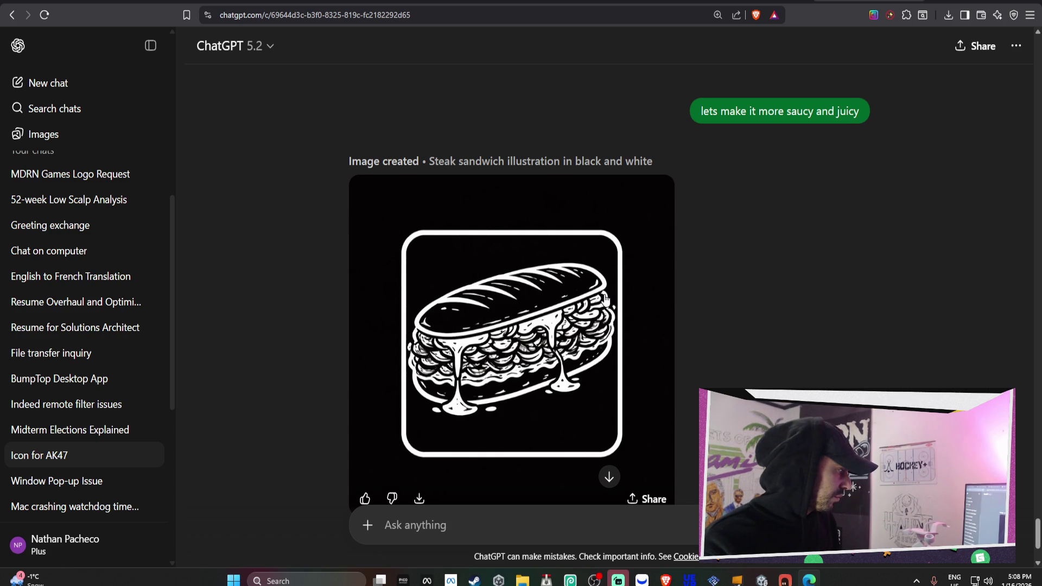
{"action": "scroll", "coordinate": [478, 434], "scroll_direction": "down", "scroll_amount": 1}
{"action": "left_click", "coordinate": [420, 443]}
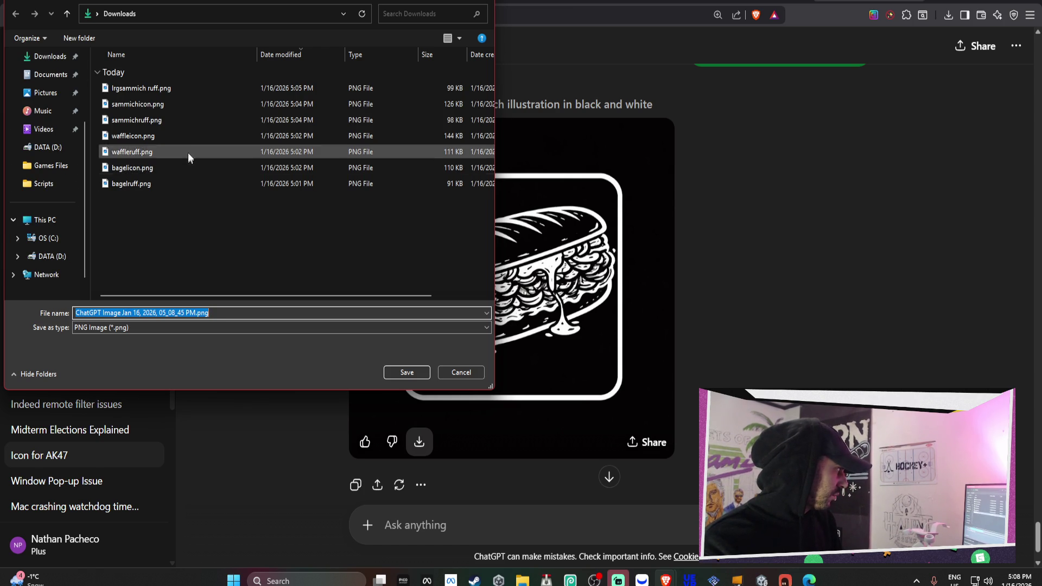
{"action": "double_click", "coordinate": [186, 89]}
{"action": "left_click", "coordinate": [548, 281]}
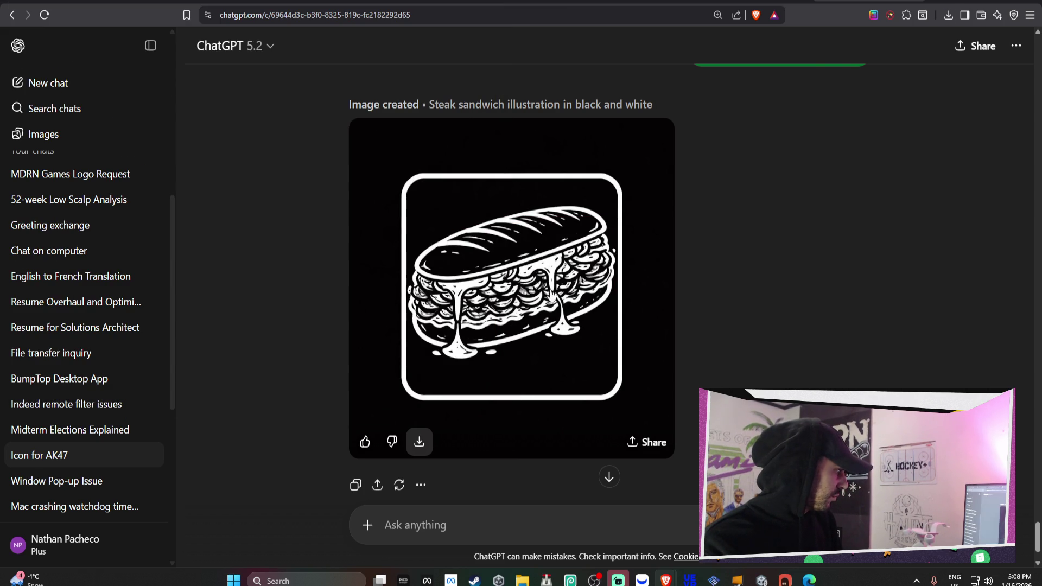
Show the downloaded lrgsammich ruff.png in its Downloads folder
{"action": "mouse_move", "coordinate": [591, 579]}
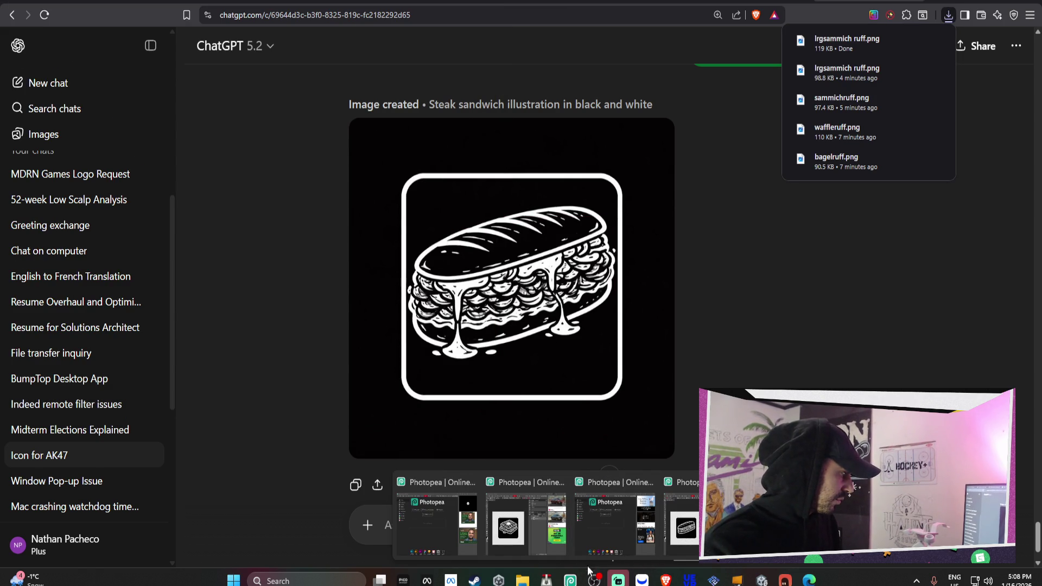
{"action": "left_click", "coordinate": [694, 522]}
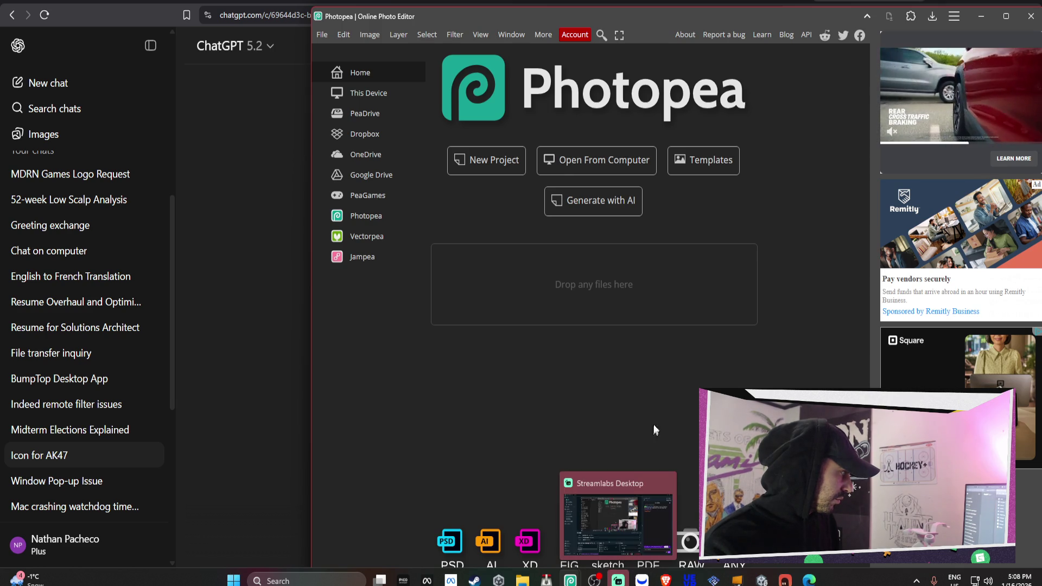
{"action": "left_click", "coordinate": [243, 425]}
{"action": "left_click", "coordinate": [948, 15]}
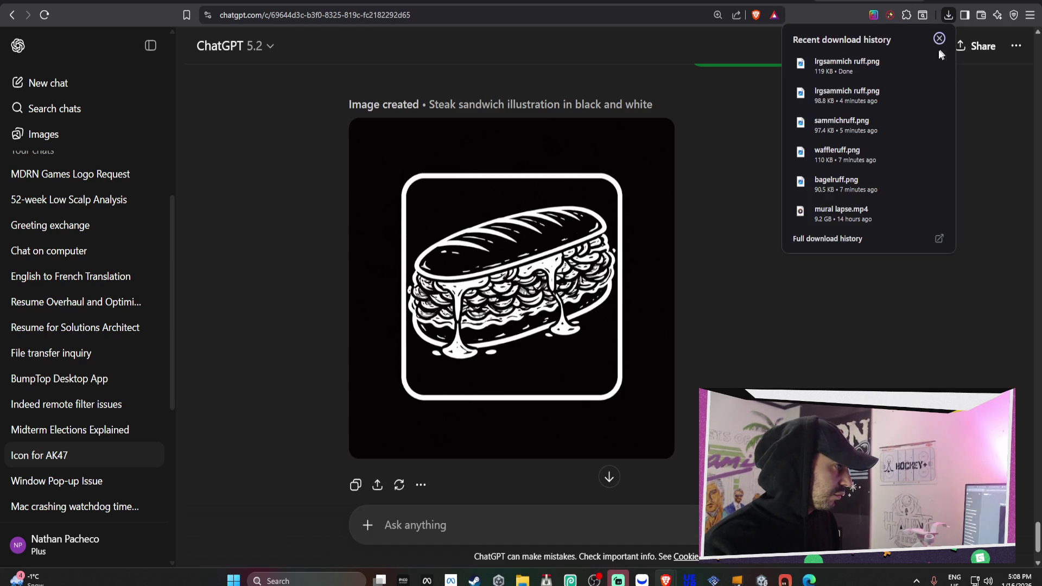
{"action": "left_click", "coordinate": [909, 65]}
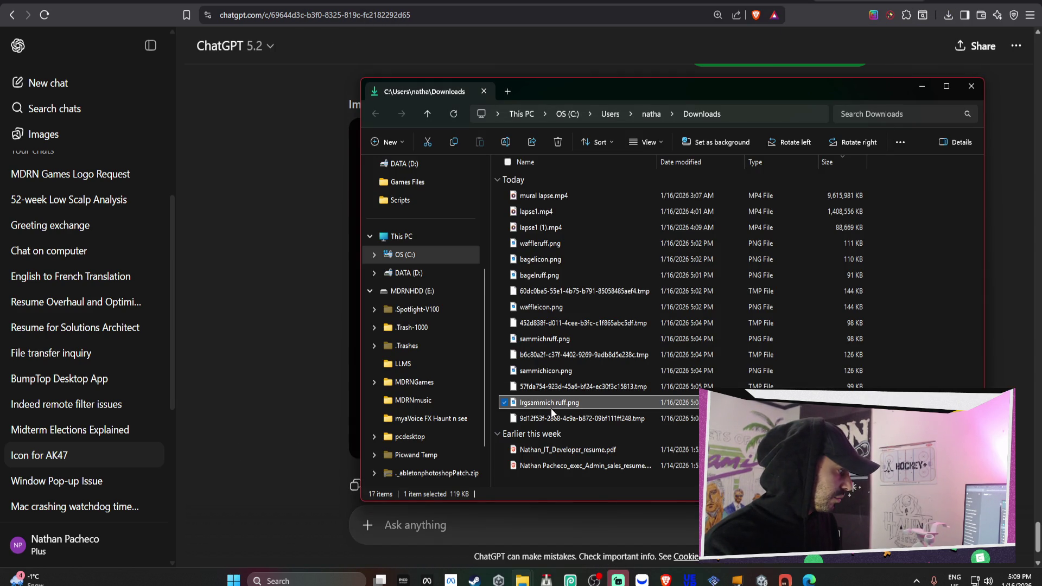
Close the old Photopea window and open the new lrgsammich ruff.png in Photopea
{"action": "mouse_move", "coordinate": [564, 583]}
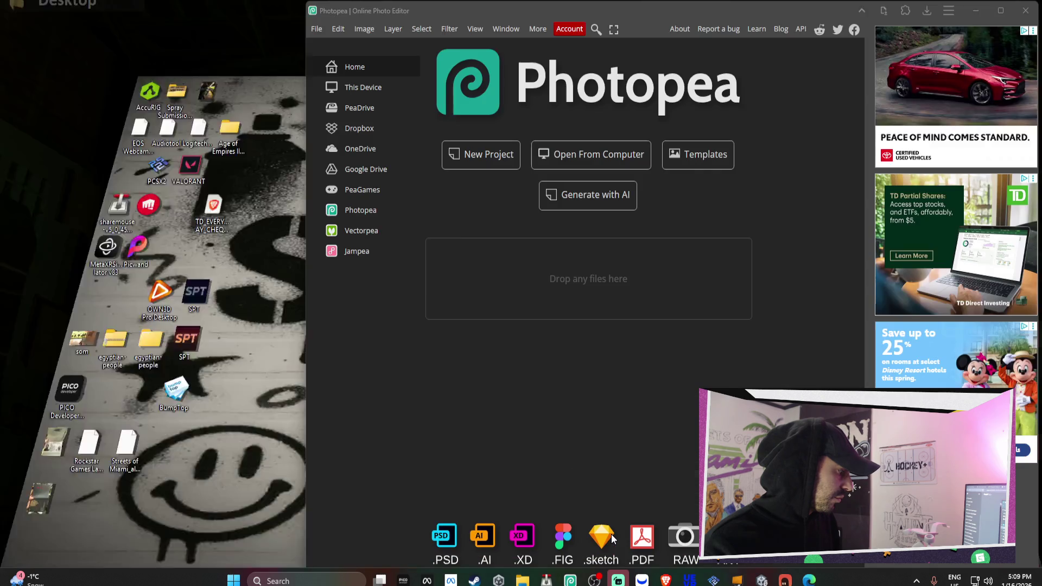
{"action": "left_click", "coordinate": [615, 524]}
{"action": "left_click", "coordinate": [1027, 12]}
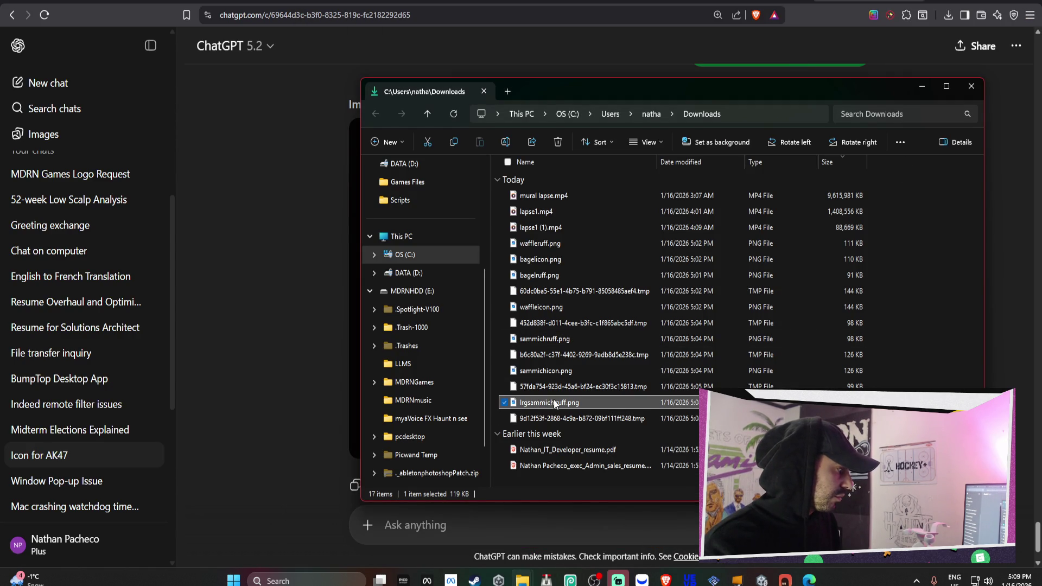
{"action": "right_click", "coordinate": [538, 403]}
{"action": "mouse_move", "coordinate": [610, 91]}
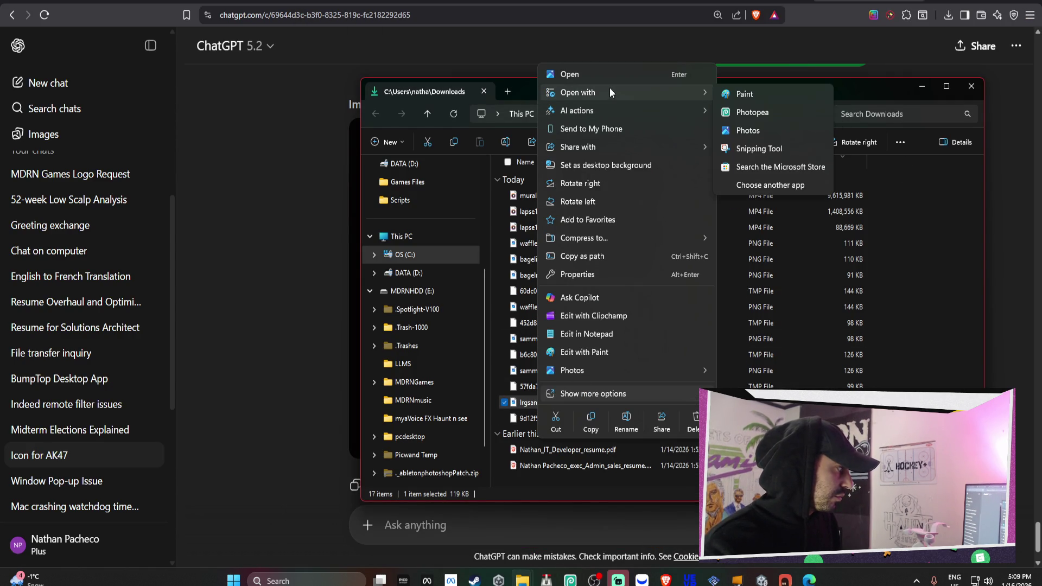
{"action": "left_click", "coordinate": [763, 109]}
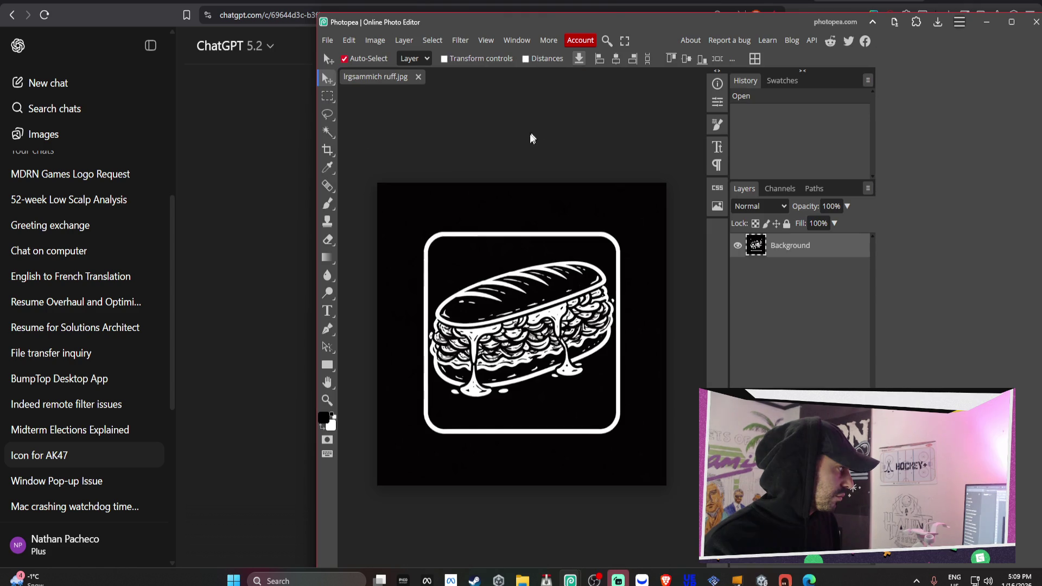
Make the black surround outside the rounded frame transparent
{"action": "left_click", "coordinate": [328, 131]}
{"action": "left_click", "coordinate": [430, 217]}
{"action": "key", "text": "Delete"}
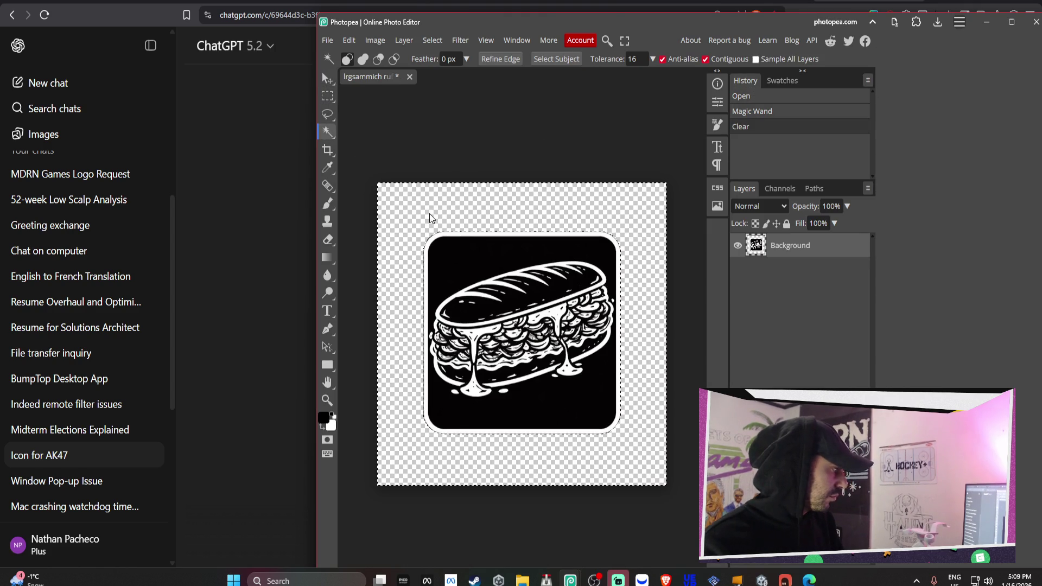
{"action": "left_click", "coordinate": [405, 159]}
Export the image as PNG named lrgsammich icon to Downloads, then return to ChatGPT
{"action": "left_click", "coordinate": [346, 40]}
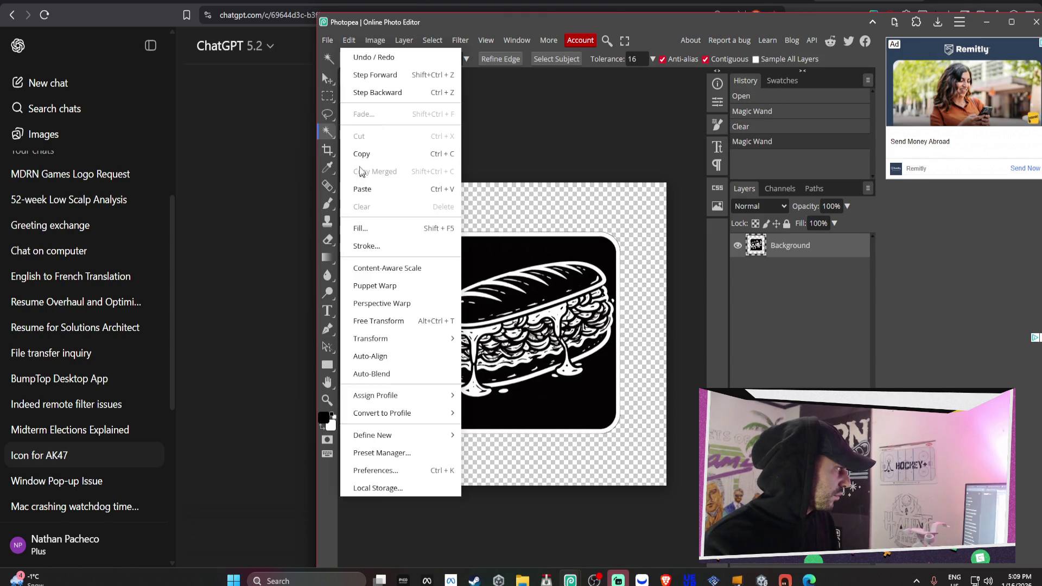
{"action": "left_click", "coordinate": [327, 40]}
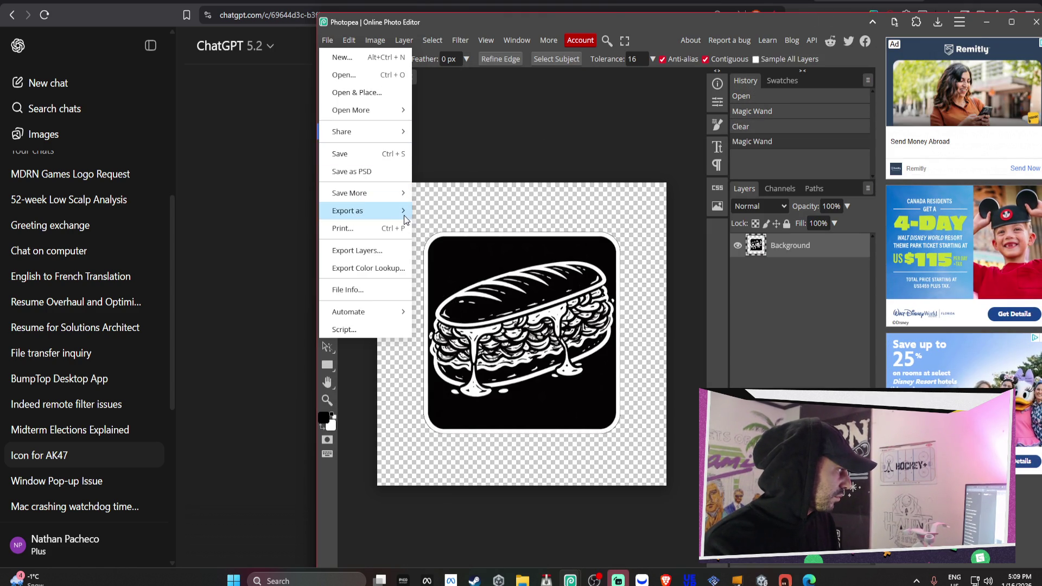
{"action": "left_click", "coordinate": [434, 211]}
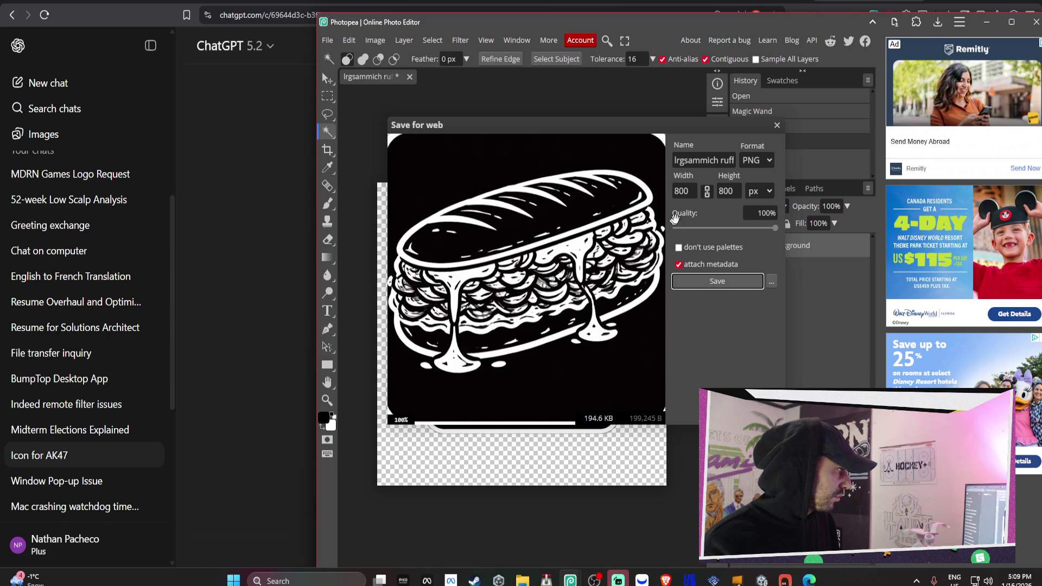
{"action": "type", "text": "lrgsa"}
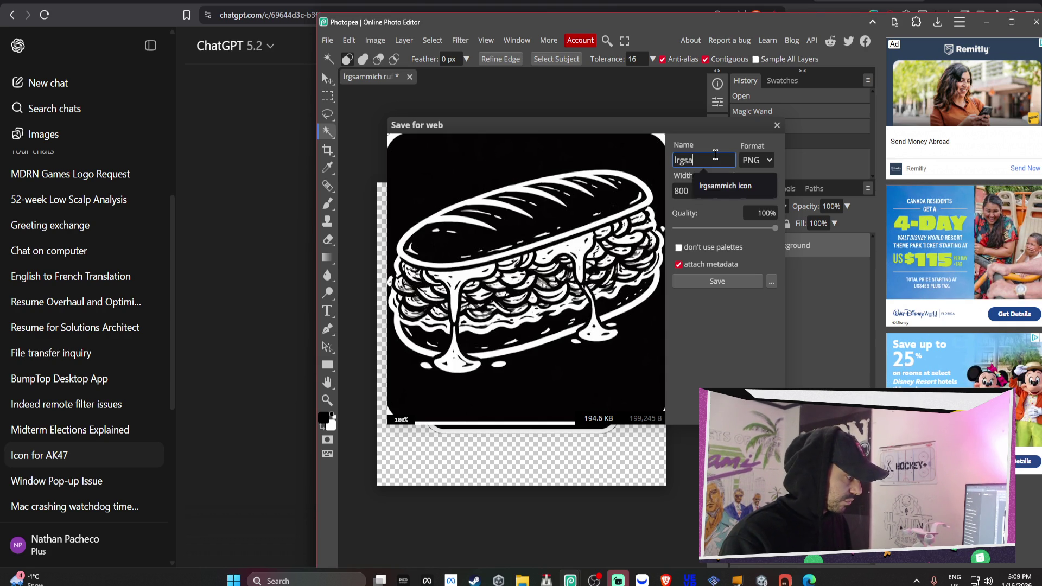
{"action": "left_click", "coordinate": [729, 187]}
{"action": "left_click", "coordinate": [716, 282]}
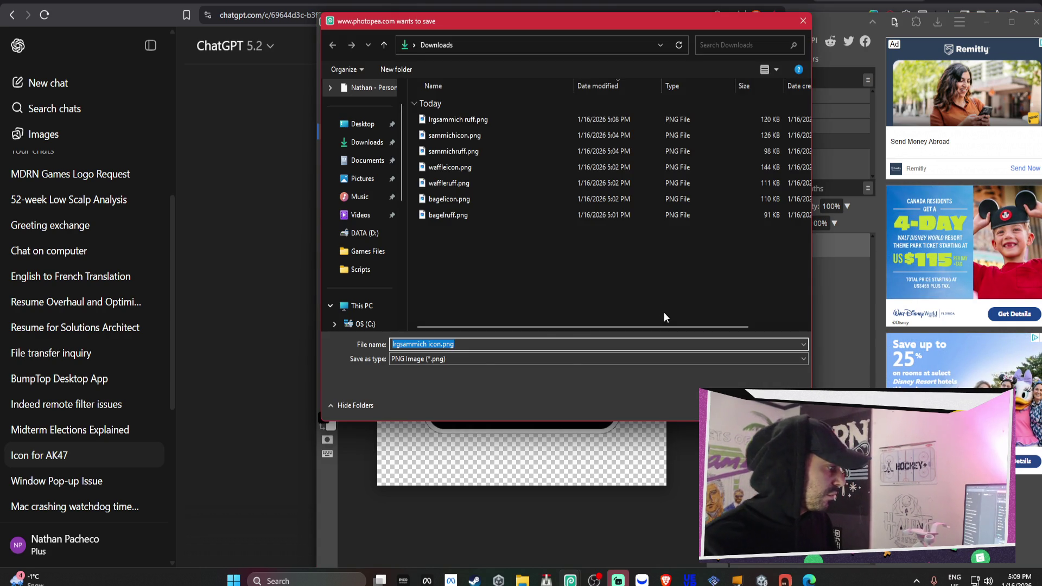
{"action": "key", "text": "Return"}
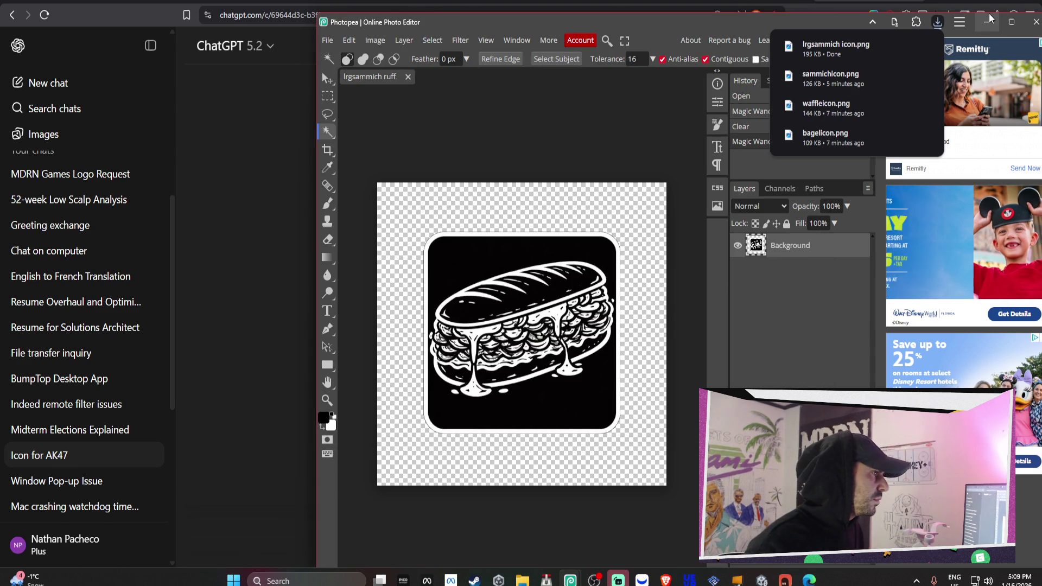
{"action": "left_click", "coordinate": [988, 22]}
{"action": "left_click", "coordinate": [976, 92]}
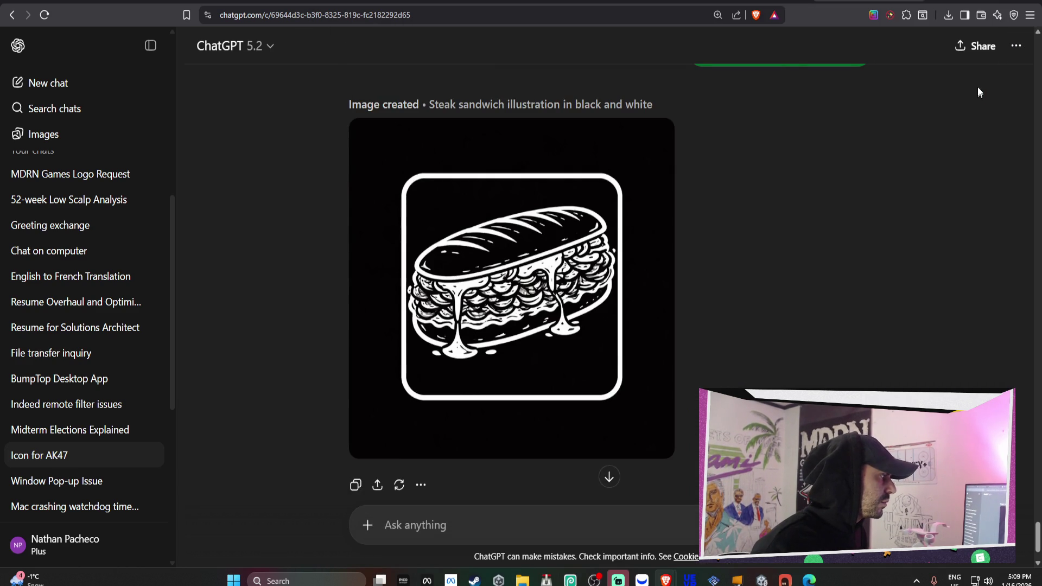
Close all Photopea windows and return to the Unity editor
{"action": "left_click", "coordinate": [988, 2]}
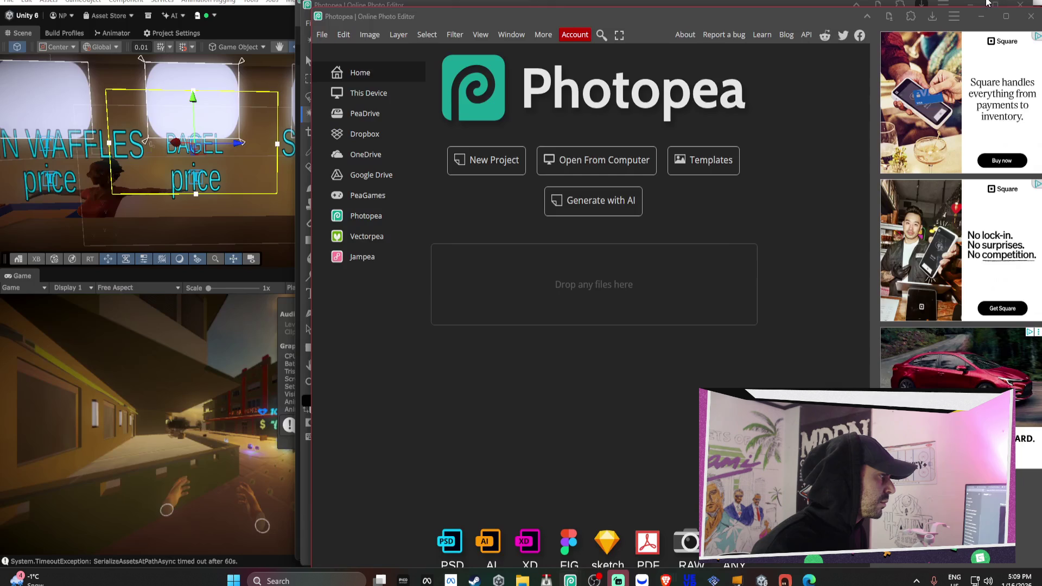
{"action": "left_click", "coordinate": [1029, 21]}
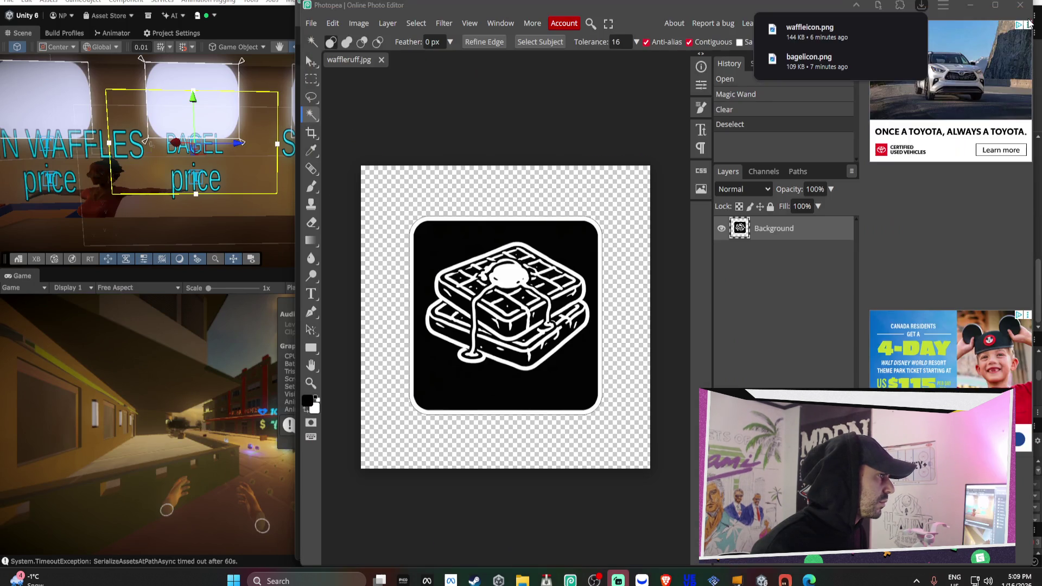
{"action": "left_click", "coordinate": [1017, 10]}
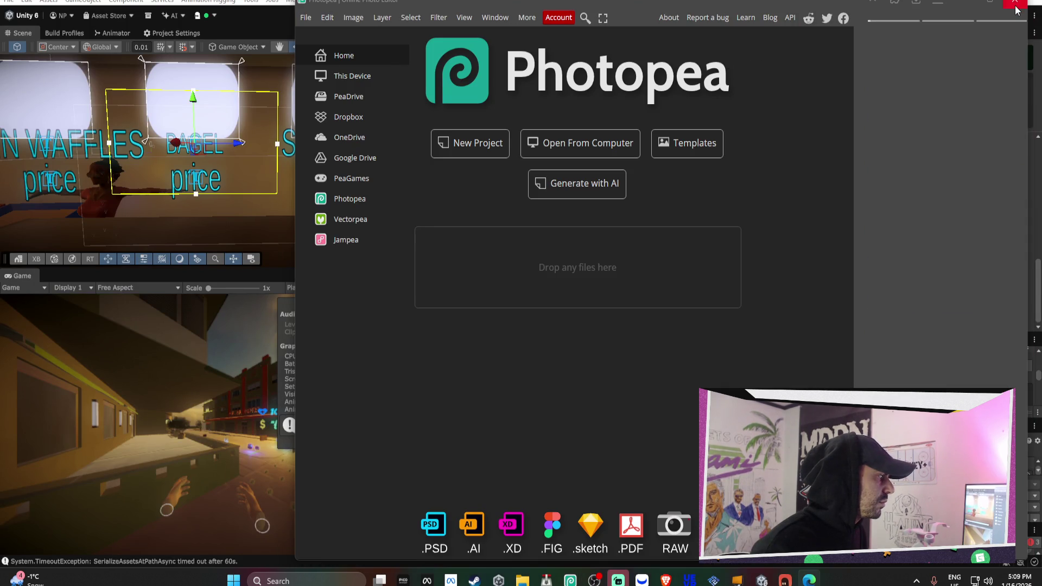
{"action": "left_click", "coordinate": [1014, 2]}
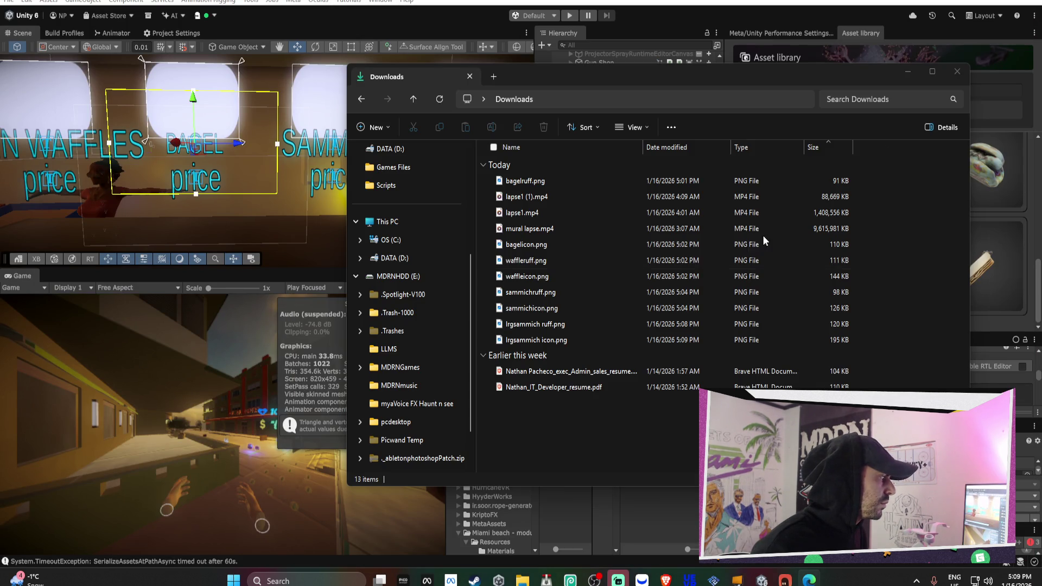
{"action": "left_click", "coordinate": [581, 516]}
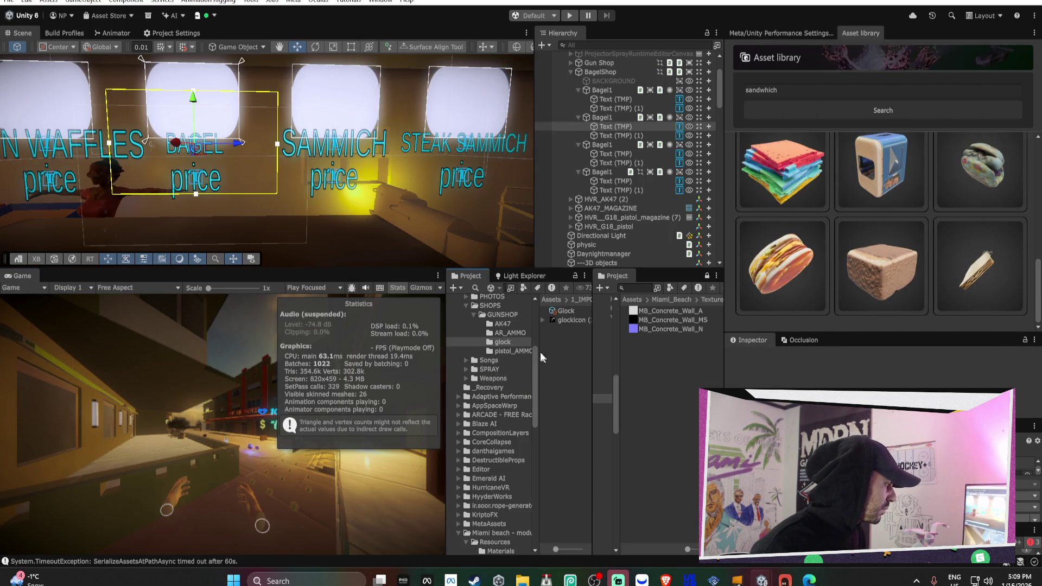
Create a BagelShop folder inside SHOPS and open it
{"action": "left_click", "coordinate": [479, 311]}
{"action": "left_click", "coordinate": [483, 305]}
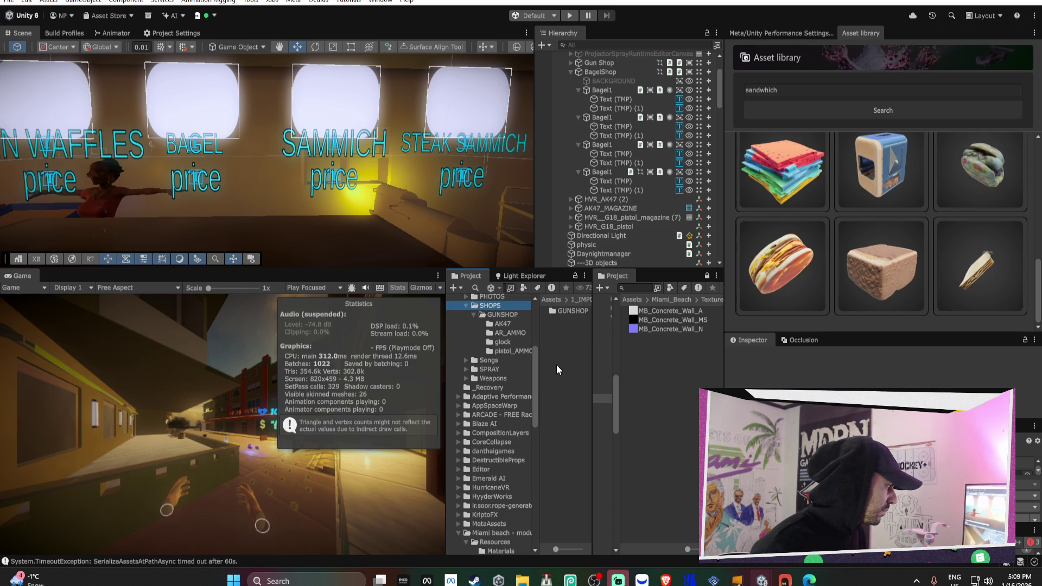
{"action": "right_click", "coordinate": [557, 364]}
{"action": "mouse_move", "coordinate": [597, 178]}
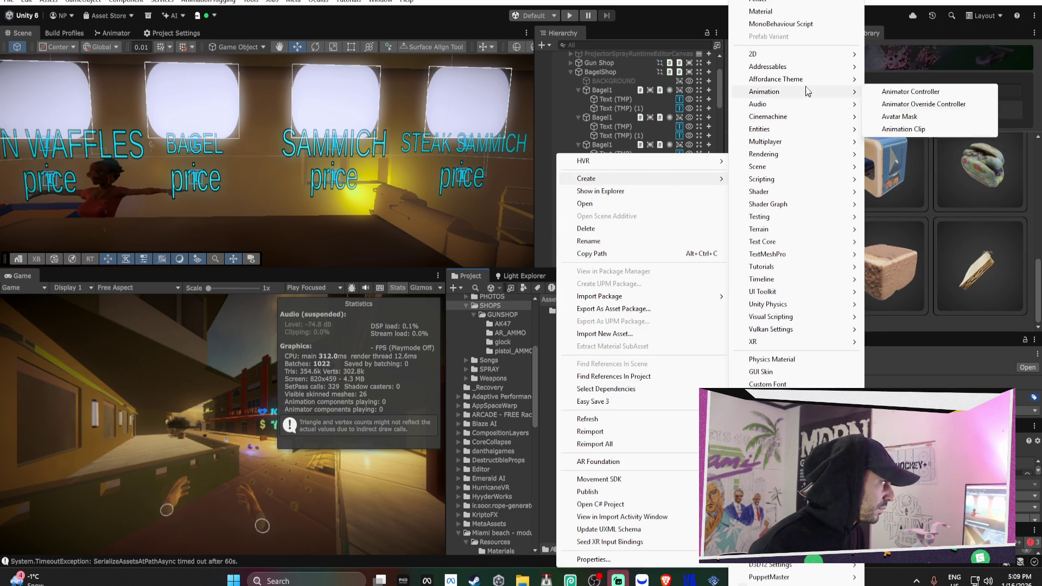
{"action": "left_click", "coordinate": [752, 11]}
{"action": "type", "text": "BagelS"}
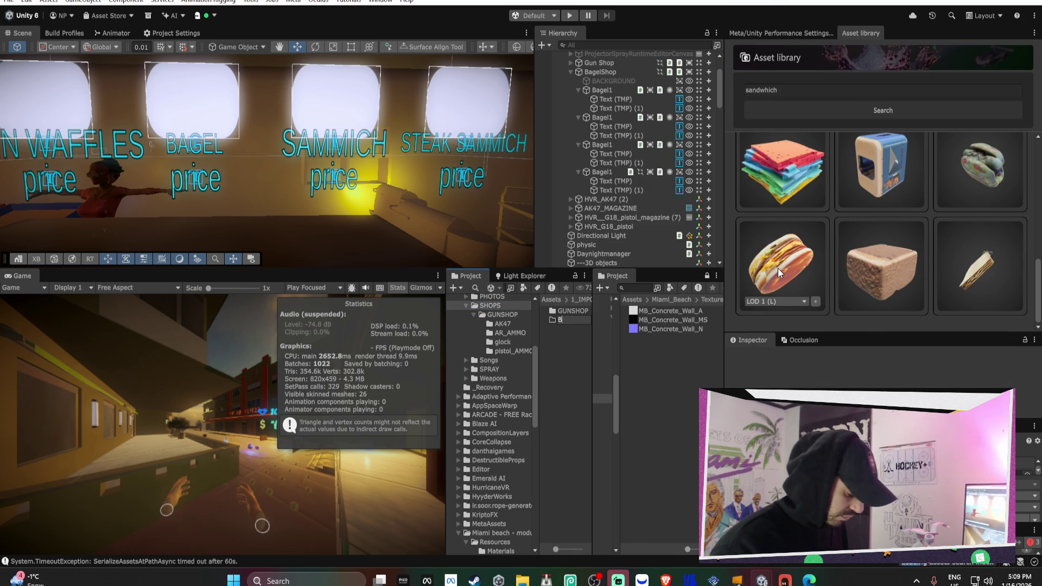
{"action": "type", "text": "hop"}
{"action": "key", "text": "Return"}
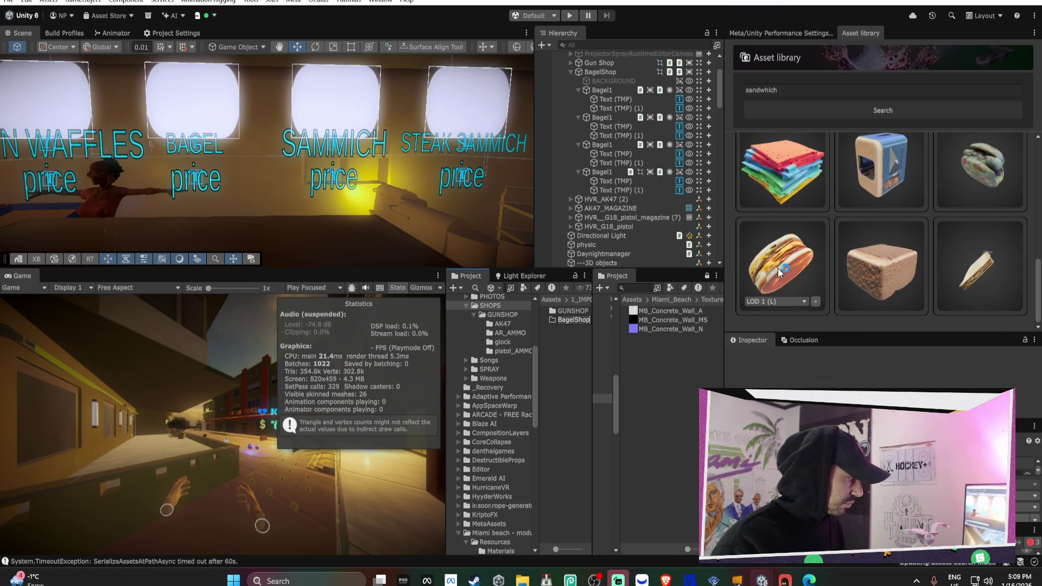
{"action": "double_click", "coordinate": [559, 319]}
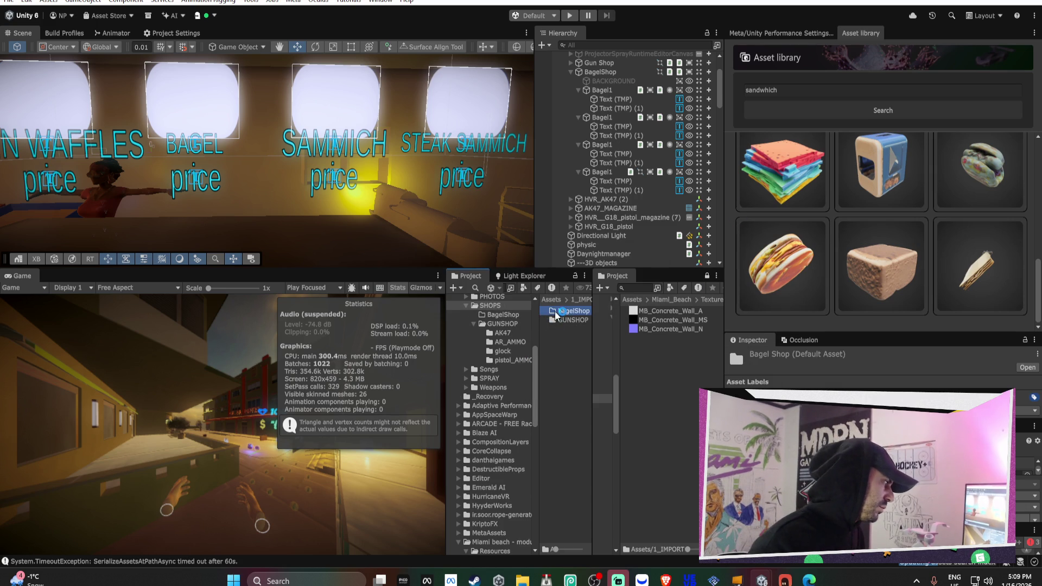
Create Bagel and Waffle folders inside BagelShop
{"action": "right_click", "coordinate": [560, 354]}
{"action": "mouse_move", "coordinate": [605, 179]}
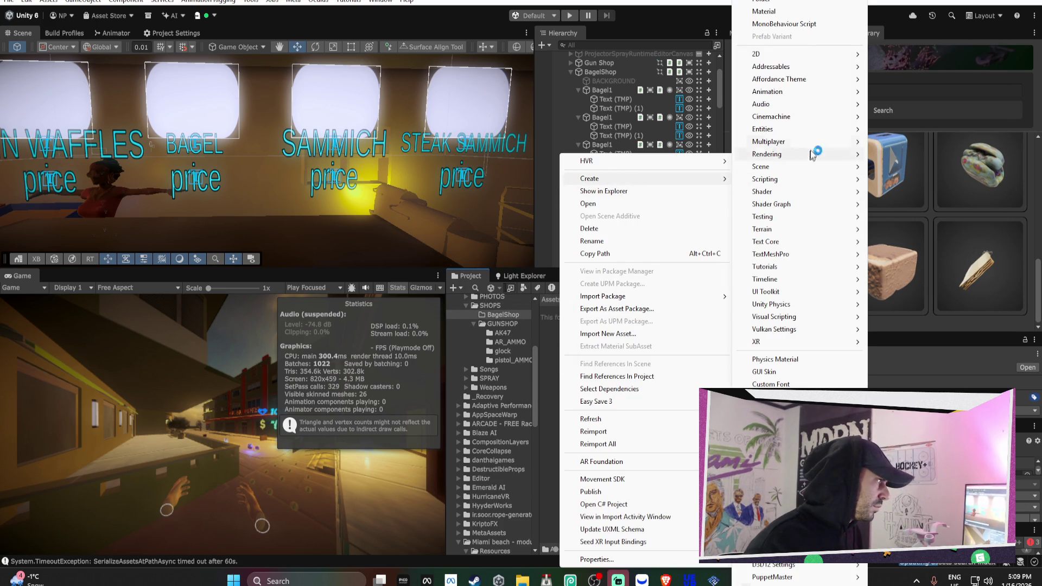
{"action": "left_click", "coordinate": [796, 3]}
{"action": "type", "text": "Ba"}
{"action": "key", "text": "Return"}
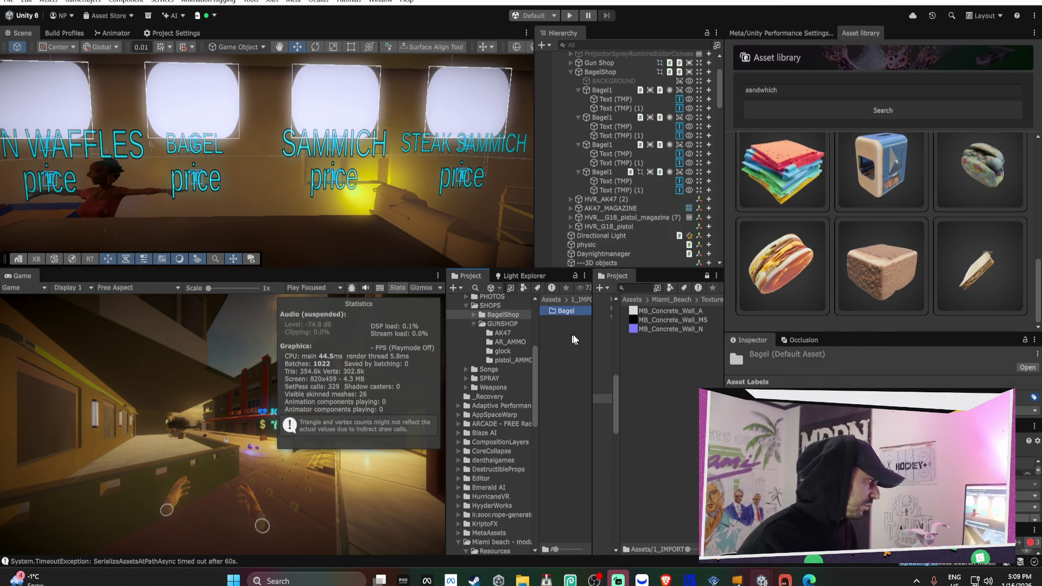
{"action": "right_click", "coordinate": [578, 312]}
{"action": "mouse_move", "coordinate": [612, 179]}
{"action": "mouse_move", "coordinate": [664, 178]}
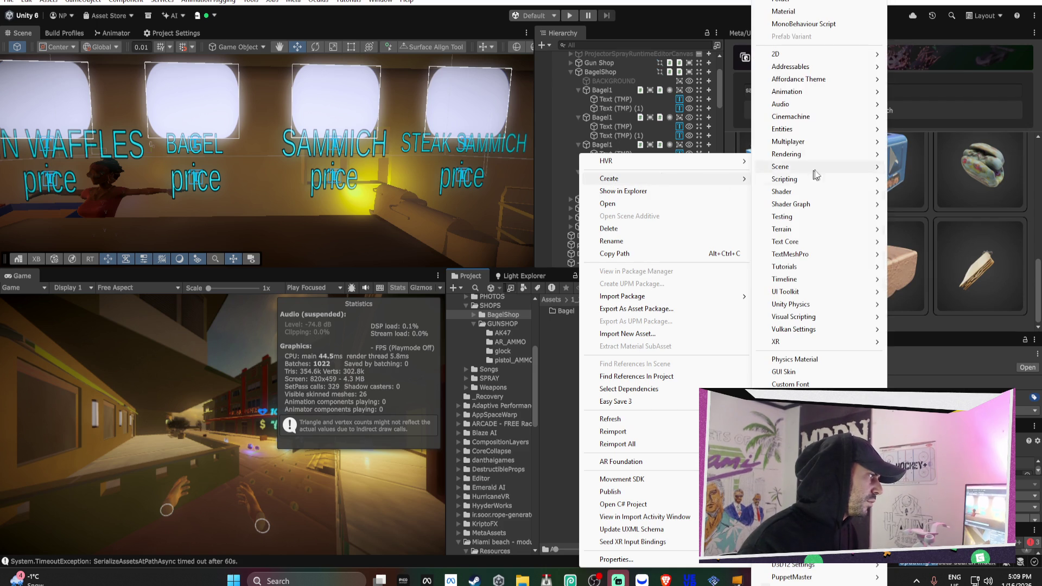
{"action": "left_click", "coordinate": [798, 8]}
{"action": "type", "text": "Waffle"}
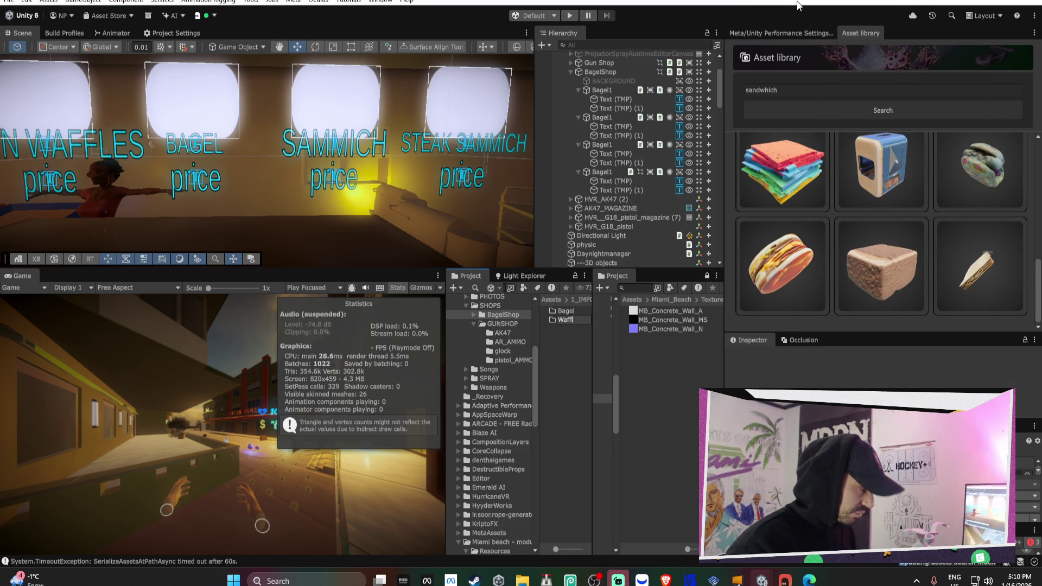
{"action": "key", "text": "Return"}
Add a Vegan Sammy folder, then select the SAMMICH sign in the scene
{"action": "right_click", "coordinate": [565, 340]}
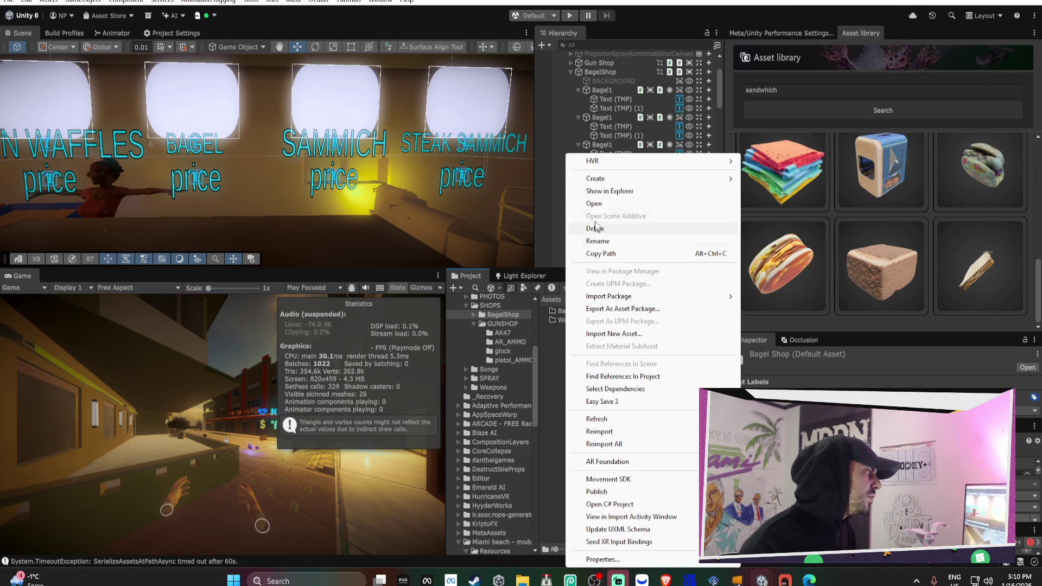
{"action": "mouse_move", "coordinate": [689, 178]}
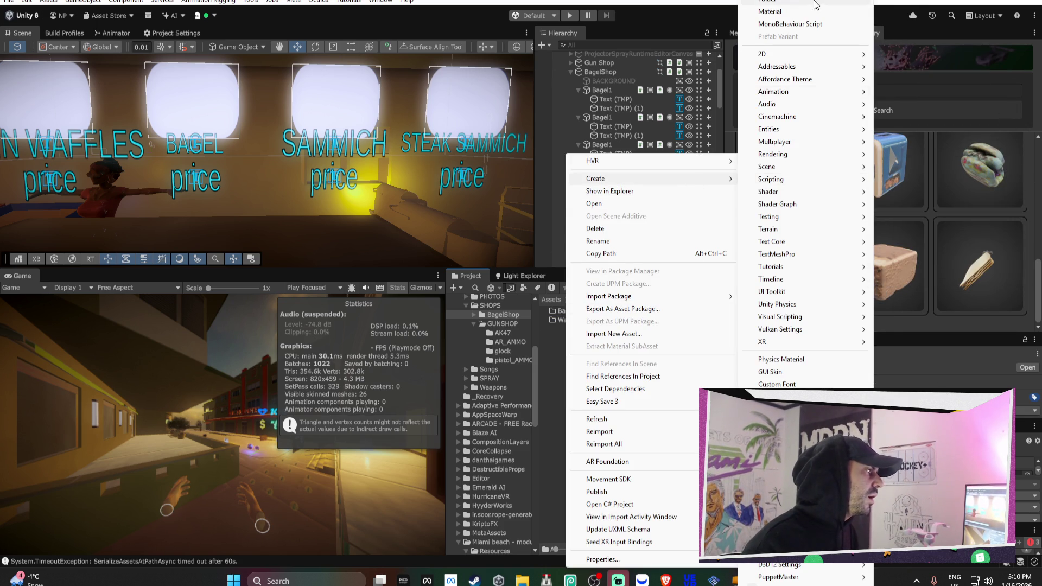
{"action": "left_click", "coordinate": [771, 2]}
{"action": "type", "text": "V"}
{"action": "type", "text": "ammy"}
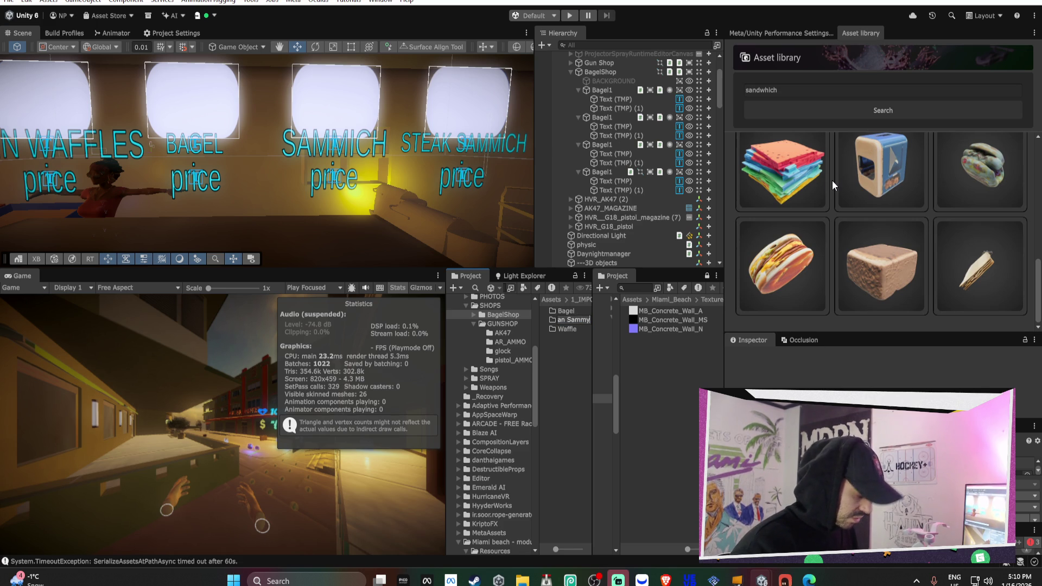
{"action": "key", "text": "Return"}
{"action": "left_click", "coordinate": [335, 141]}
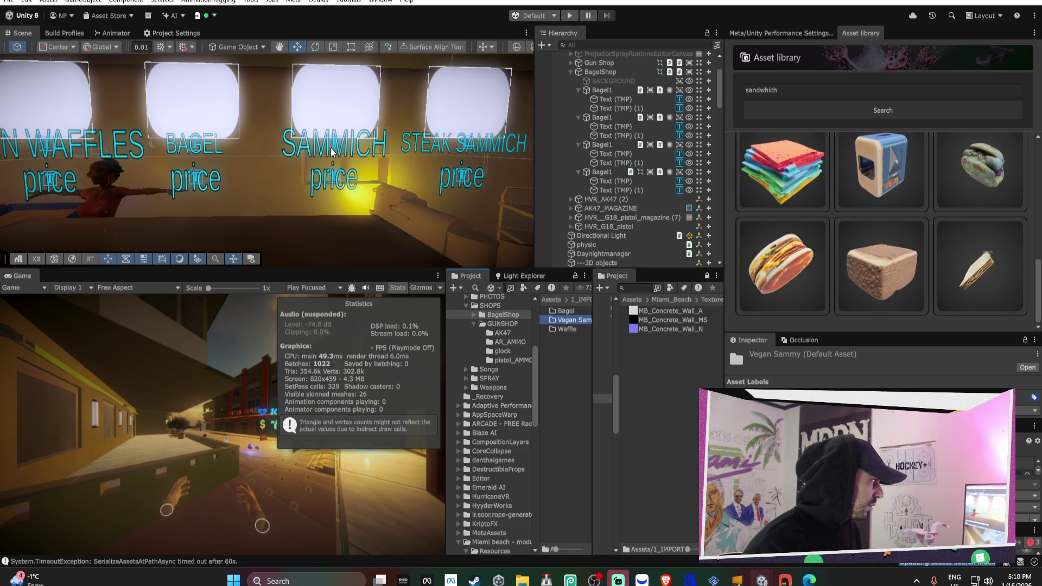
{"action": "scroll", "coordinate": [693, 157], "scroll_direction": "down", "scroll_amount": 5}
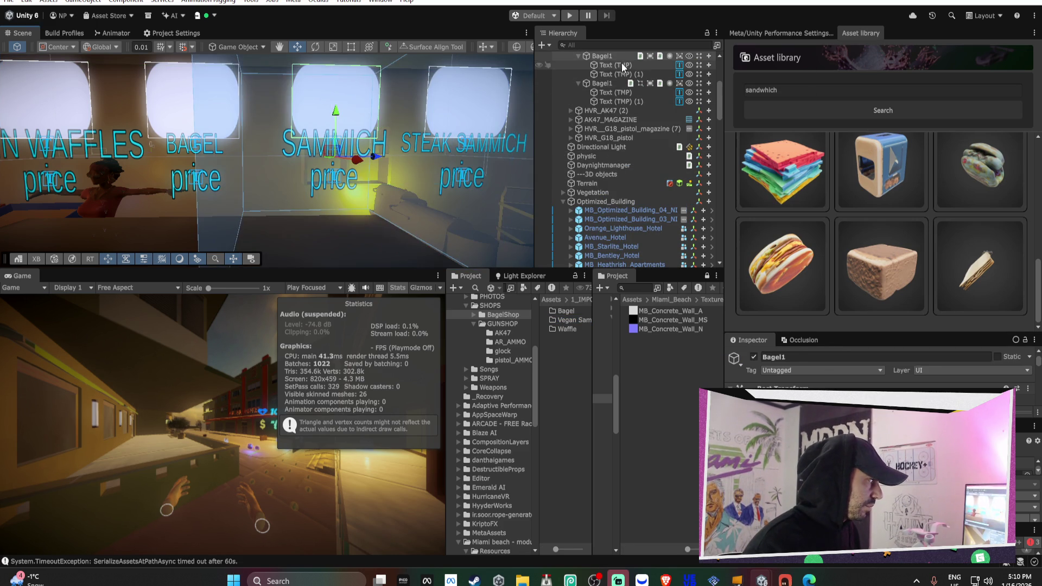
Change the SAMMICH label to VEGAN SAMMY with font size 16.61
{"action": "left_click", "coordinate": [621, 63]}
{"action": "left_click_drag", "start_coordinate": [848, 335], "coordinate": [847, 176]}
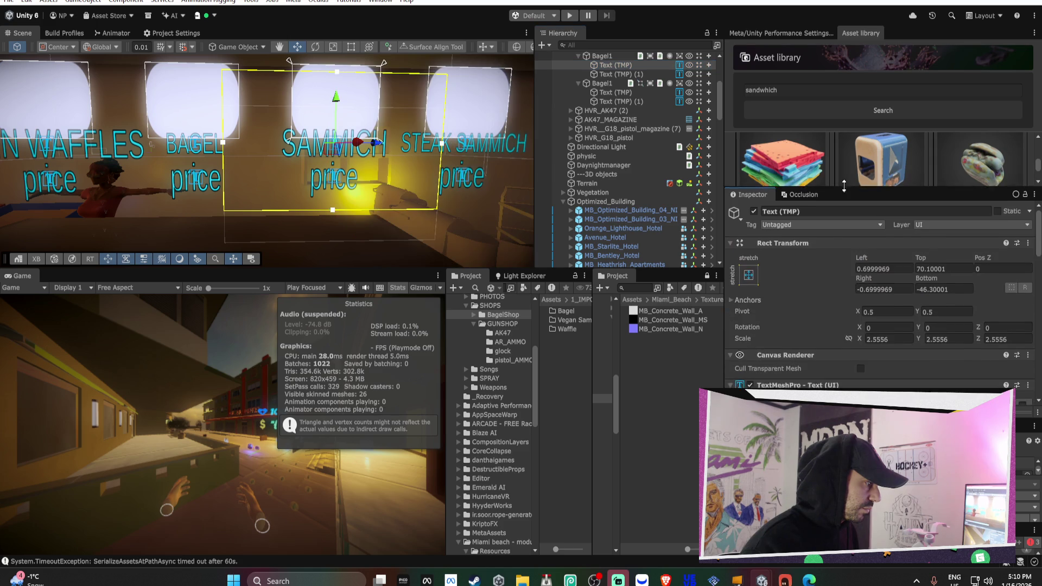
{"action": "scroll", "coordinate": [825, 337], "scroll_direction": "down", "scroll_amount": 10}
{"action": "left_click", "coordinate": [779, 224]}
{"action": "key", "text": "Home"}
{"action": "type", "text": "VEGAN"}
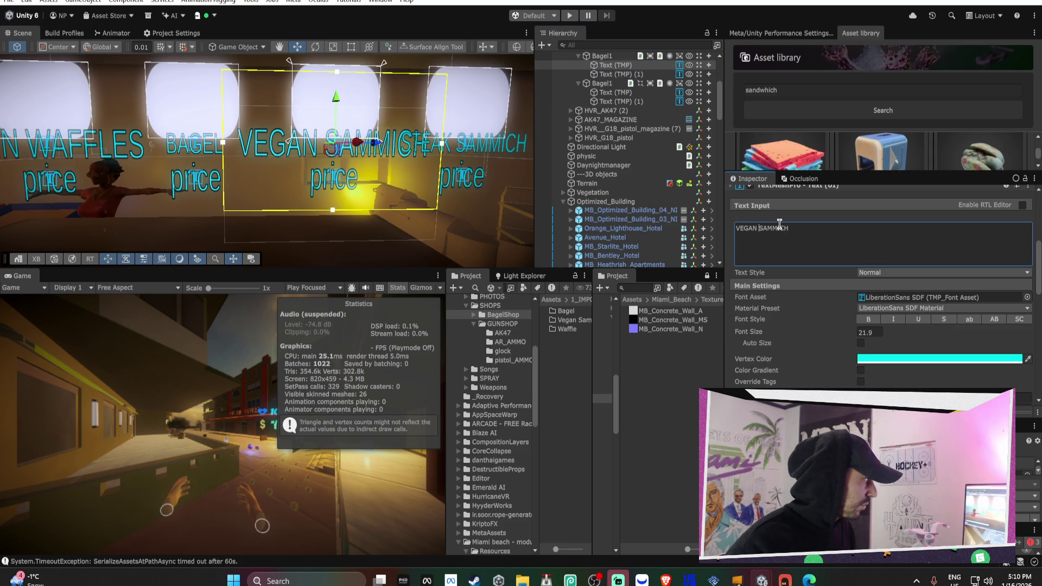
{"action": "left_click", "coordinate": [818, 221]}
{"action": "key", "text": "BackSpace"}
{"action": "key", "text": "BackSpace"}
{"action": "key", "text": "BackSpace"}
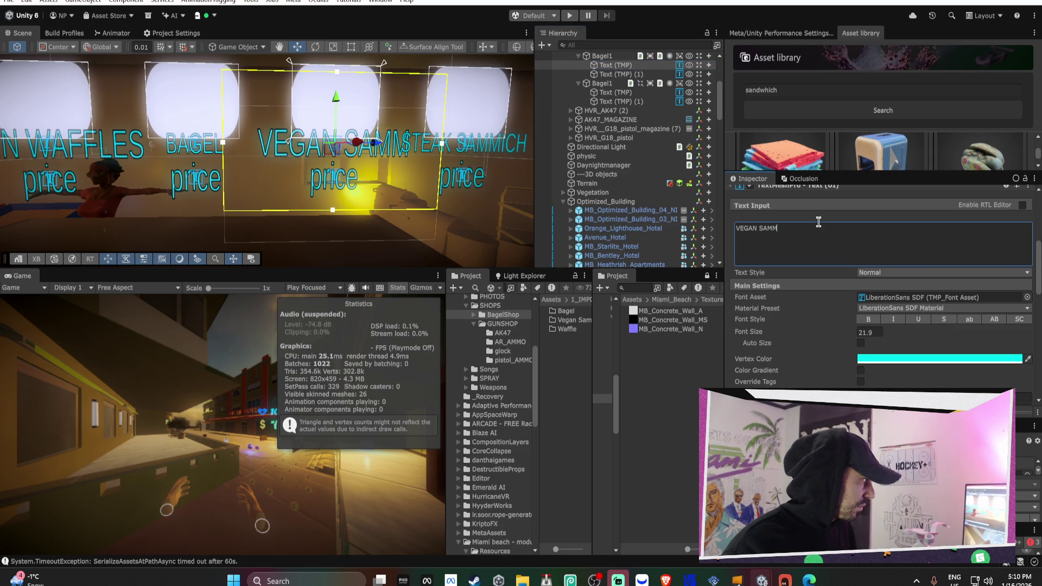
{"action": "type", "text": "Y"}
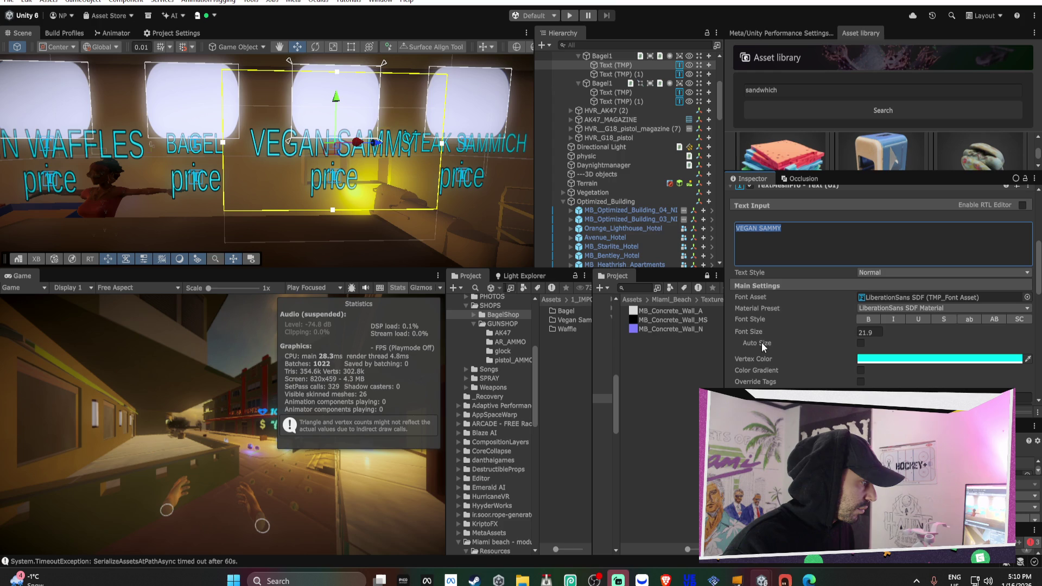
{"action": "left_click", "coordinate": [750, 330]}
{"action": "left_click_drag", "start_coordinate": [750, 330], "coordinate": [656, 346]}
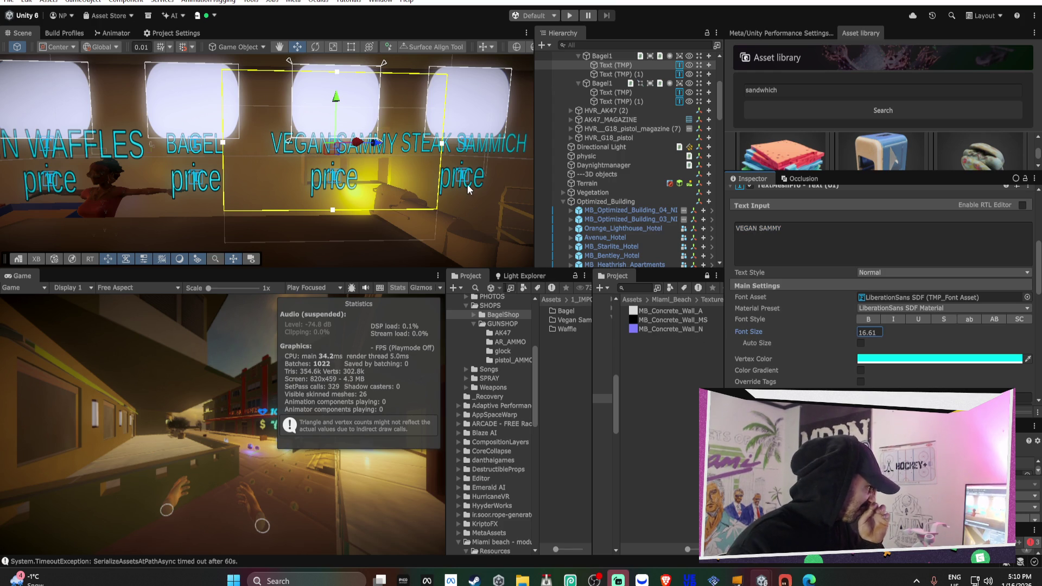
Set the first sign's price text font size to 22.3
{"action": "left_click_drag", "start_coordinate": [318, 149], "coordinate": [264, 148]}
{"action": "scroll", "coordinate": [263, 147], "scroll_direction": "up", "scroll_amount": 2}
{"action": "left_click", "coordinate": [376, 164]}
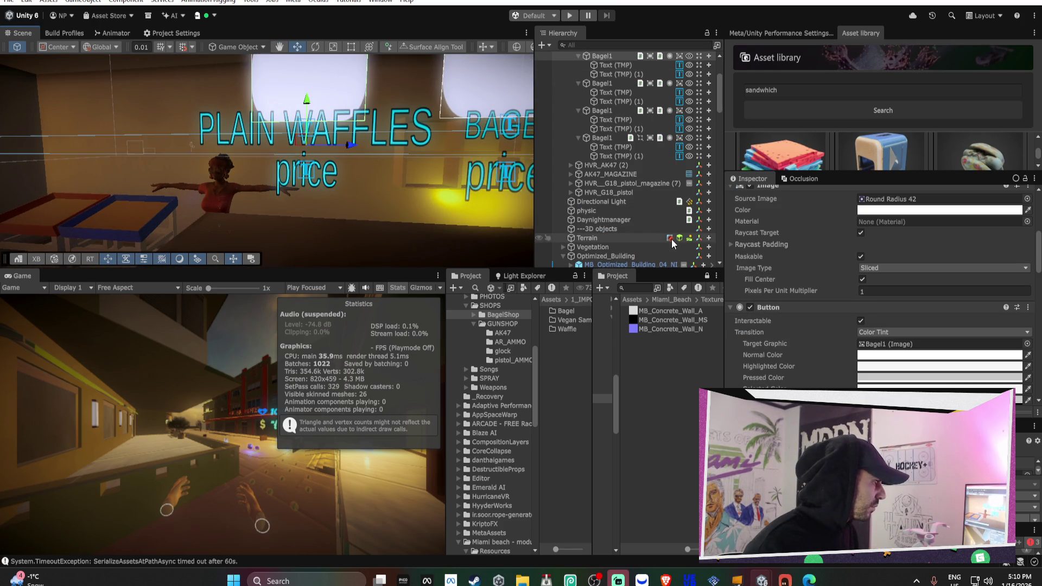
{"action": "scroll", "coordinate": [630, 92], "scroll_direction": "up", "scroll_amount": 2}
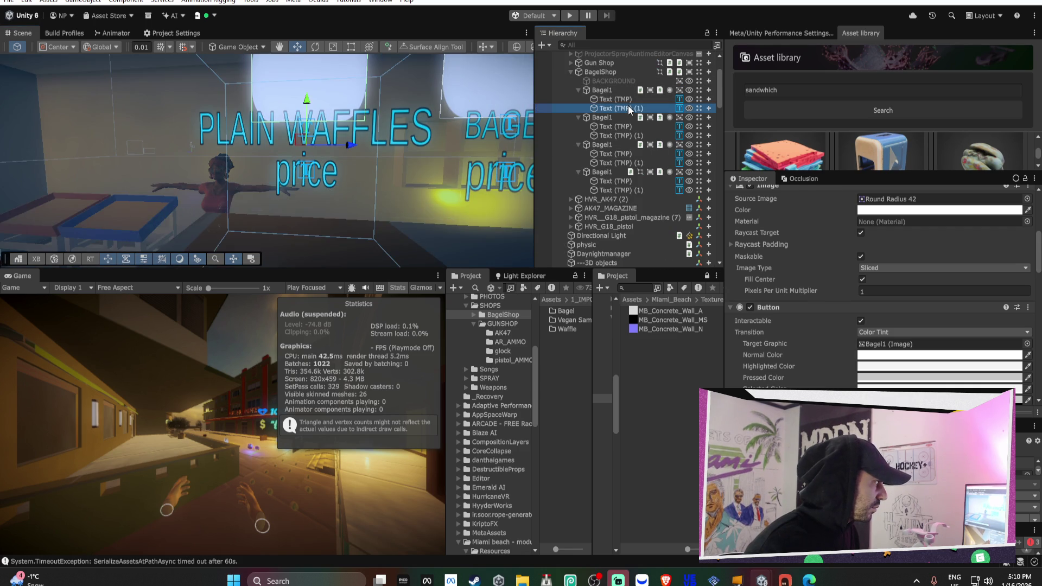
{"action": "left_click", "coordinate": [627, 107]}
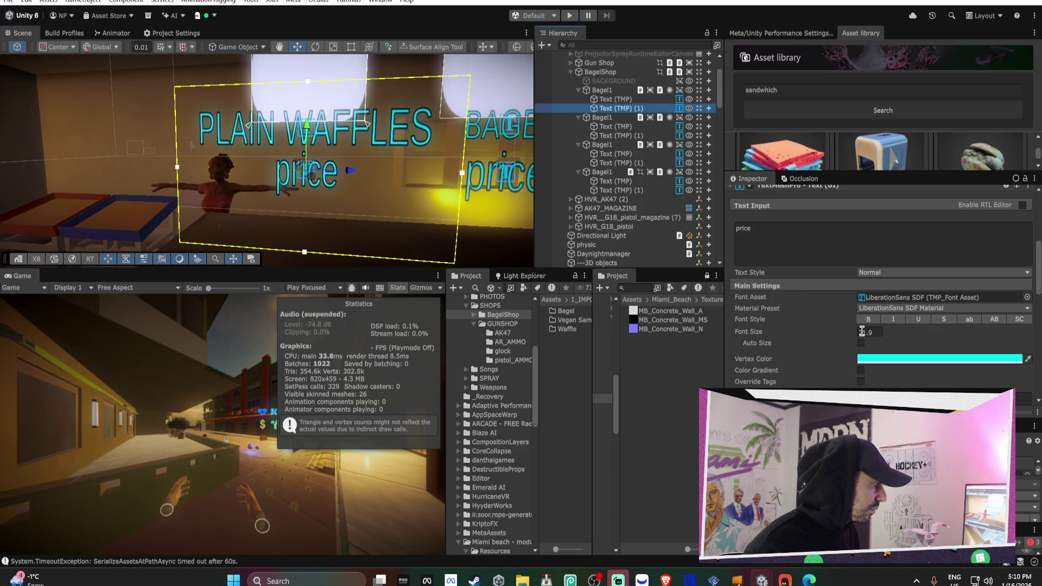
{"action": "mouse_move", "coordinate": [751, 334]}
{"action": "left_mouse_down"}
{"action": "mouse_move", "coordinate": [732, 337]}
{"action": "mouse_move", "coordinate": [754, 323]}
{"action": "left_mouse_up"}
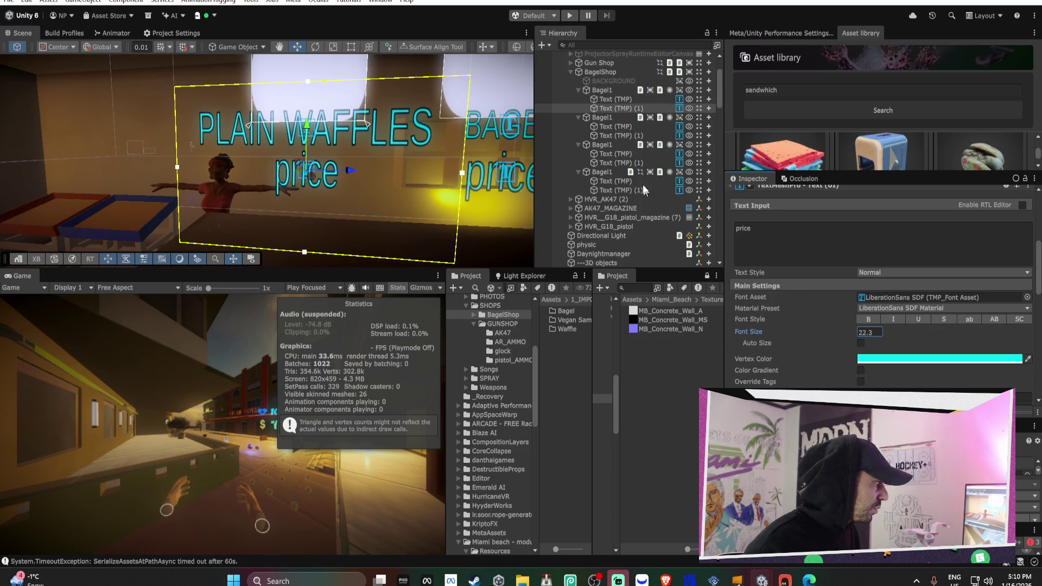
Shrink the PLAIN WAFFLES title text to font size 16.3
{"action": "left_click", "coordinate": [614, 100]}
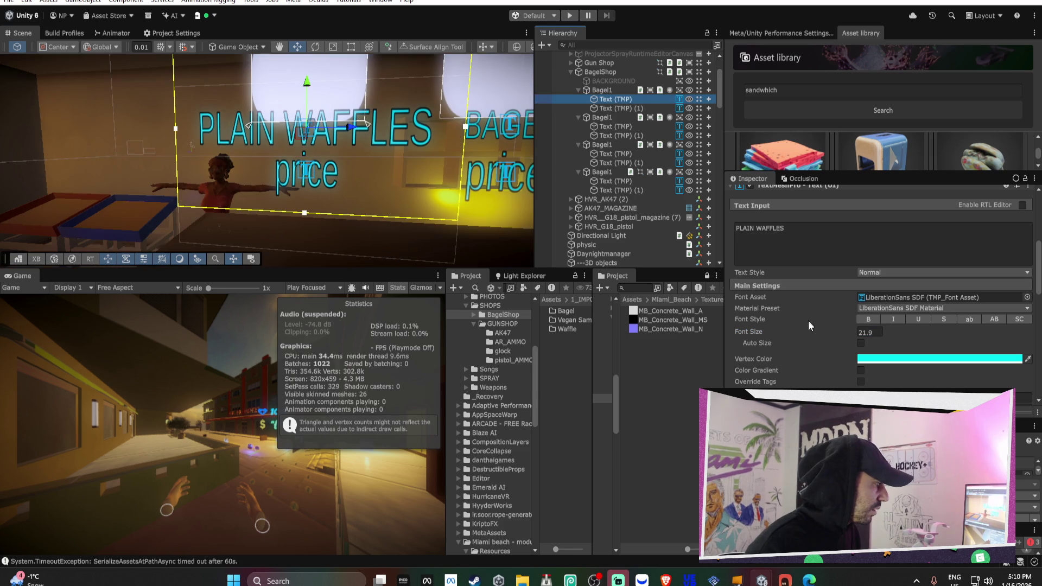
{"action": "left_click_drag", "start_coordinate": [773, 330], "coordinate": [755, 330]}
{"action": "scroll", "coordinate": [261, 178], "scroll_direction": "down", "scroll_amount": 3}
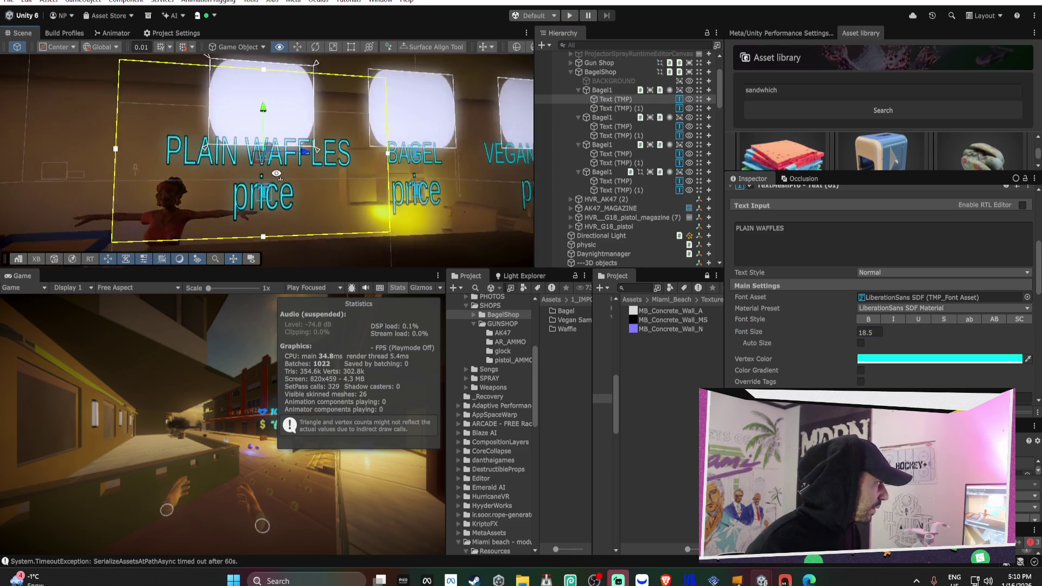
{"action": "left_click_drag", "start_coordinate": [261, 178], "coordinate": [304, 179]}
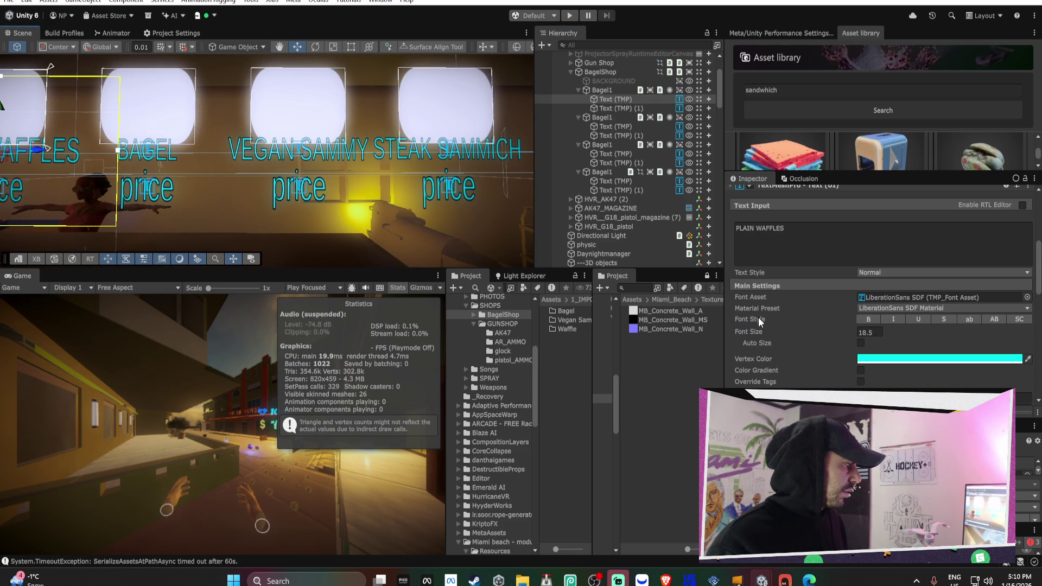
{"action": "left_click_drag", "start_coordinate": [753, 328], "coordinate": [743, 330]}
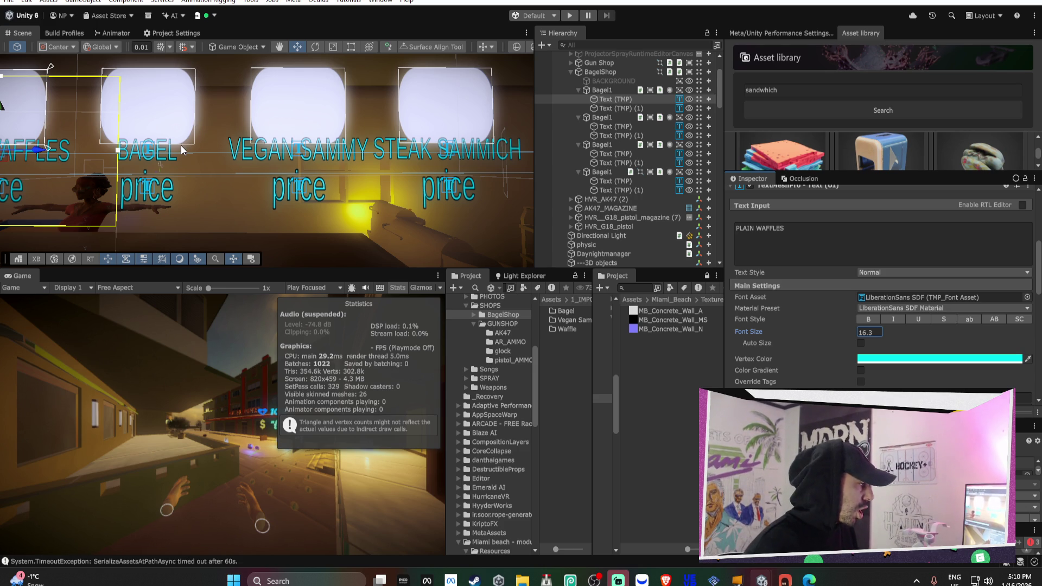
{"action": "left_click_drag", "start_coordinate": [181, 144], "coordinate": [224, 134]}
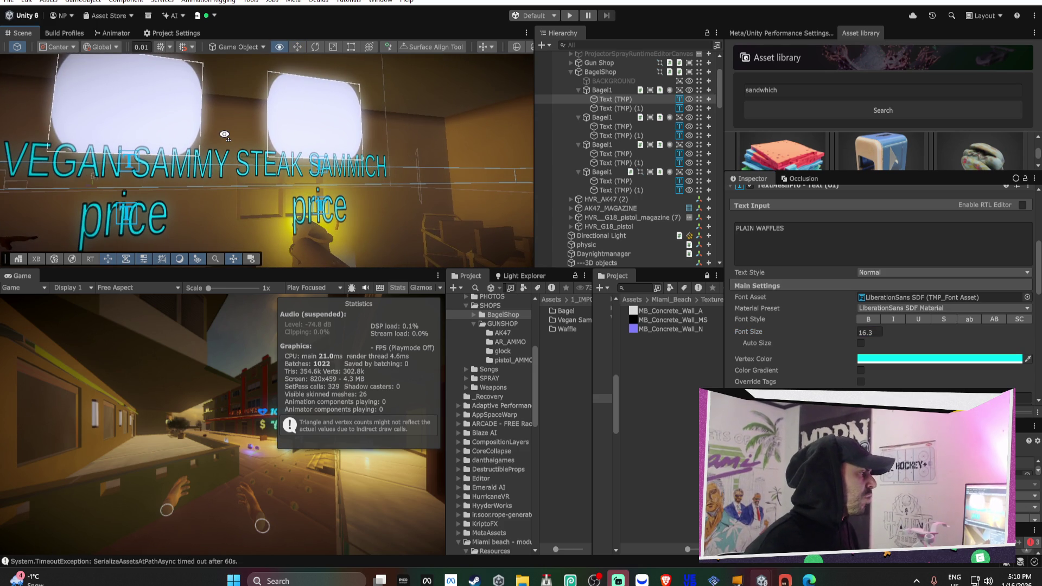
Collapse the three Bagel1 entries and rename the first button WAFFLE
{"action": "left_click", "coordinate": [577, 90]}
{"action": "left_click", "coordinate": [578, 100]}
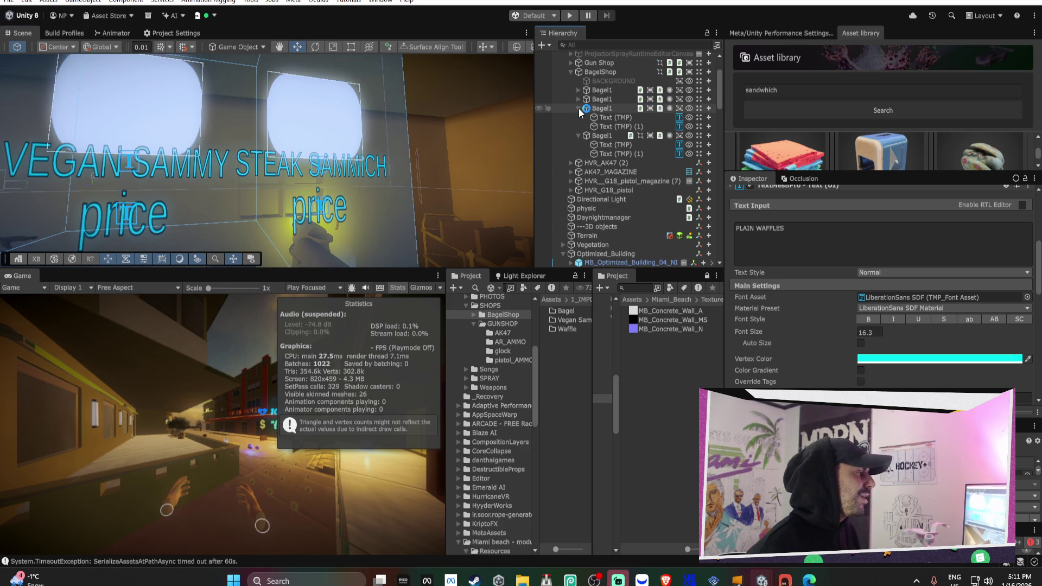
{"action": "left_click", "coordinate": [578, 108]}
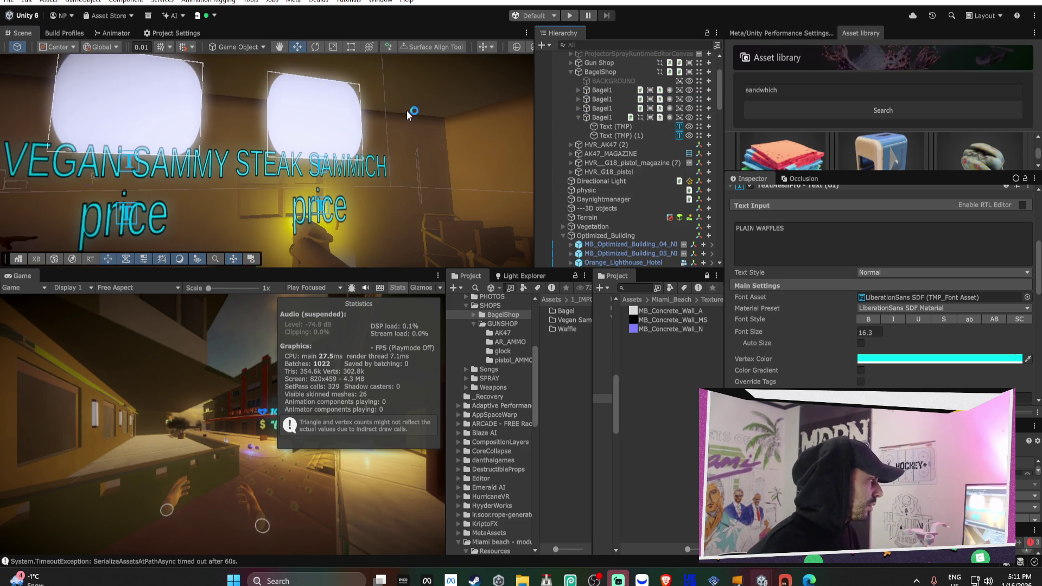
{"action": "left_click", "coordinate": [602, 91]}
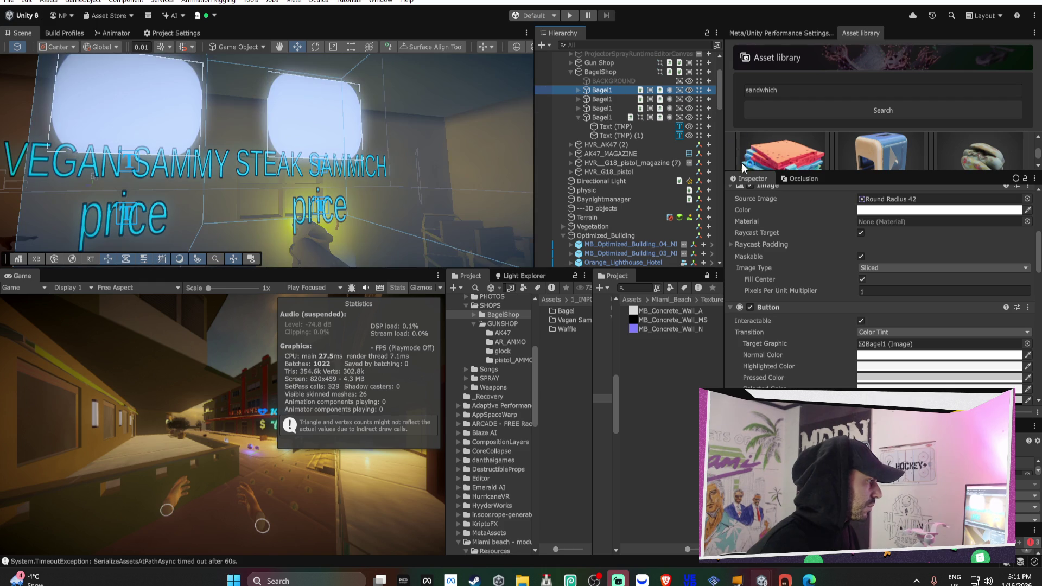
{"action": "scroll", "coordinate": [813, 238], "scroll_direction": "up", "scroll_amount": 5}
{"action": "left_click", "coordinate": [812, 196]}
{"action": "type", "text": "W"}
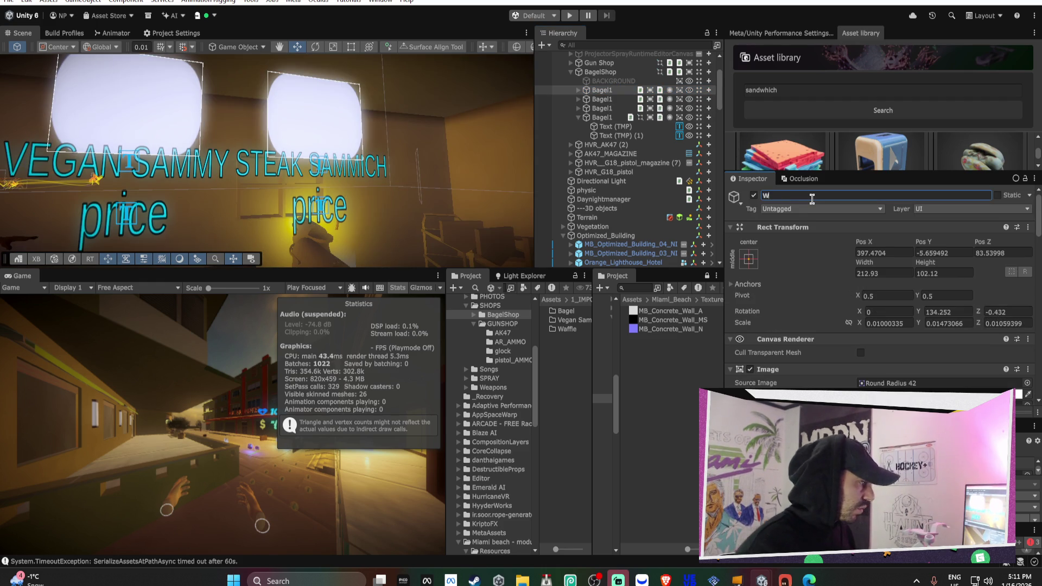
{"action": "type", "text": "AFFLE"}
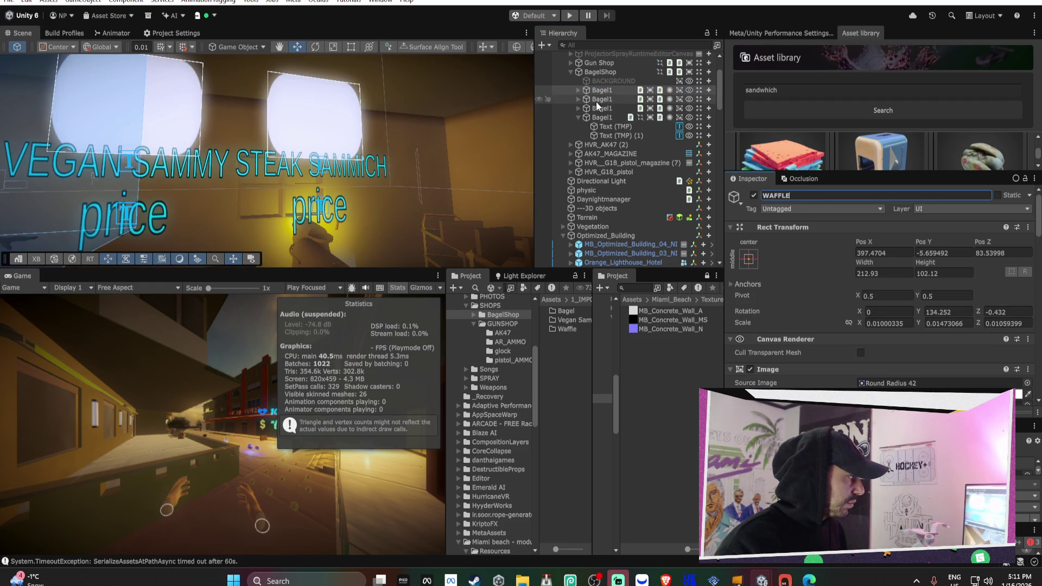
Rename the third and fourth Bagel1 buttons BEGANSAM and FATSANM
{"action": "left_click", "coordinate": [597, 108]}
{"action": "left_click", "coordinate": [794, 195]}
{"action": "type", "text": "GANSAM"}
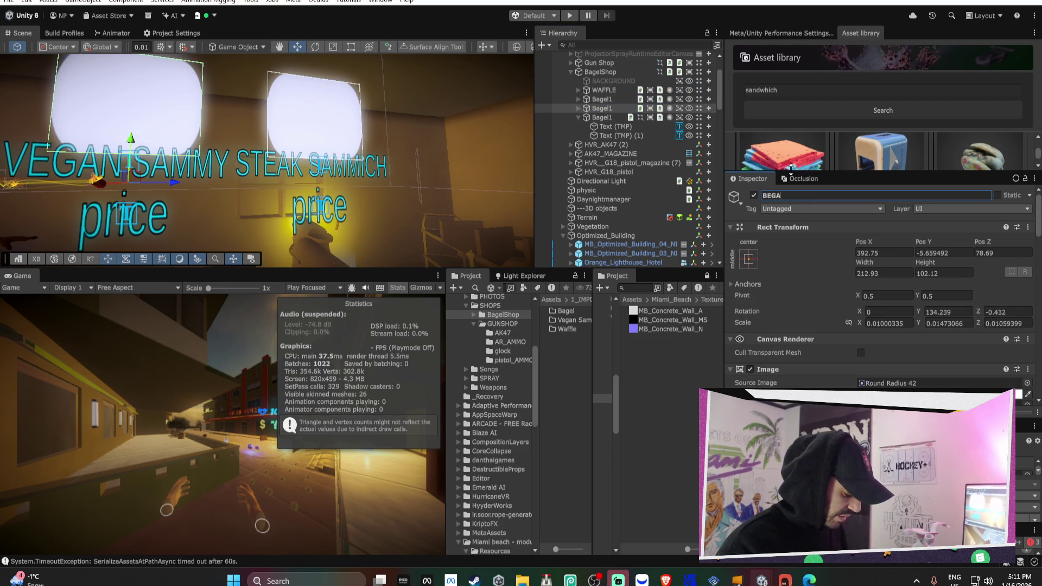
{"action": "left_click", "coordinate": [602, 117]}
{"action": "left_click", "coordinate": [781, 195]}
{"action": "type", "text": "FATA"}
{"action": "key", "text": "BackSpace"}
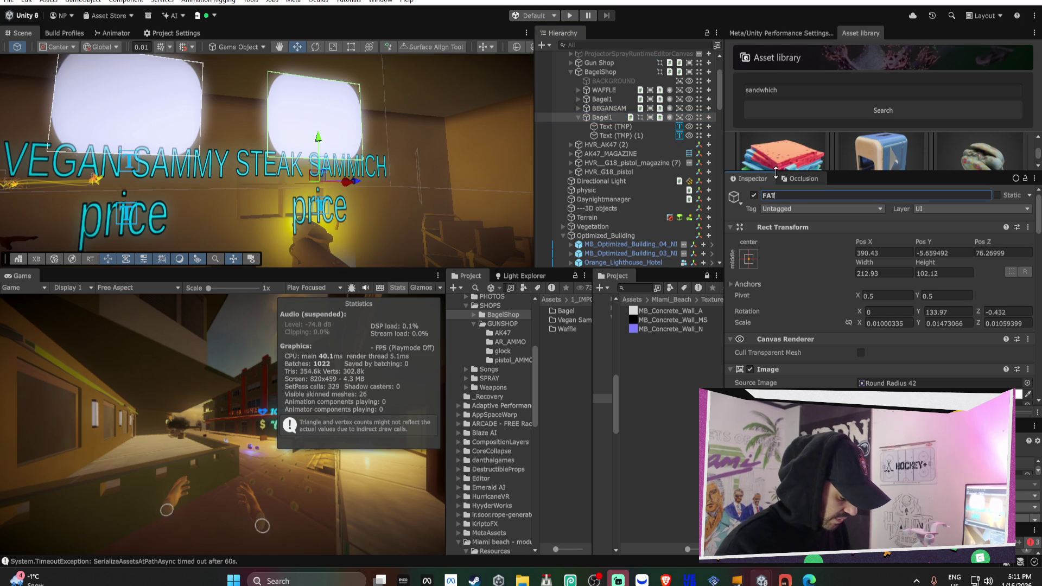
{"action": "type", "text": "SANM"}
{"action": "key", "text": "Return"}
Change the fourth sign's text from STEAK SAMMICH to FAT SAMMICH
{"action": "left_click_drag", "start_coordinate": [332, 190], "coordinate": [348, 191], "text": "alt"}
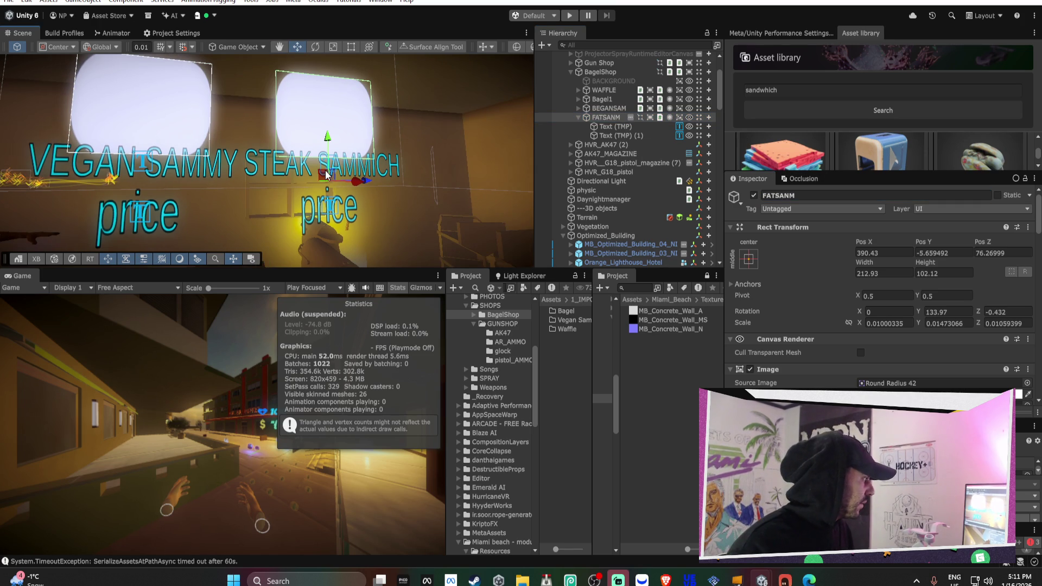
{"action": "left_click", "coordinate": [605, 126]}
{"action": "scroll", "coordinate": [797, 320], "scroll_direction": "down", "scroll_amount": 3}
{"action": "left_click", "coordinate": [758, 263]}
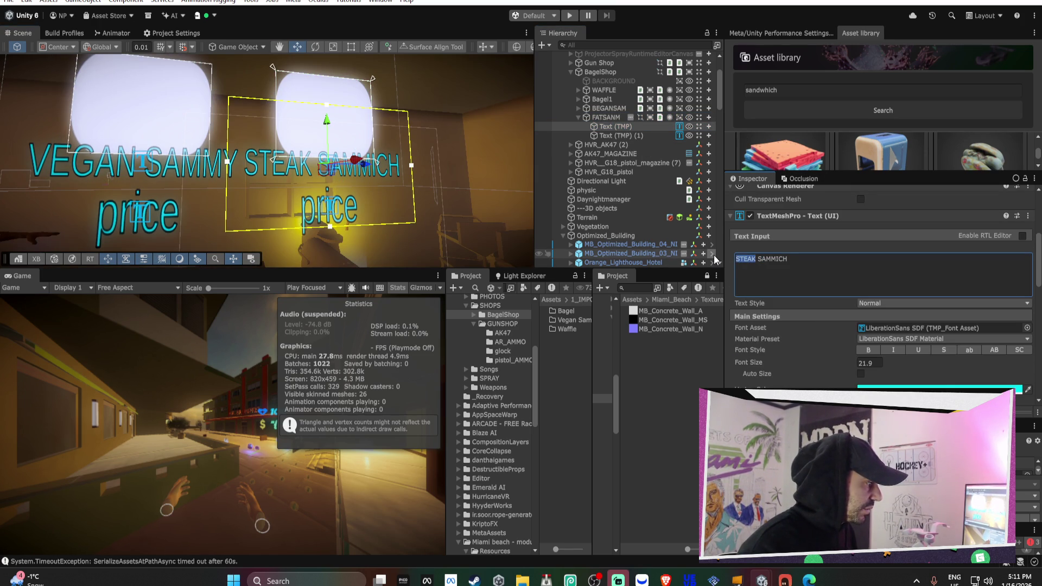
{"action": "type", "text": "FATT"}
{"action": "key", "text": "BackSpace"}
{"action": "left_click_drag", "start_coordinate": [320, 198], "coordinate": [358, 200], "text": "alt"}
{"action": "scroll", "coordinate": [359, 201], "scroll_direction": "down", "scroll_amount": 5}
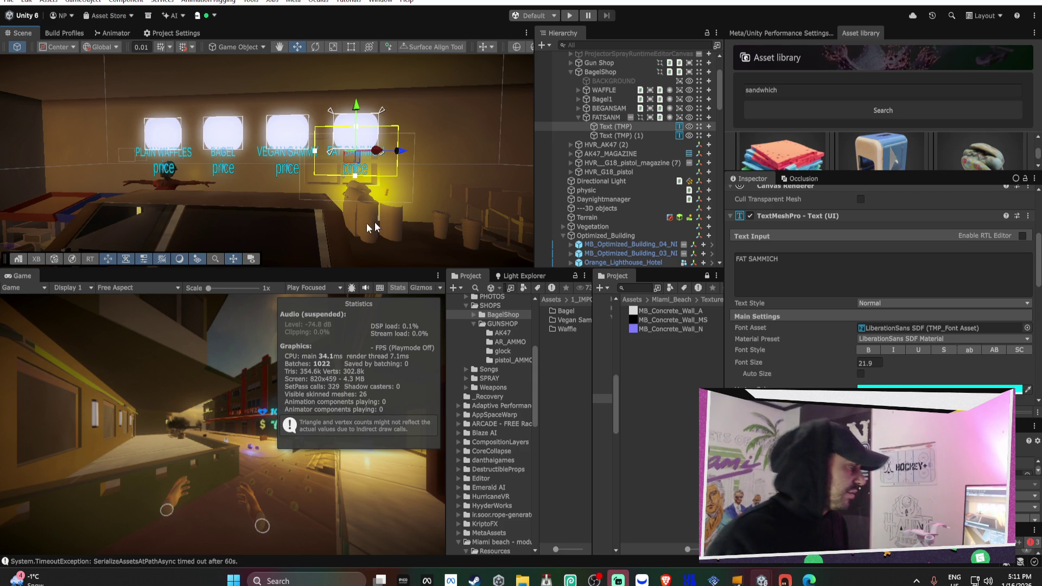
{"action": "mouse_move", "coordinate": [401, 201]}
{"action": "left_mouse_down"}
{"action": "mouse_move", "coordinate": [374, 200]}
{"action": "mouse_move", "coordinate": [489, 282]}
{"action": "left_mouse_up"}
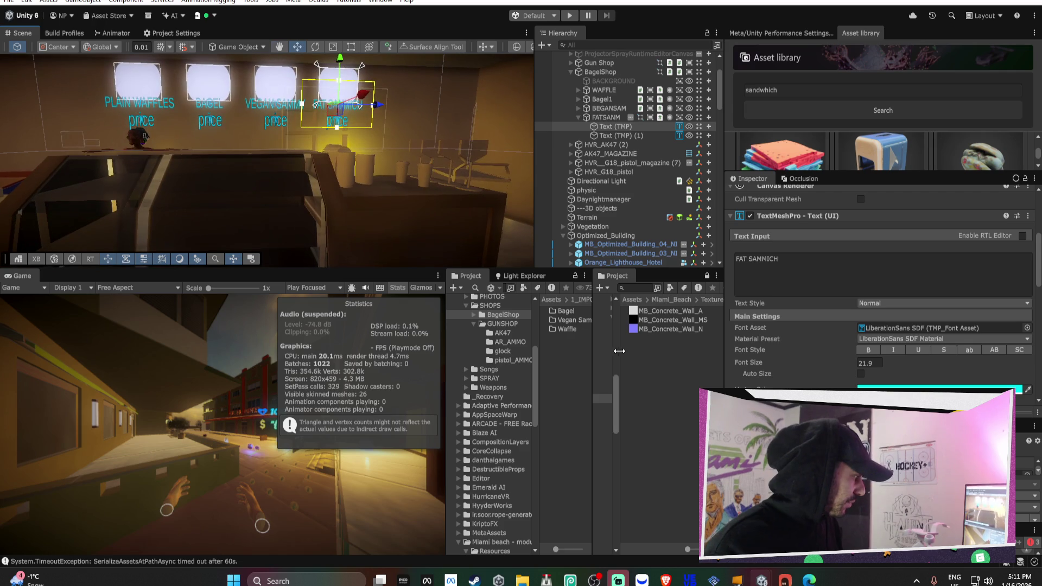
Create a new FAT SAMM folder in the shop's project folder
{"action": "right_click", "coordinate": [567, 337]}
{"action": "mouse_move", "coordinate": [651, 179]}
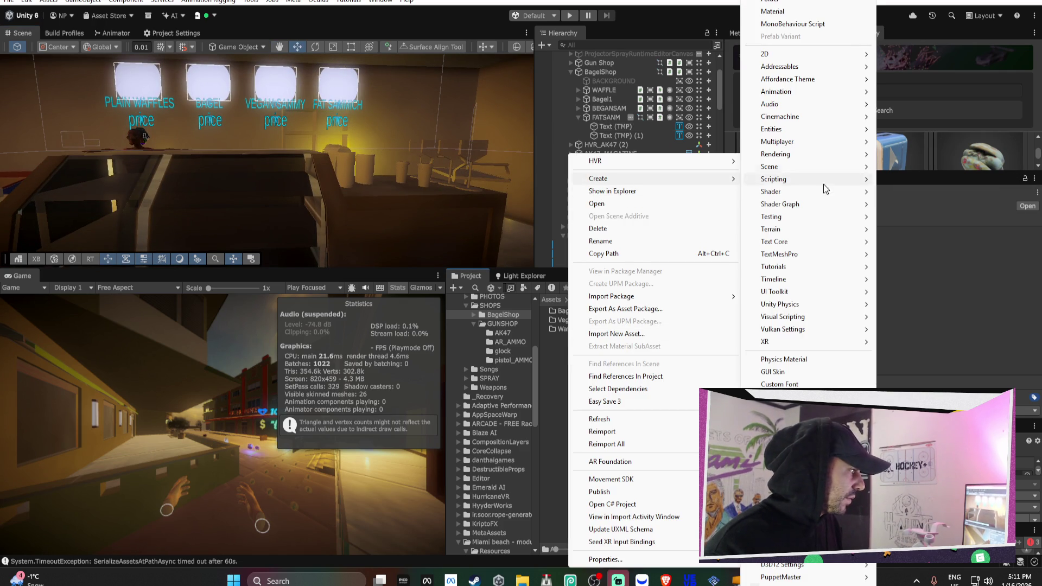
{"action": "left_click", "coordinate": [802, 11]}
{"action": "type", "text": "f"}
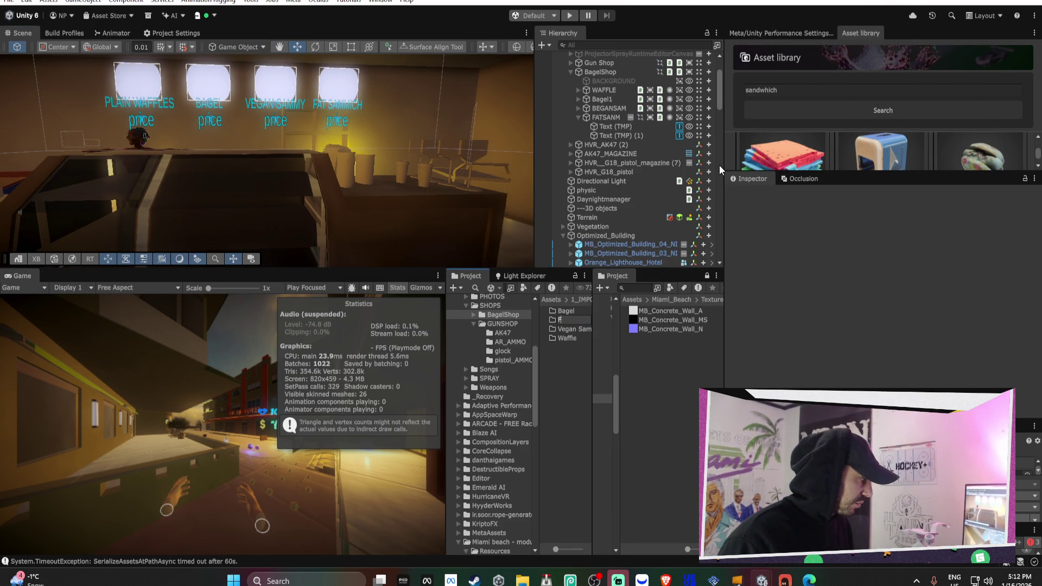
{"action": "type", "text": " SAMM"}
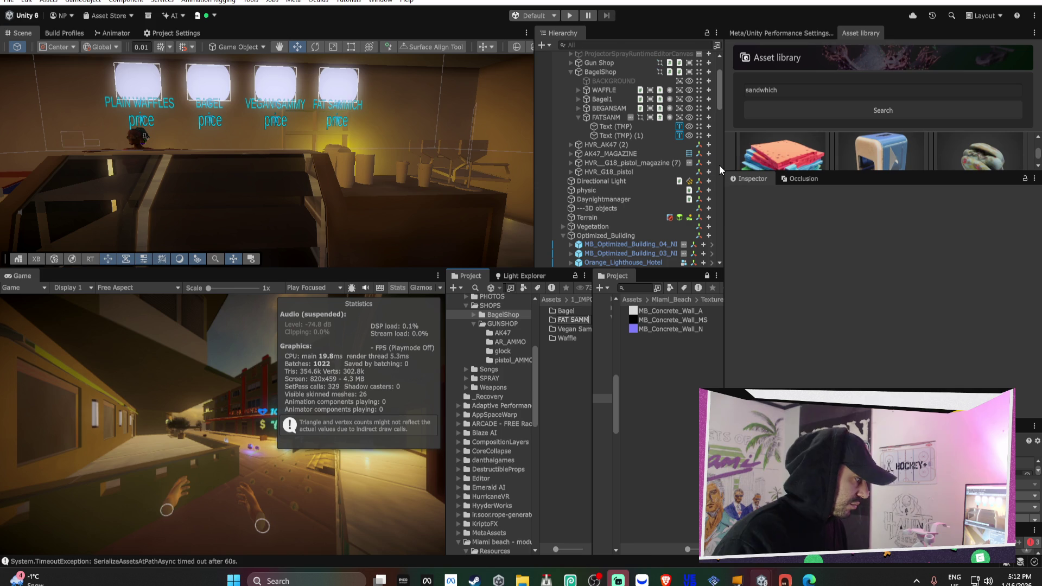
{"action": "key", "text": "Return"}
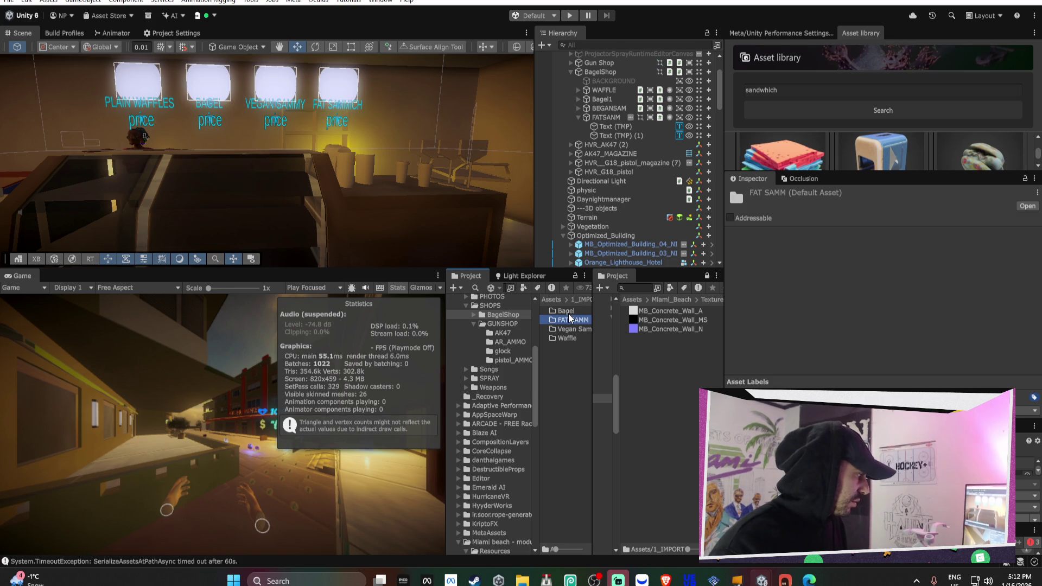
Rename the Bagel folder to 2Bagel and the FAT SAMM folder to 4FAT SAMM
{"action": "left_click", "coordinate": [566, 311]}
{"action": "left_click", "coordinate": [567, 310]}
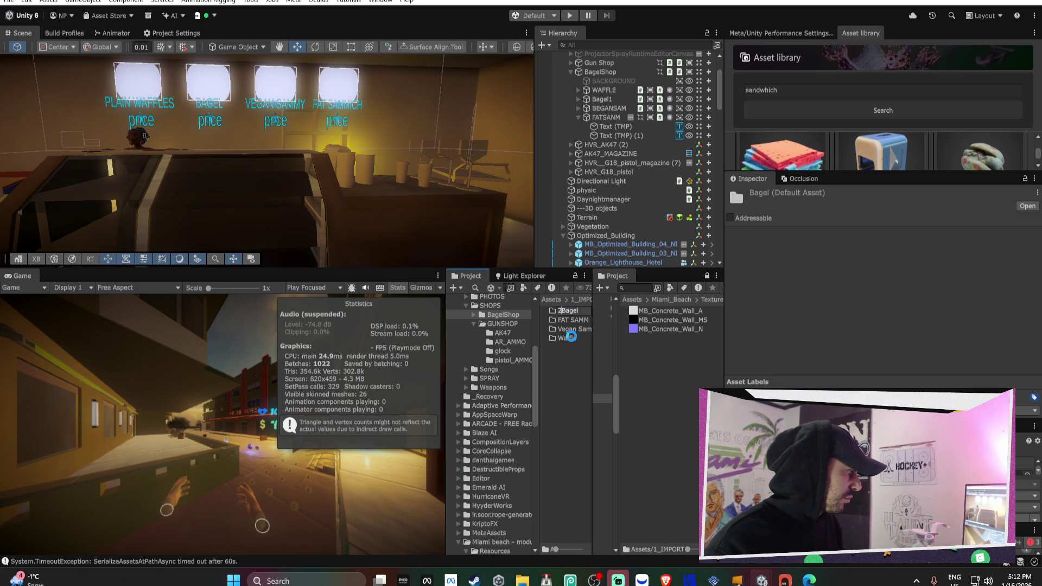
{"action": "key", "text": "Return"}
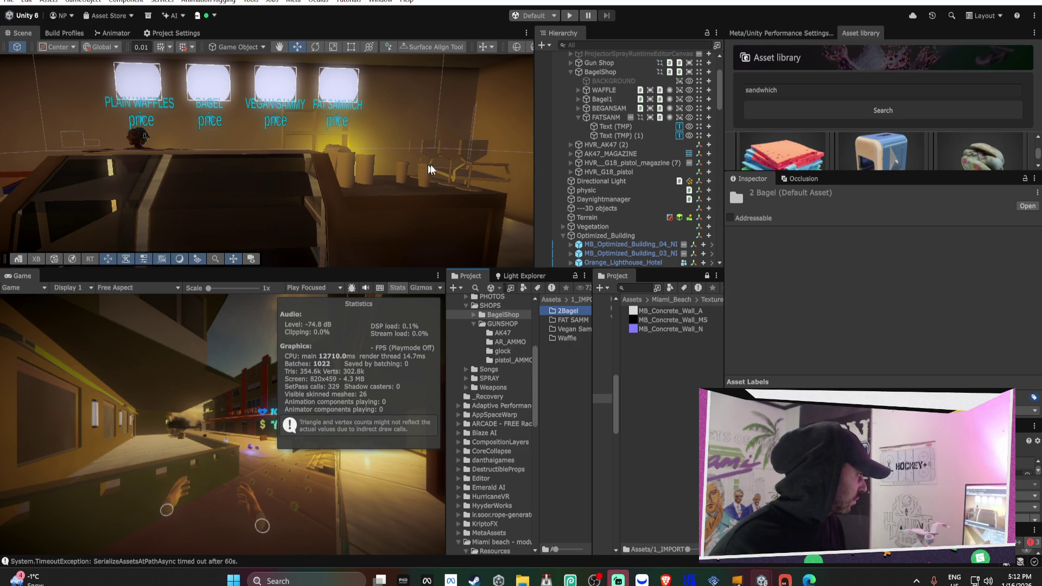
{"action": "left_click", "coordinate": [575, 321]}
{"action": "left_click", "coordinate": [575, 321]}
{"action": "key", "text": "Home"}
{"action": "type", "text": "4"}
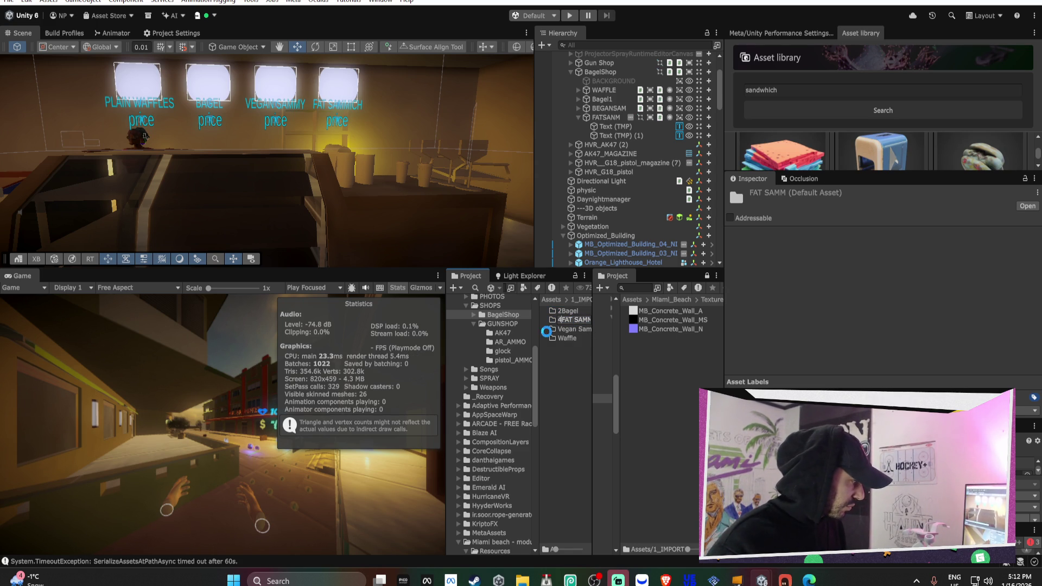
{"action": "left_click", "coordinate": [572, 330]}
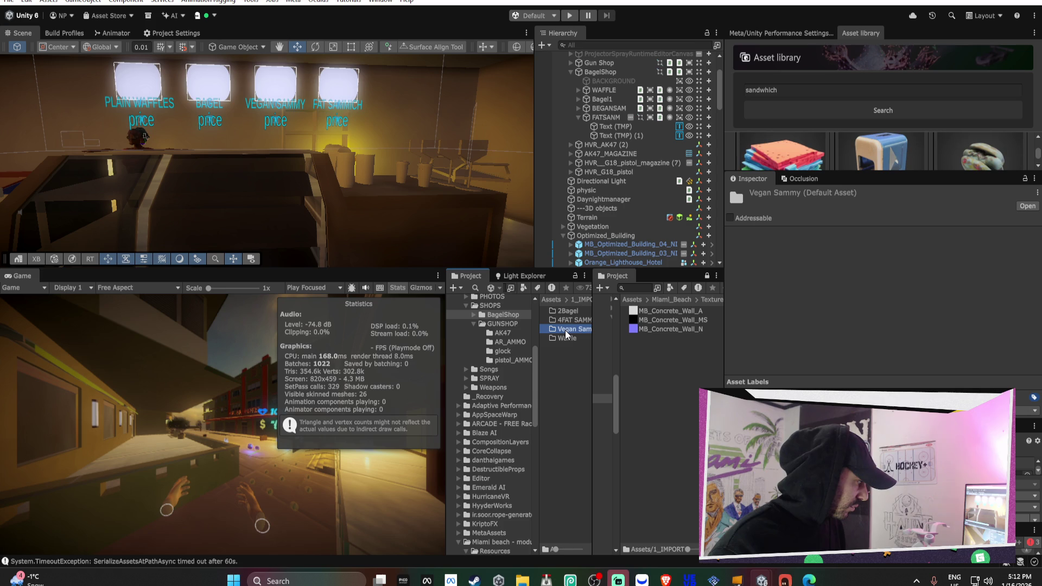
Prefix the remaining folders as 3Vegan Sammy and 1Waffle, then open the AK47 folder
{"action": "left_click", "coordinate": [565, 330]}
{"action": "type", "text": "3"}
{"action": "key", "text": "Return"}
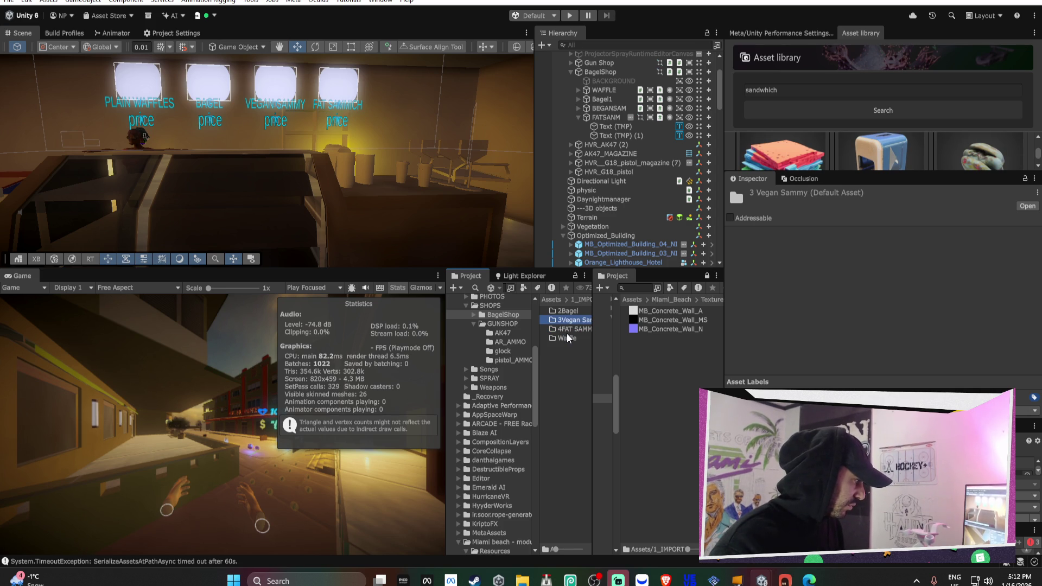
{"action": "left_click", "coordinate": [569, 337]}
{"action": "left_click", "coordinate": [568, 337]}
{"action": "key", "text": "Home"}
{"action": "type", "text": "1"}
{"action": "key", "text": "Return"}
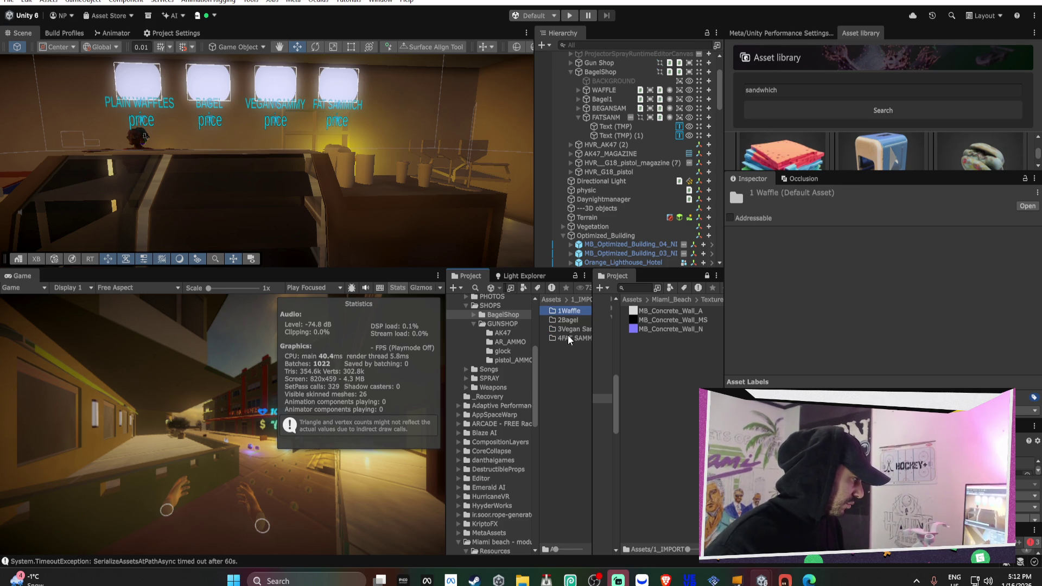
{"action": "left_click", "coordinate": [613, 90]}
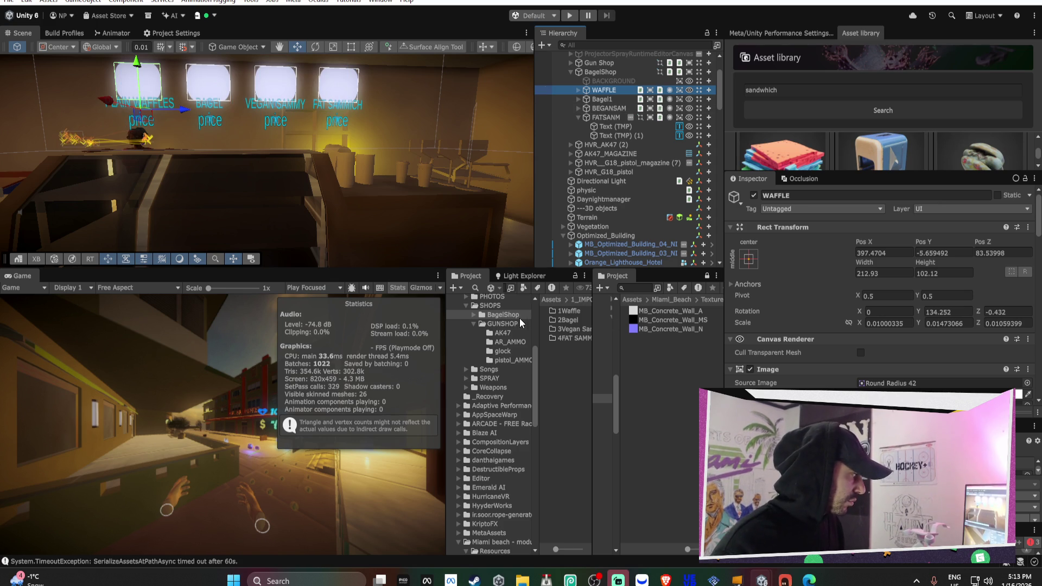
{"action": "left_click", "coordinate": [503, 333]}
Rename the ak_47 shop item asset in BagelShop to WAFFLE
{"action": "left_click", "coordinate": [561, 320]}
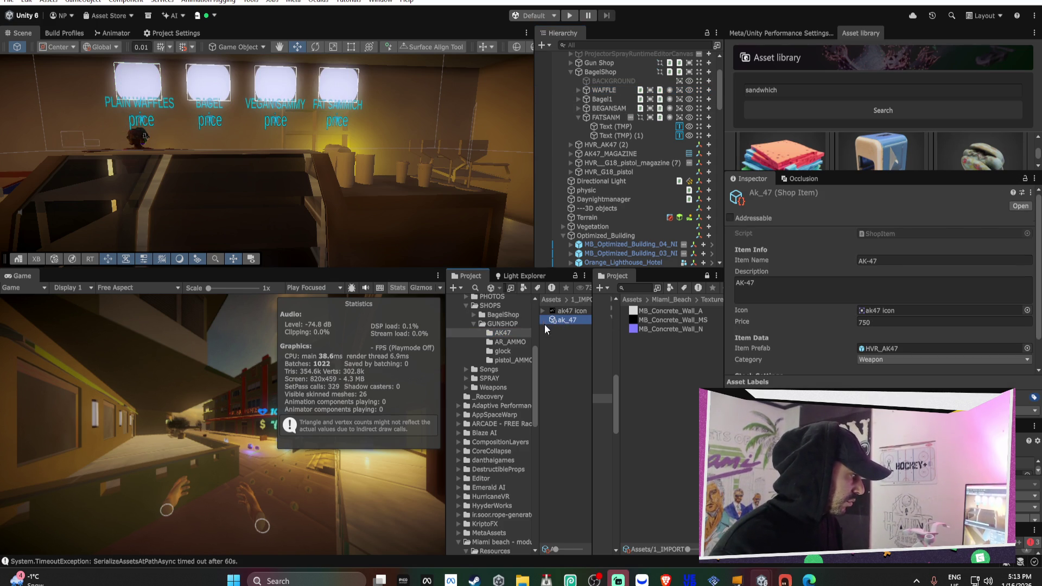
{"action": "left_click", "coordinate": [510, 328]}
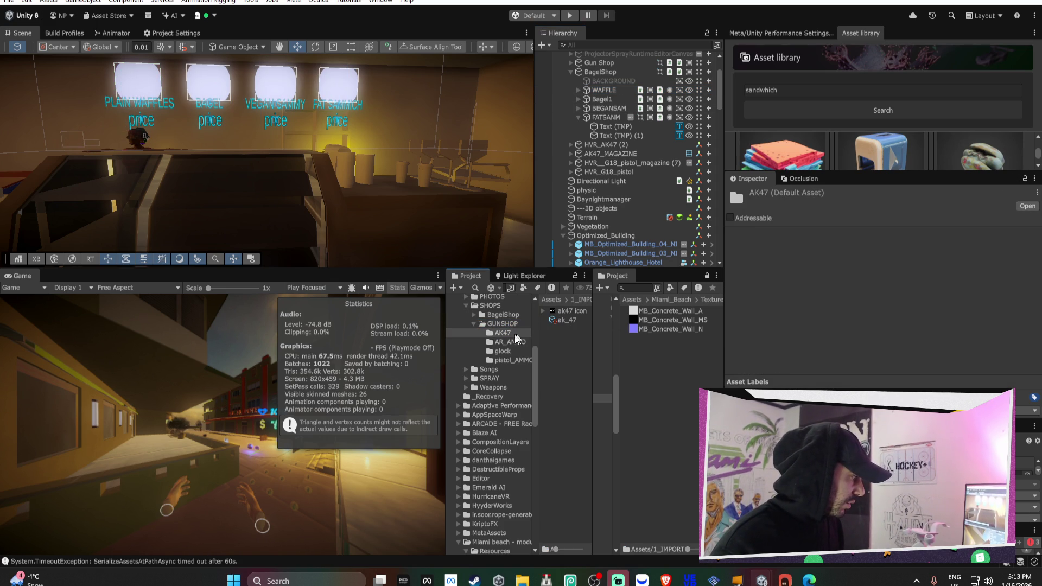
{"action": "left_click", "coordinate": [501, 314]}
{"action": "left_click", "coordinate": [566, 309]}
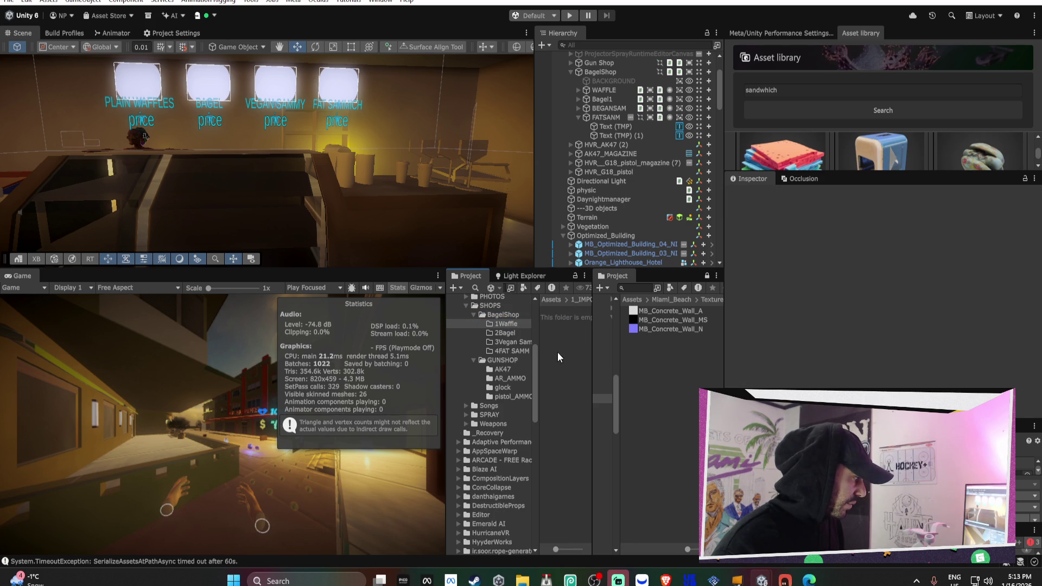
{"action": "left_click", "coordinate": [565, 312]}
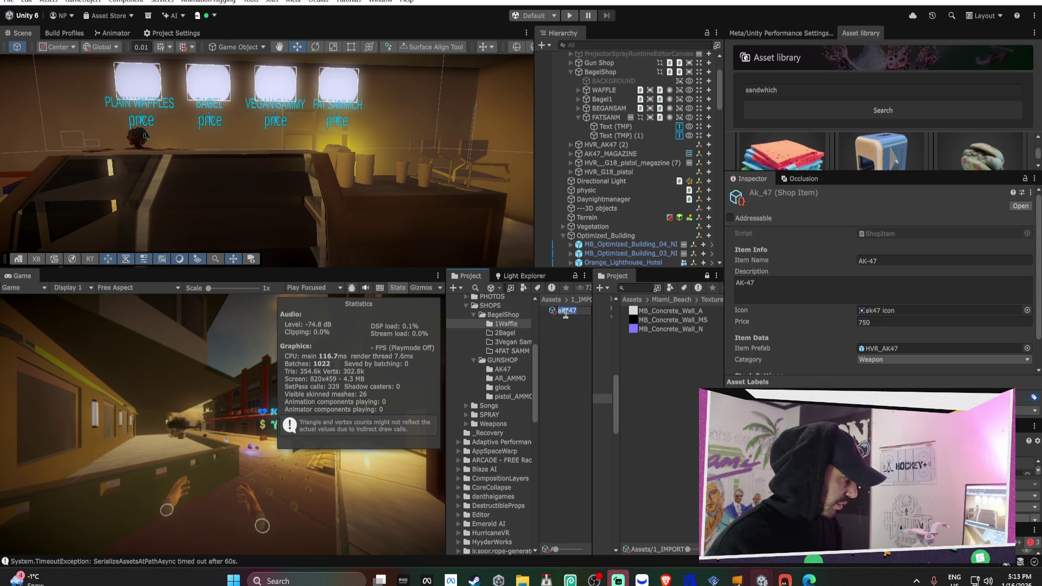
{"action": "type", "text": "WAFFLE"}
{"action": "key", "text": "Return"}
Set the item's Item Name and Description to WAFFLE
{"action": "left_click", "coordinate": [885, 260]}
{"action": "type", "text": "WAFFL"}
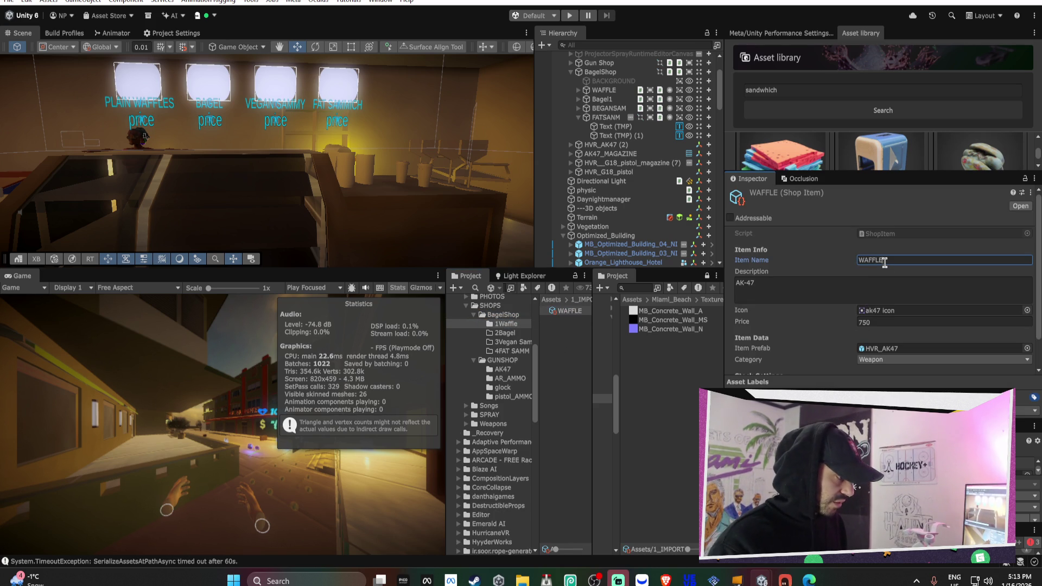
{"action": "left_click", "coordinate": [888, 286]}
{"action": "key", "text": "BackSpace"}
{"action": "key", "text": "BackSpace"}
{"action": "key", "text": "BackSpace"}
{"action": "type", "text": "WAFFLE"}
Set the WAFFLE price to 50, category to Food, and clear the AK47 prefab
{"action": "left_click", "coordinate": [873, 322]}
{"action": "type", "text": "540"}
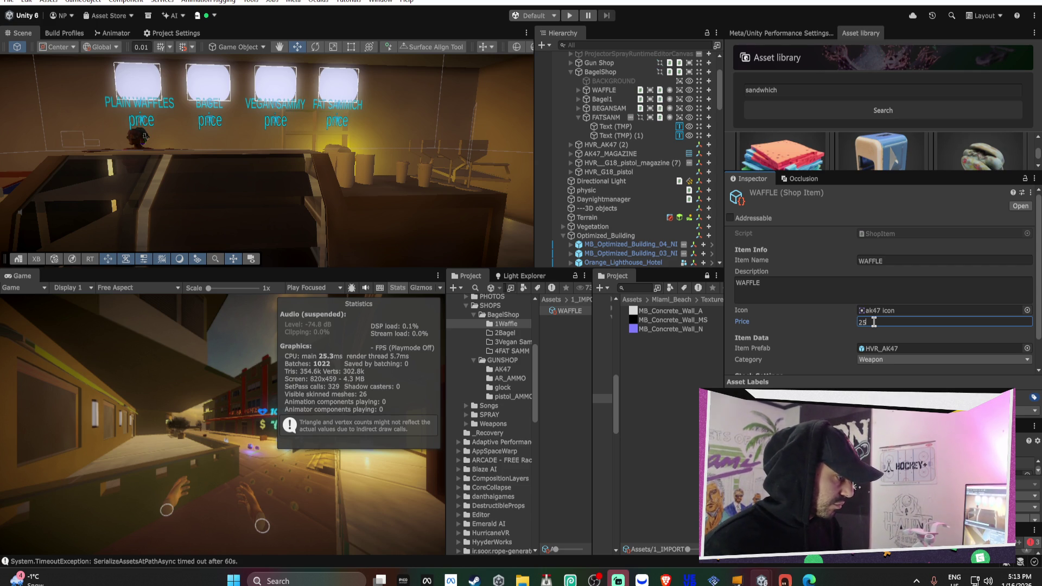
{"action": "scroll", "coordinate": [916, 326], "scroll_direction": "down", "scroll_amount": 2}
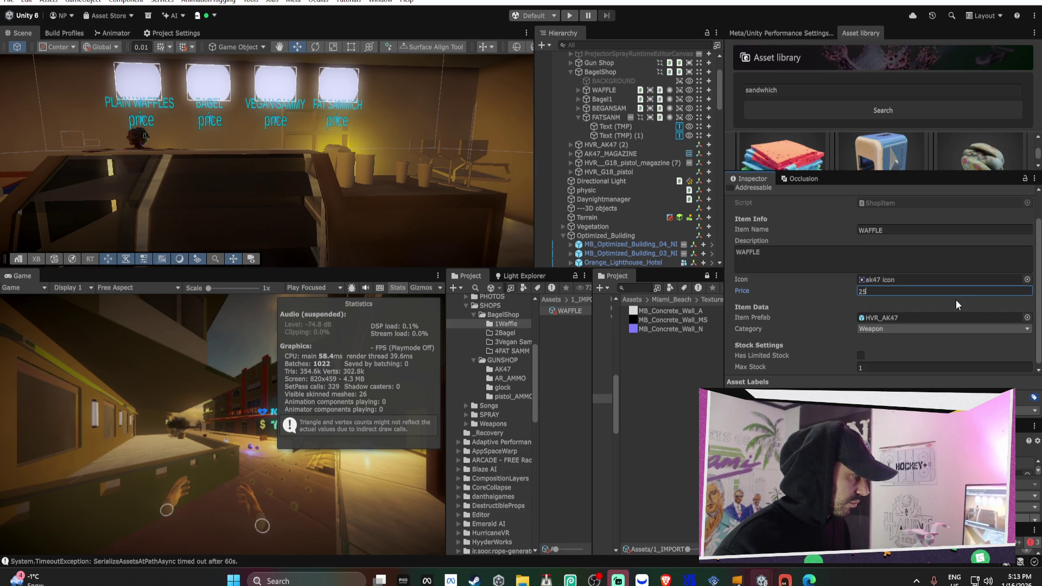
{"action": "left_click", "coordinate": [792, 286]}
{"action": "type", "text": "50"}
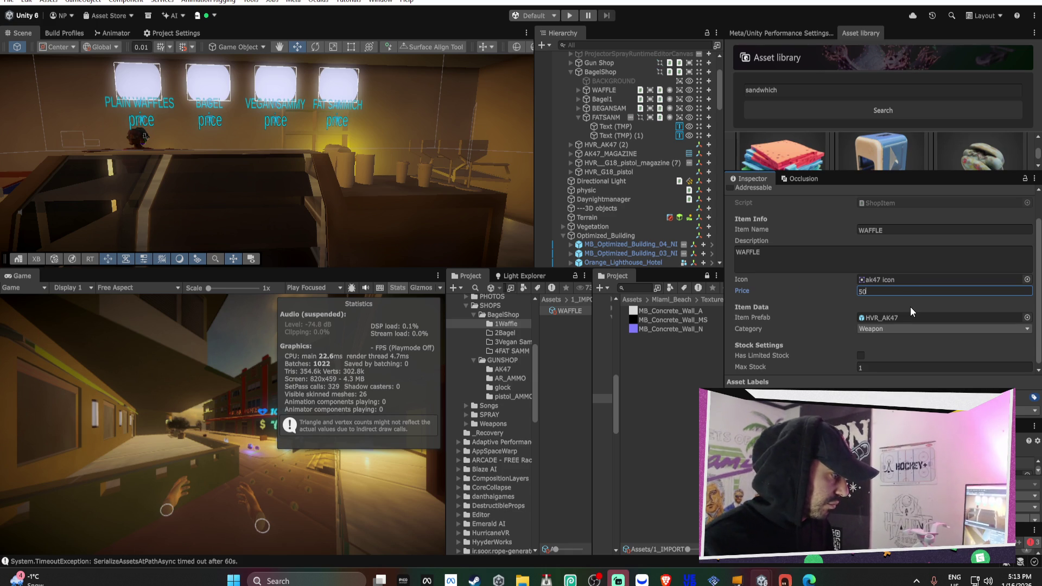
{"action": "left_click", "coordinate": [890, 329]}
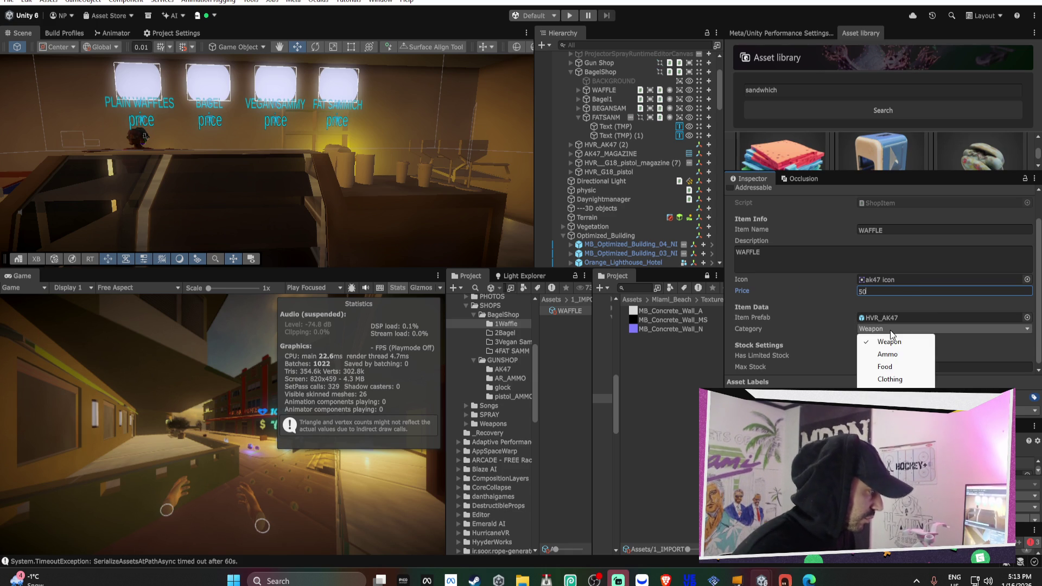
{"action": "left_click", "coordinate": [892, 360]}
{"action": "scroll", "coordinate": [891, 348], "scroll_direction": "down", "scroll_amount": 1}
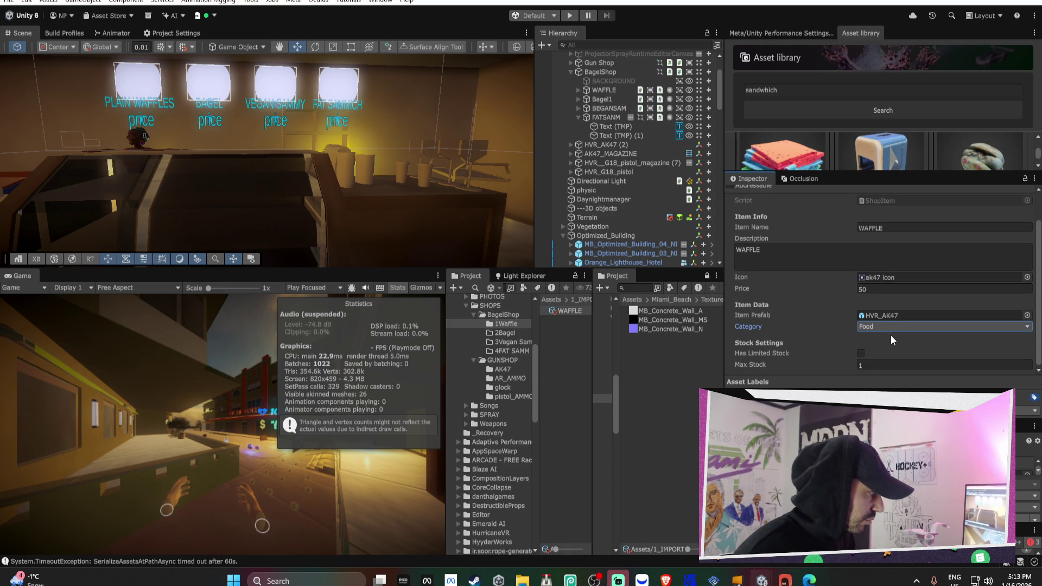
{"action": "left_click", "coordinate": [902, 314]}
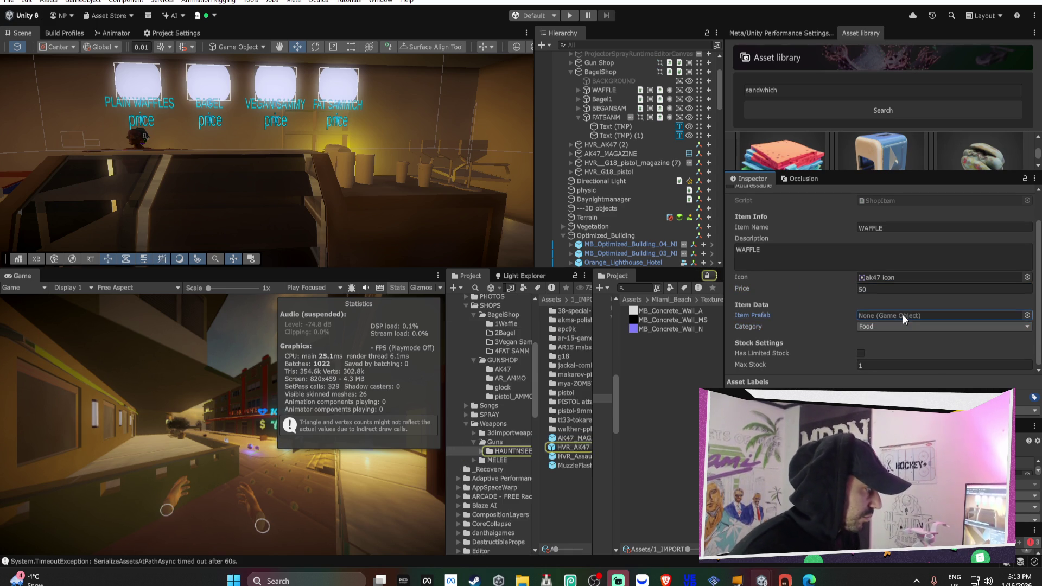
{"action": "key", "text": "Delete"}
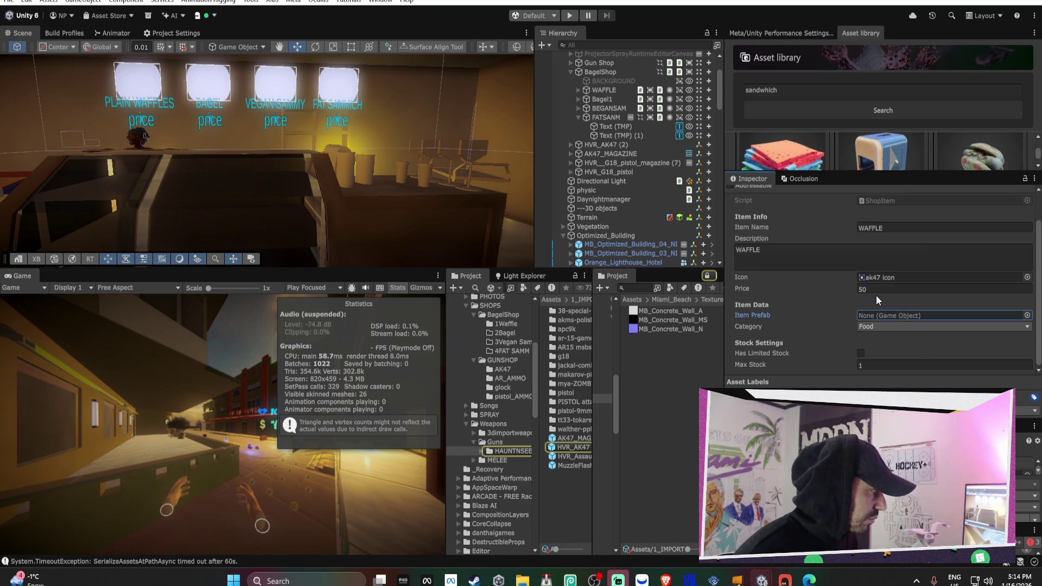
{"action": "scroll", "coordinate": [876, 295], "scroll_direction": "up", "scroll_amount": 2}
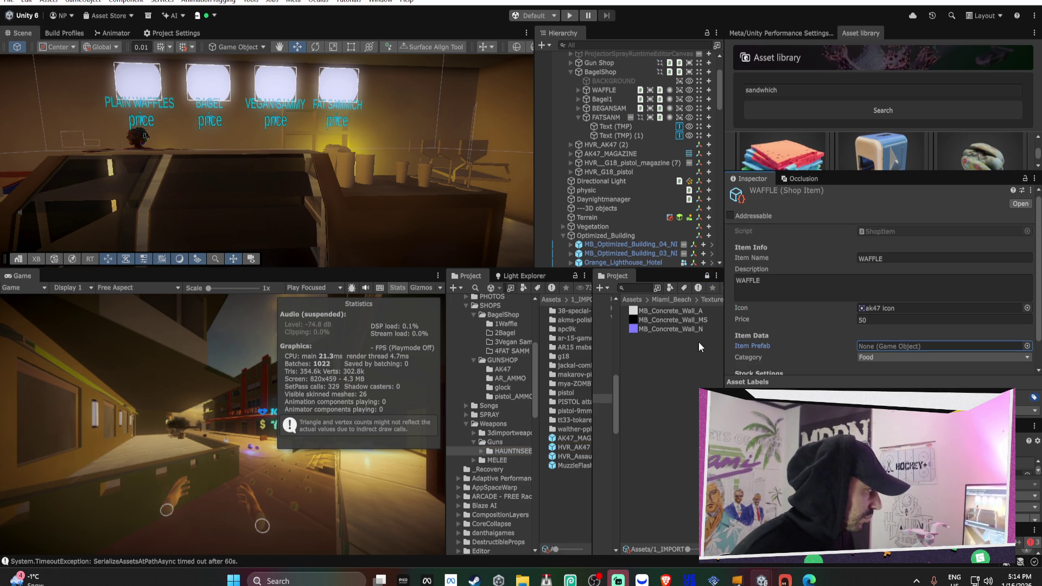
{"action": "scroll", "coordinate": [896, 251], "scroll_direction": "up", "scroll_amount": 1}
Give the copied item in 2Bagel the Item Name and Description BAGEL and remove its icon
{"action": "left_click", "coordinate": [898, 236]}
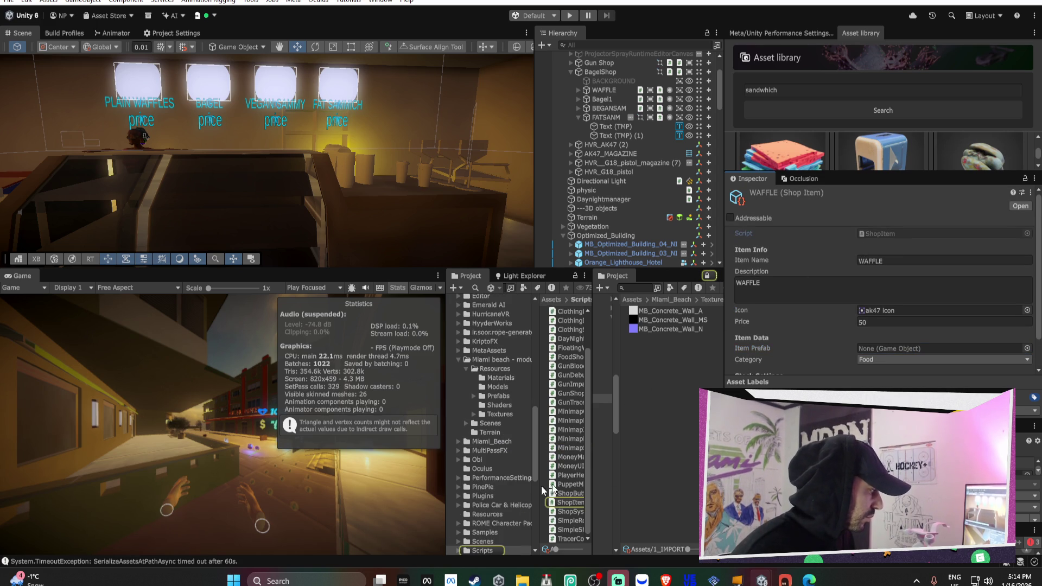
{"action": "scroll", "coordinate": [503, 369], "scroll_direction": "up", "scroll_amount": 15}
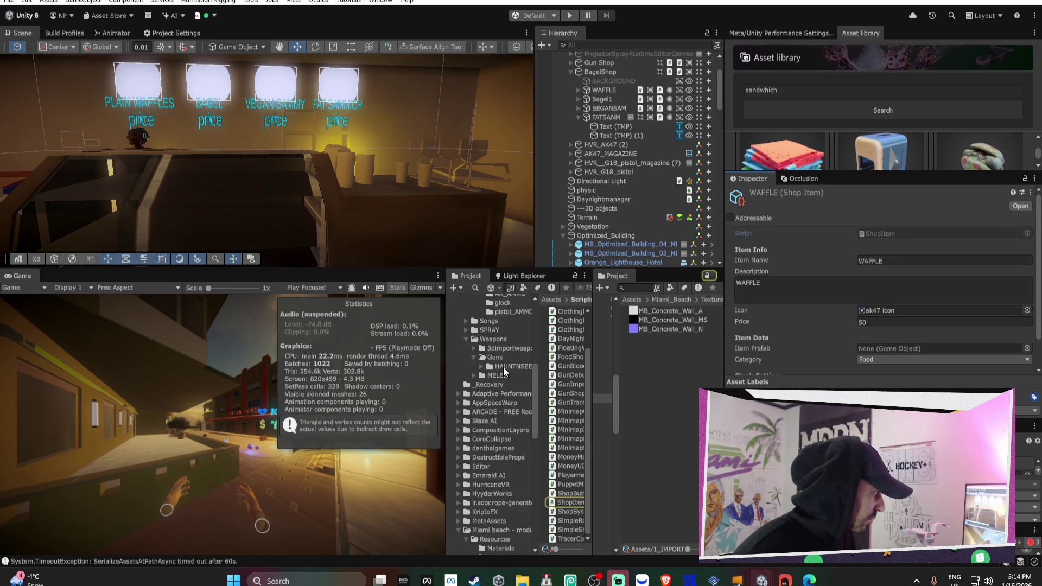
{"action": "left_click", "coordinate": [505, 341]}
{"action": "left_click", "coordinate": [566, 310]}
{"action": "left_click", "coordinate": [503, 350]}
{"action": "left_click", "coordinate": [890, 261]}
{"action": "type", "text": "BAGEL"}
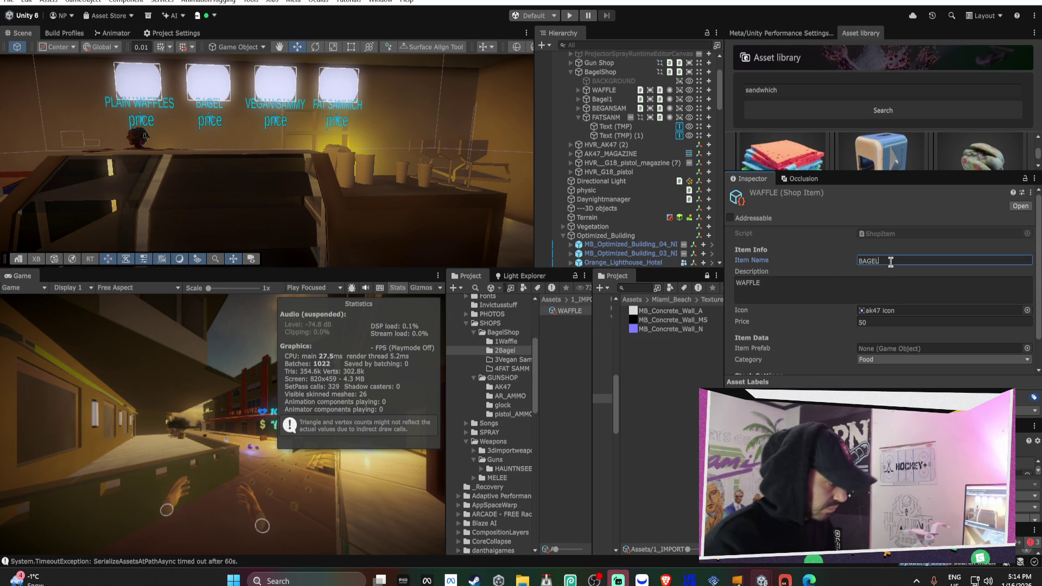
{"action": "key", "text": "Tab"}
{"action": "type", "text": "B"}
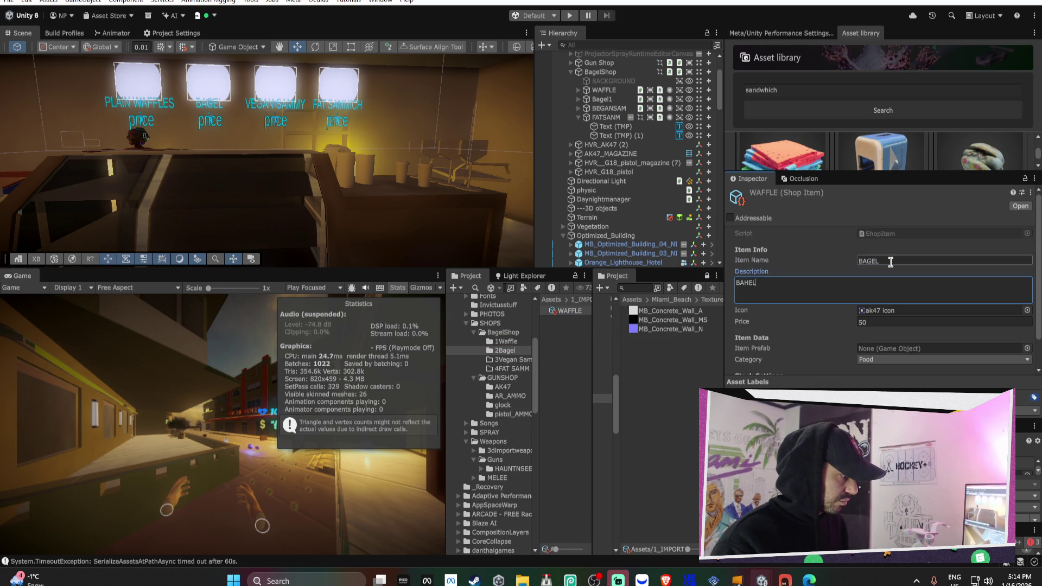
{"action": "left_click", "coordinate": [890, 311]}
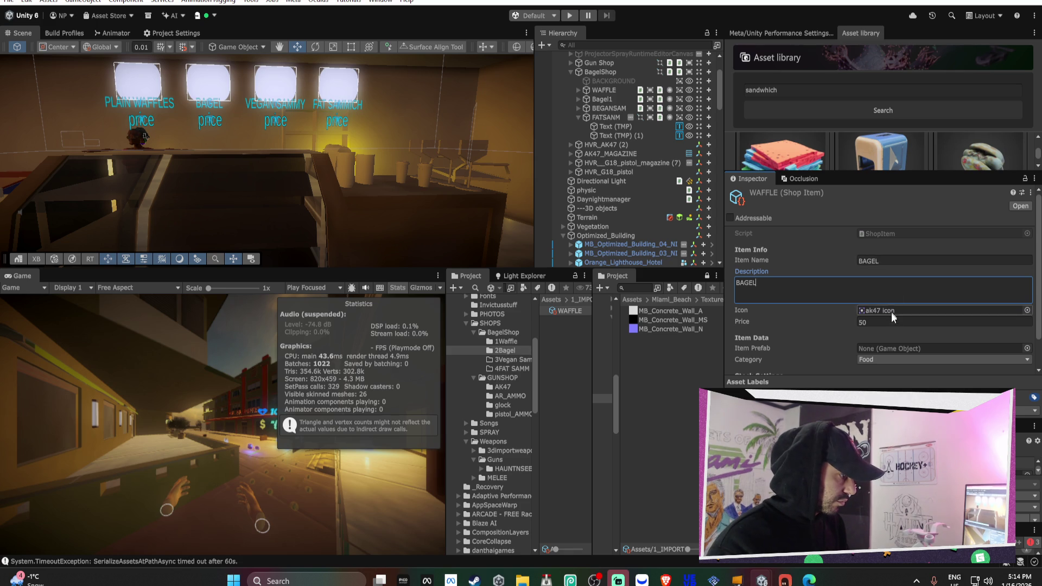
{"action": "key", "text": "Delete"}
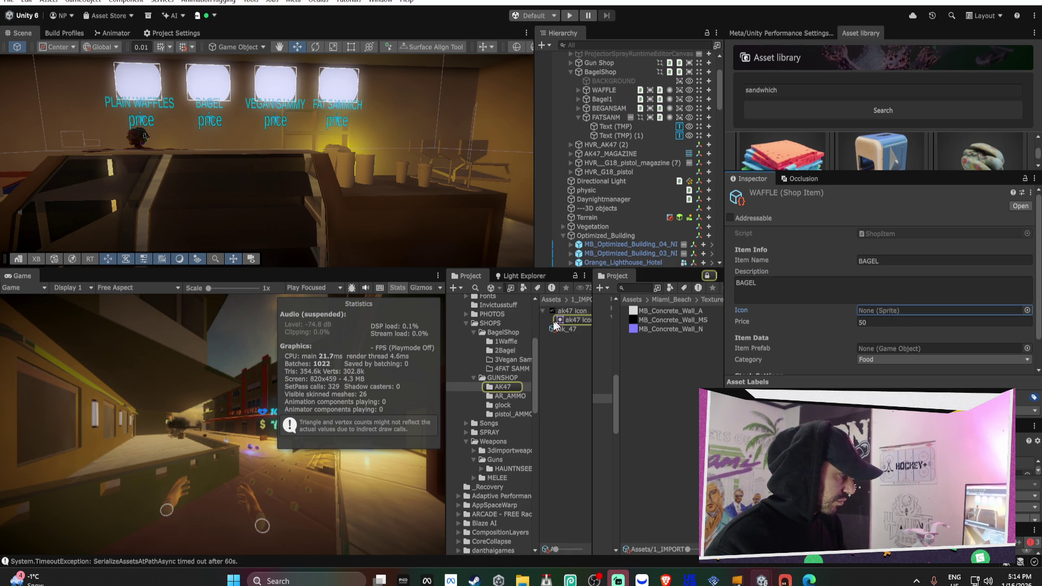
Rename the copied shop item asset in 2Bagel to BAGEL
{"action": "scroll", "coordinate": [498, 331], "scroll_direction": "up", "scroll_amount": 3}
{"action": "scroll", "coordinate": [499, 331], "scroll_direction": "up", "scroll_amount": 5}
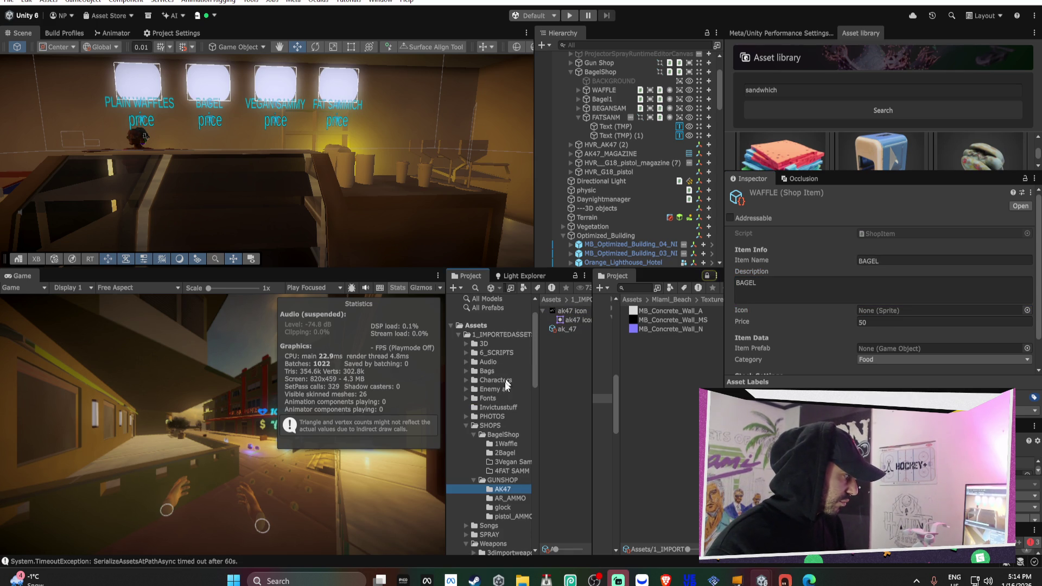
{"action": "left_click", "coordinate": [509, 444]}
{"action": "left_click", "coordinate": [569, 310]}
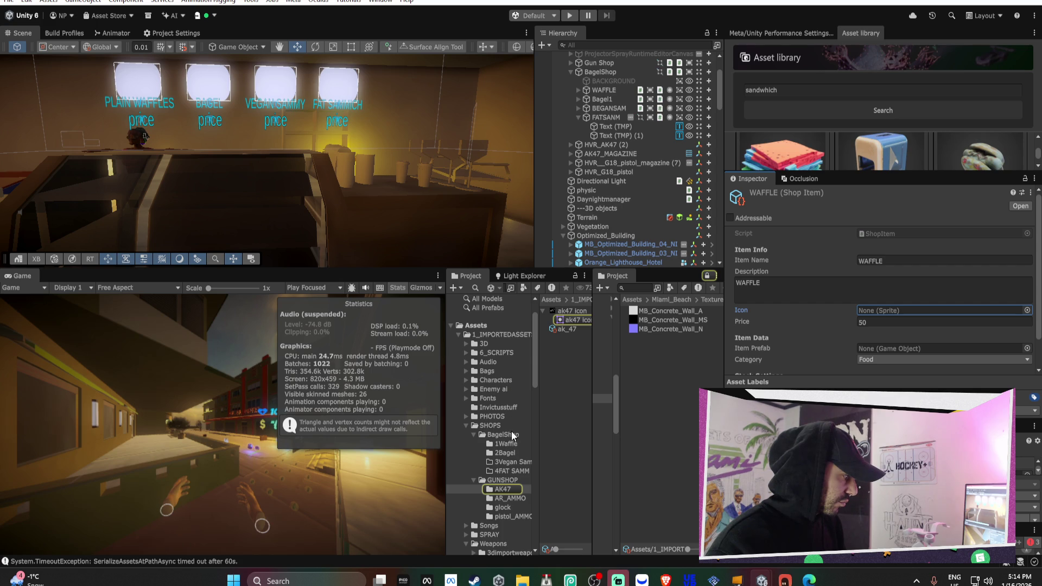
{"action": "left_click", "coordinate": [504, 443]}
{"action": "left_click", "coordinate": [499, 453]}
{"action": "left_click", "coordinate": [562, 310]}
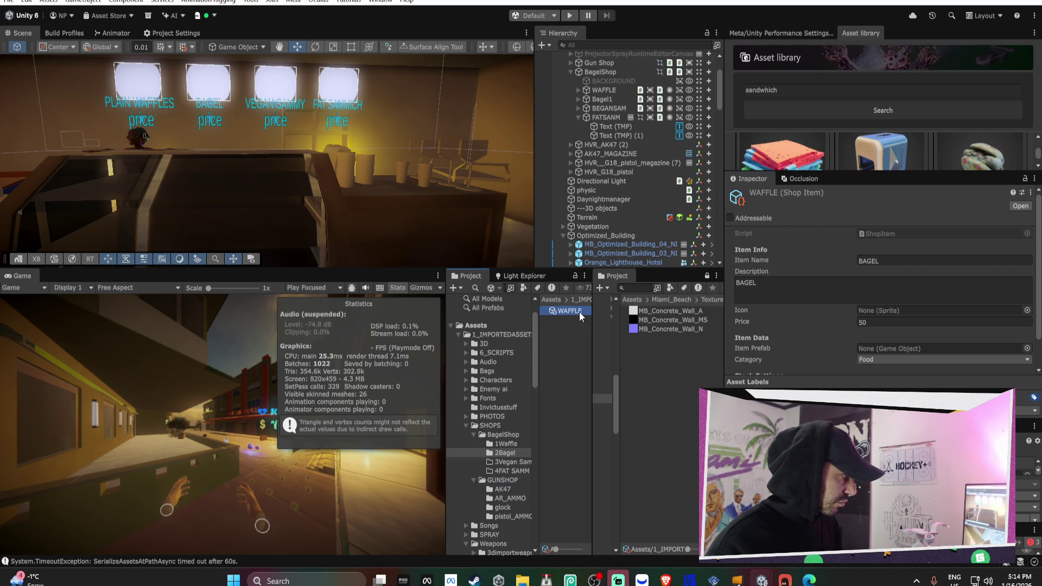
{"action": "left_click", "coordinate": [581, 311]}
{"action": "type", "text": "BAGEL"}
{"action": "key", "text": "Return"}
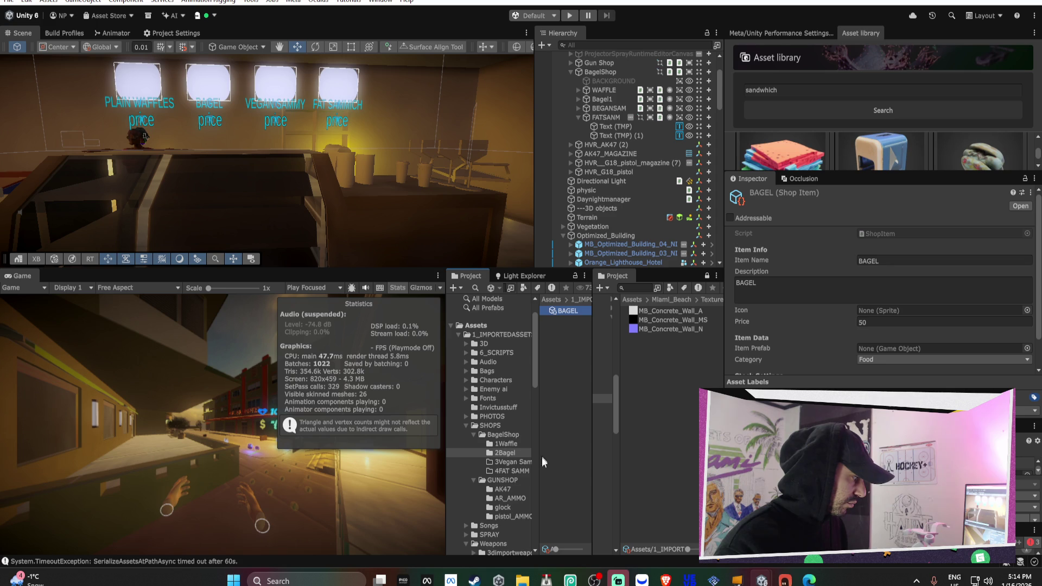
Set the BAGEL item's price to 100
{"action": "scroll", "coordinate": [887, 314], "scroll_direction": "down", "scroll_amount": 3}
{"action": "left_click", "coordinate": [871, 288]}
{"action": "type", "text": "100"}
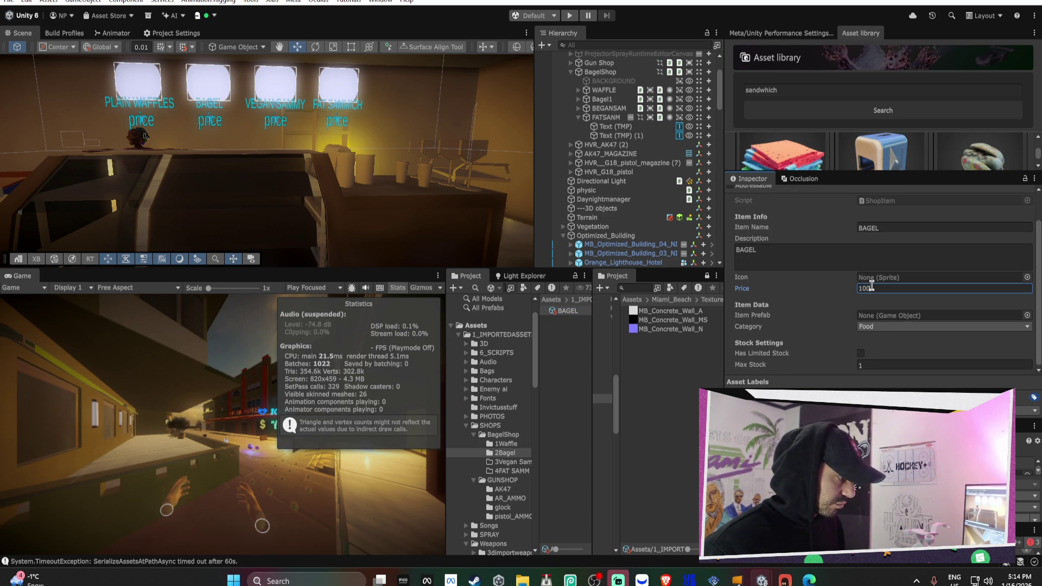
{"action": "key", "text": "Return"}
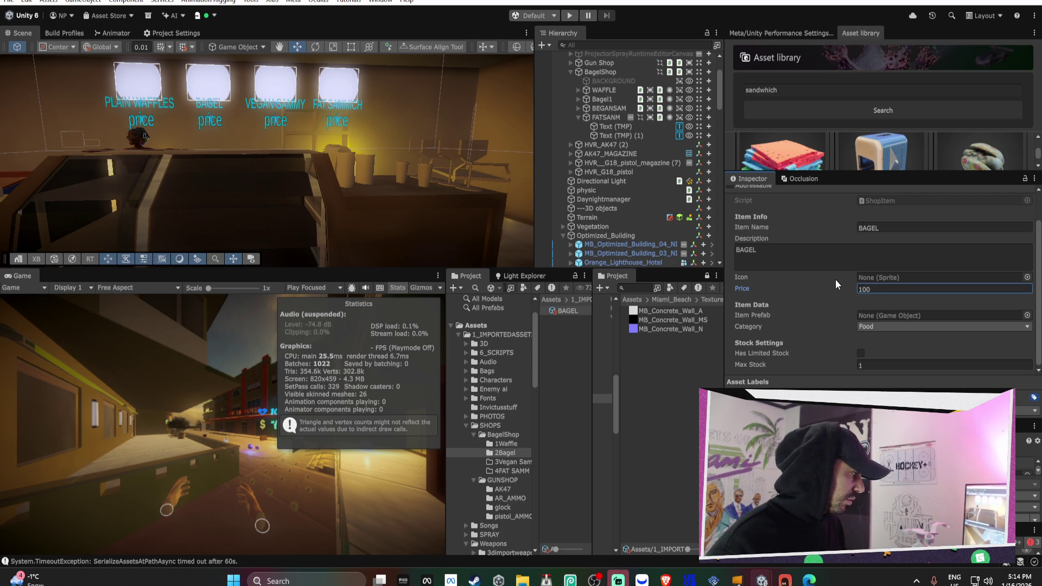
{"action": "left_click", "coordinate": [520, 461]}
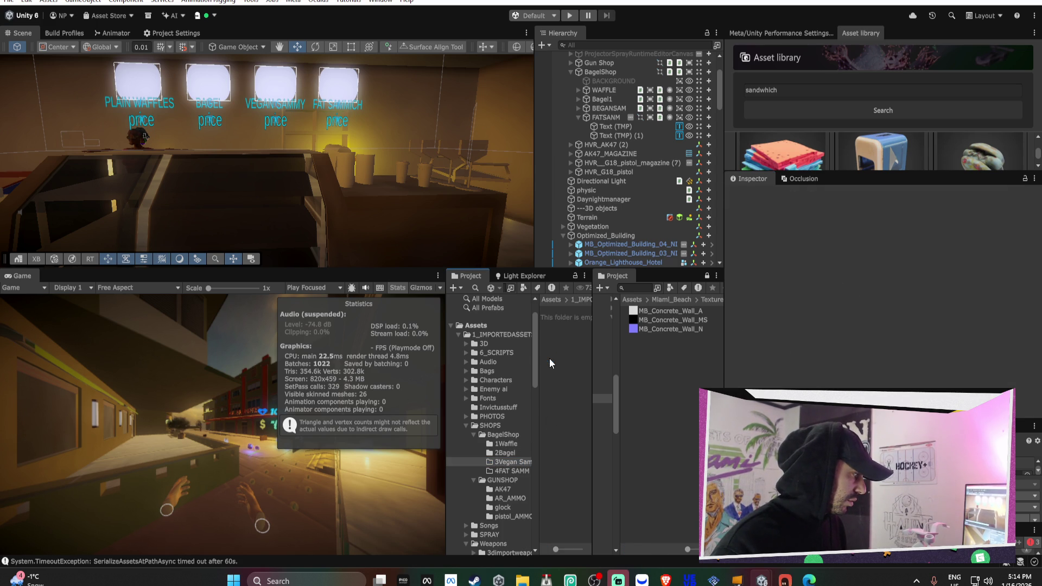
Rename the pasted BAGEL copy to VEGAN SAMMY, with matching Item Name and Description
{"action": "left_click", "coordinate": [561, 309]}
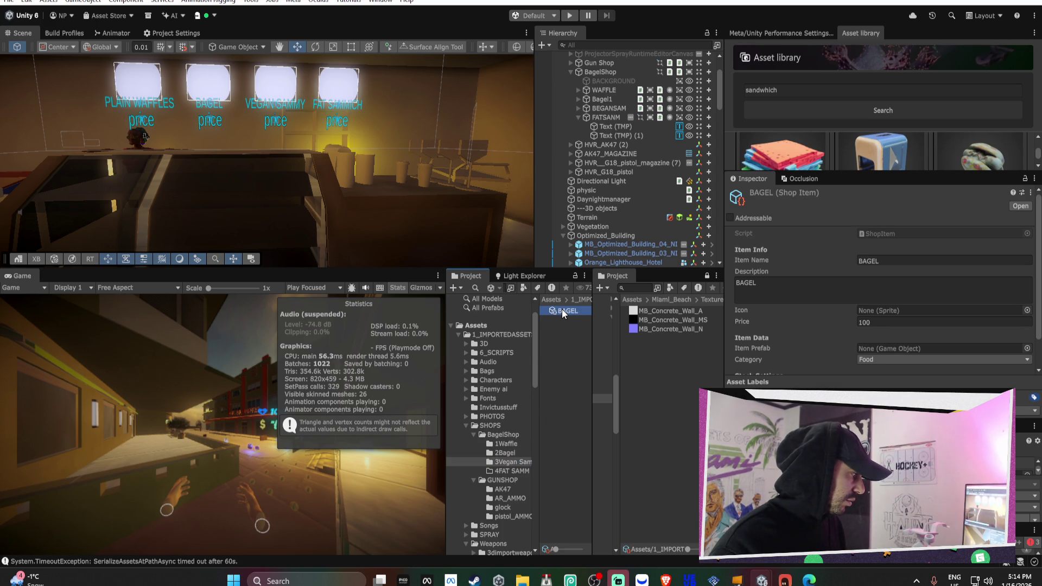
{"action": "type", "text": "VEGAN"}
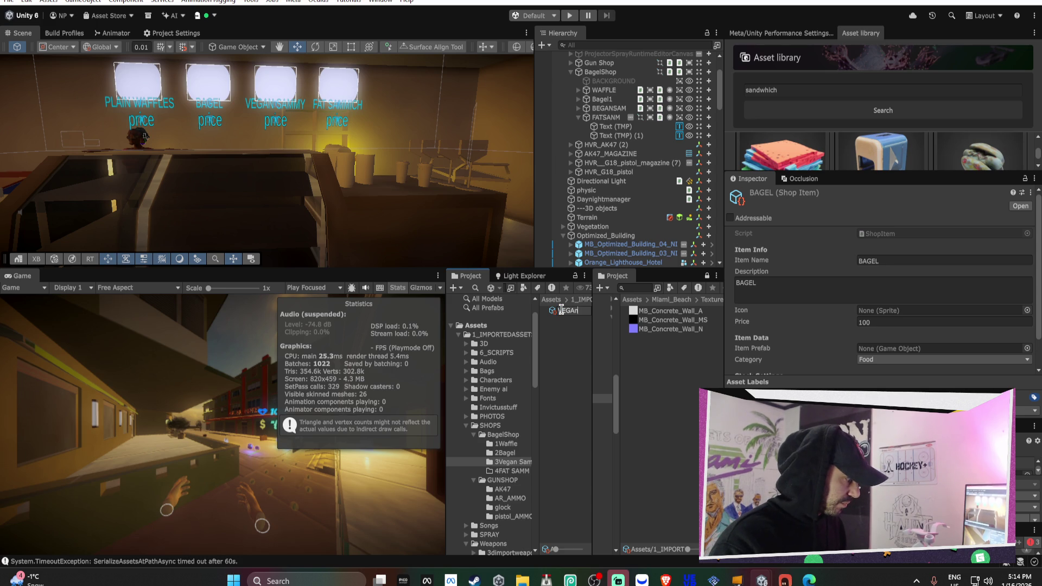
{"action": "type", "text": " SAMM"}
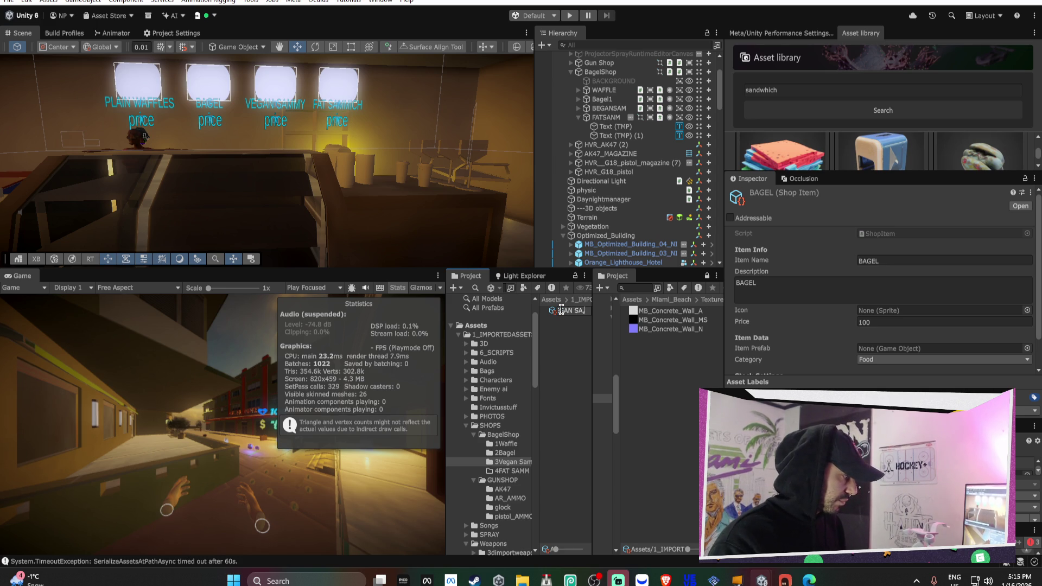
{"action": "type", "text": "Y"}
{"action": "key", "text": "Return"}
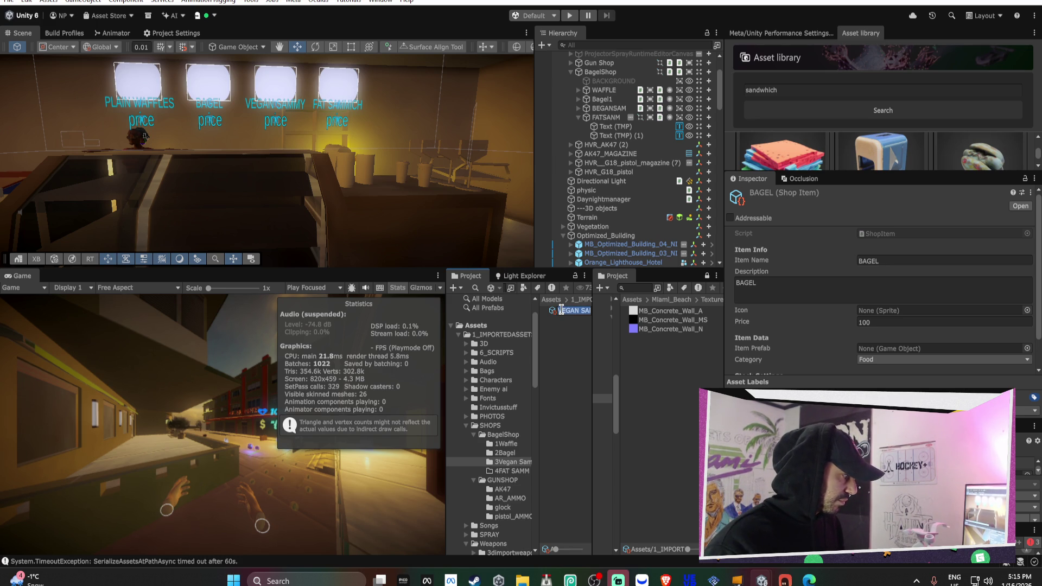
{"action": "left_click", "coordinate": [947, 261]}
{"action": "type", "text": "VEGAN SAMMY"}
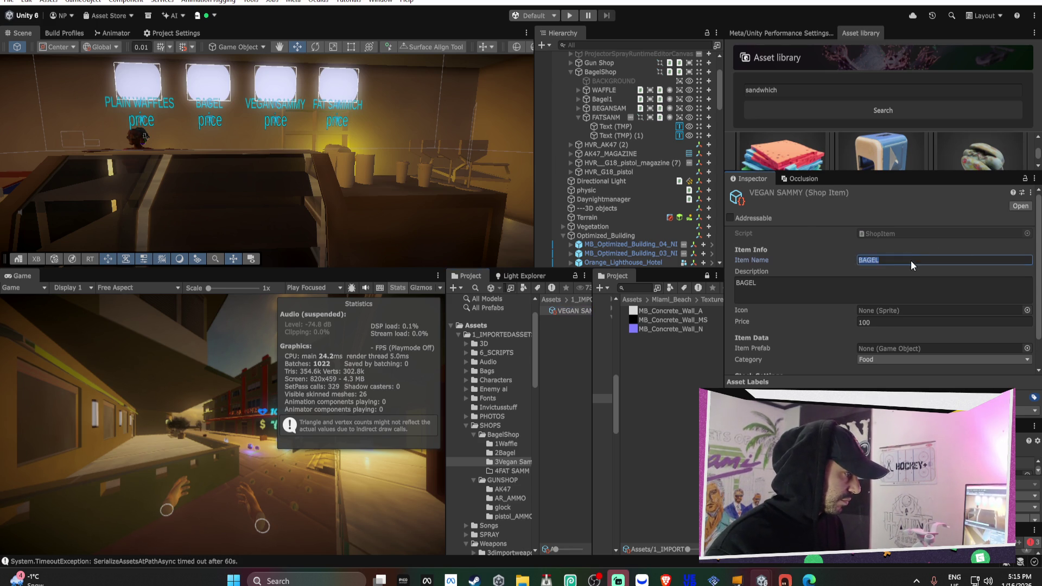
{"action": "left_click", "coordinate": [888, 293]}
{"action": "type", "text": "VEGAN SAMMY"}
Paste another copy of the BAGEL item into the 4FAT SAMM folder
{"action": "scroll", "coordinate": [889, 298], "scroll_direction": "down", "scroll_amount": 2}
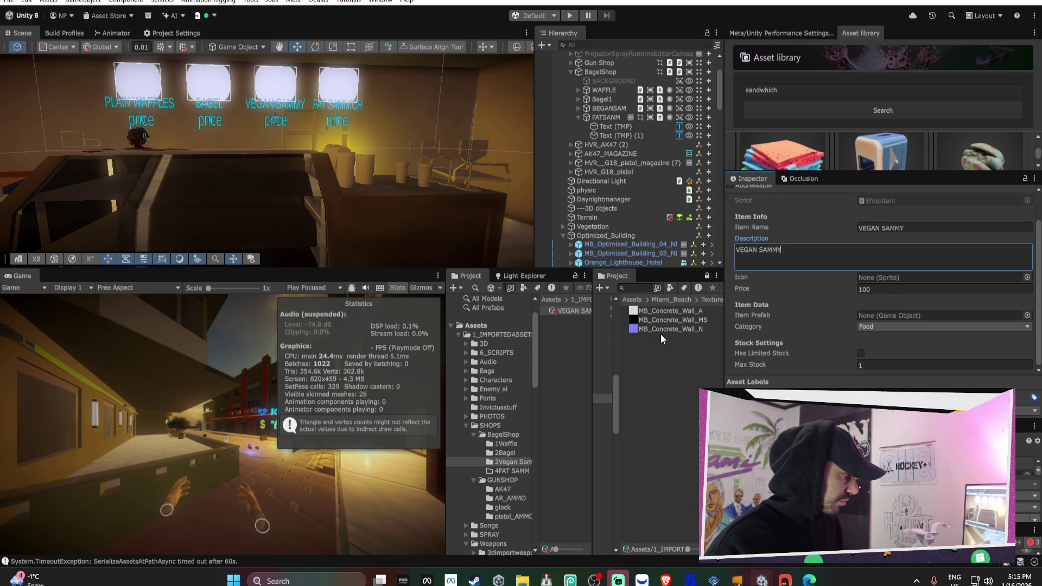
{"action": "left_click", "coordinate": [526, 470]}
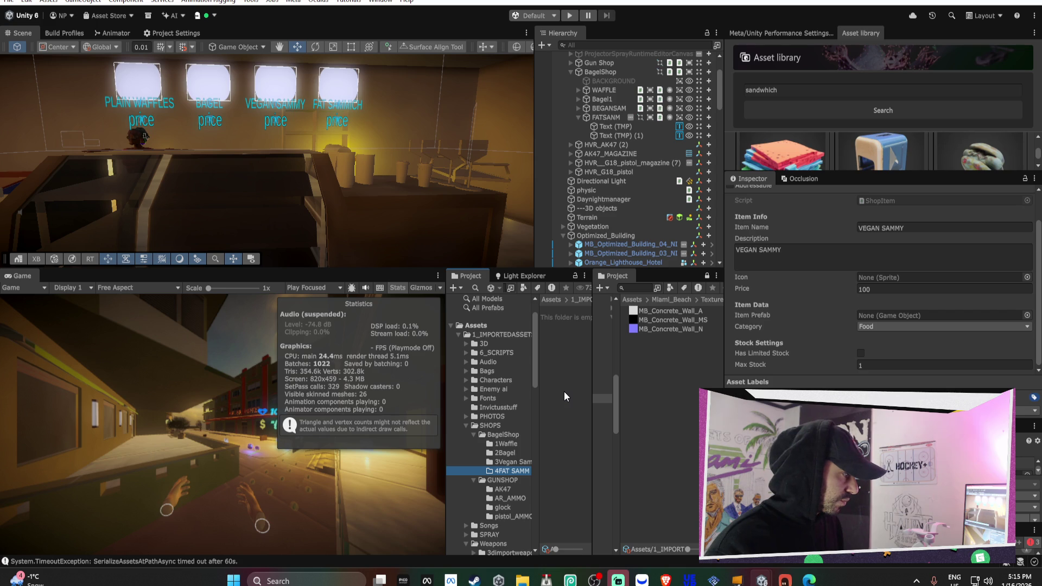
{"action": "key", "text": "ctrl+v"}
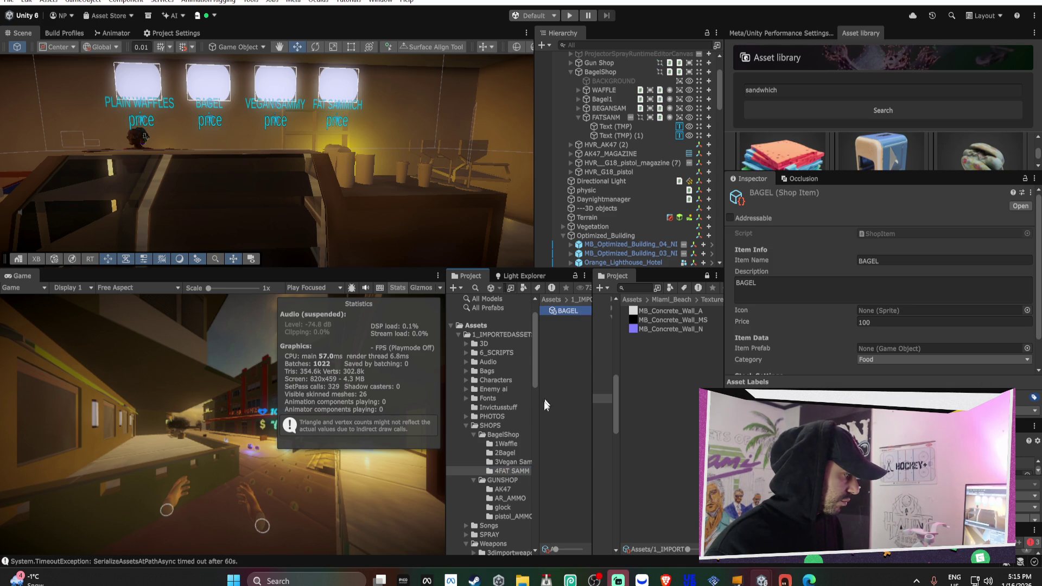
Name the pasted item FAT SAMMY, with matching Item Name and Description, priced 300
{"action": "left_click", "coordinate": [568, 312]}
{"action": "type", "text": "FATSAm"}
{"action": "key", "text": "BackSpace"}
{"action": "type", "text": "Y"}
{"action": "key", "text": "Return"}
{"action": "left_click", "coordinate": [908, 252]}
{"action": "type", "text": "FAT SAMMY"}
{"action": "left_click", "coordinate": [885, 293]}
{"action": "type", "text": "FAT SAMMY"}
{"action": "scroll", "coordinate": [886, 293], "scroll_direction": "down", "scroll_amount": 1}
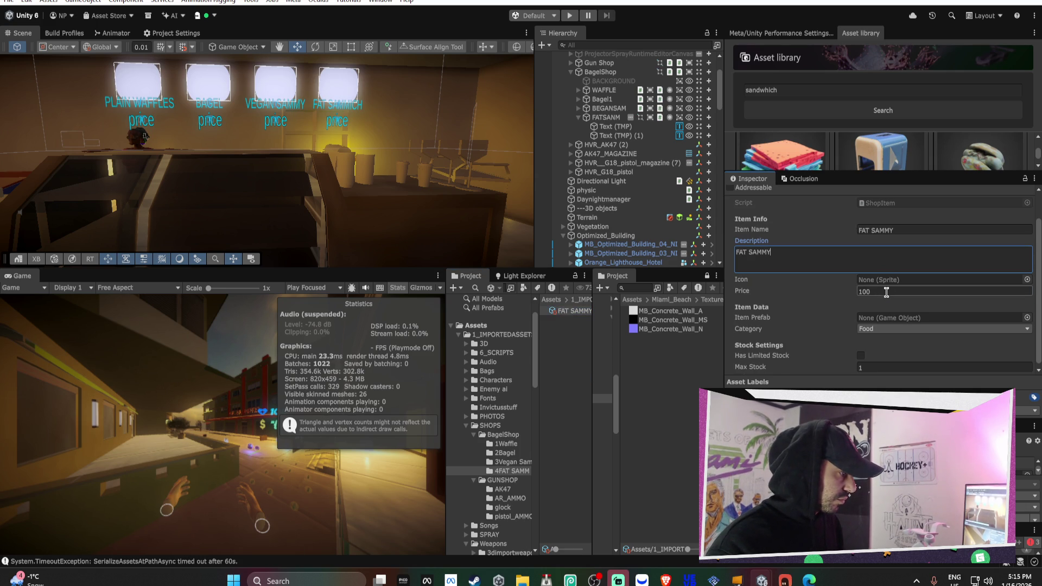
{"action": "left_click", "coordinate": [892, 290]}
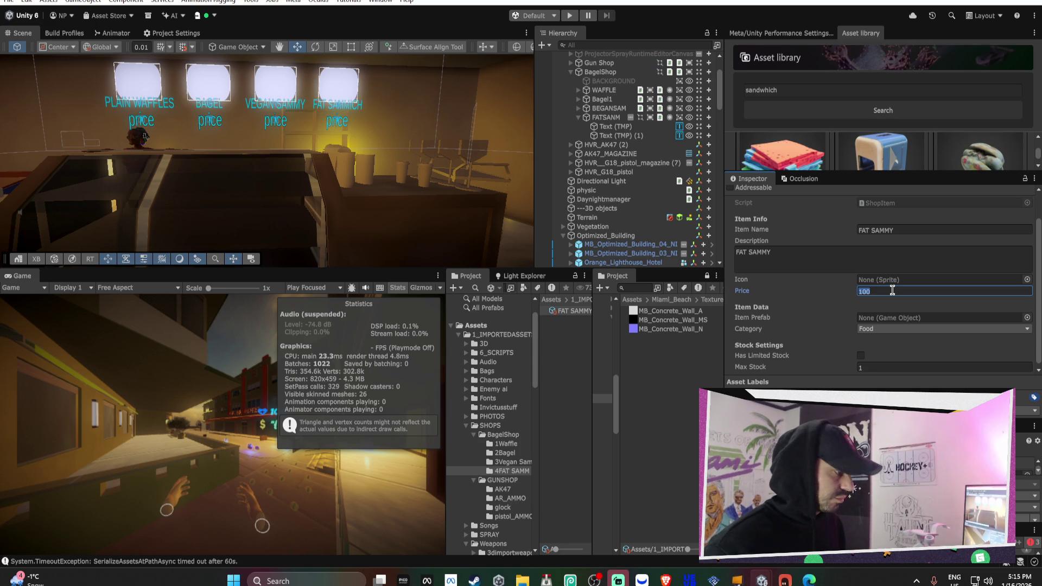
{"action": "type", "text": "300"}
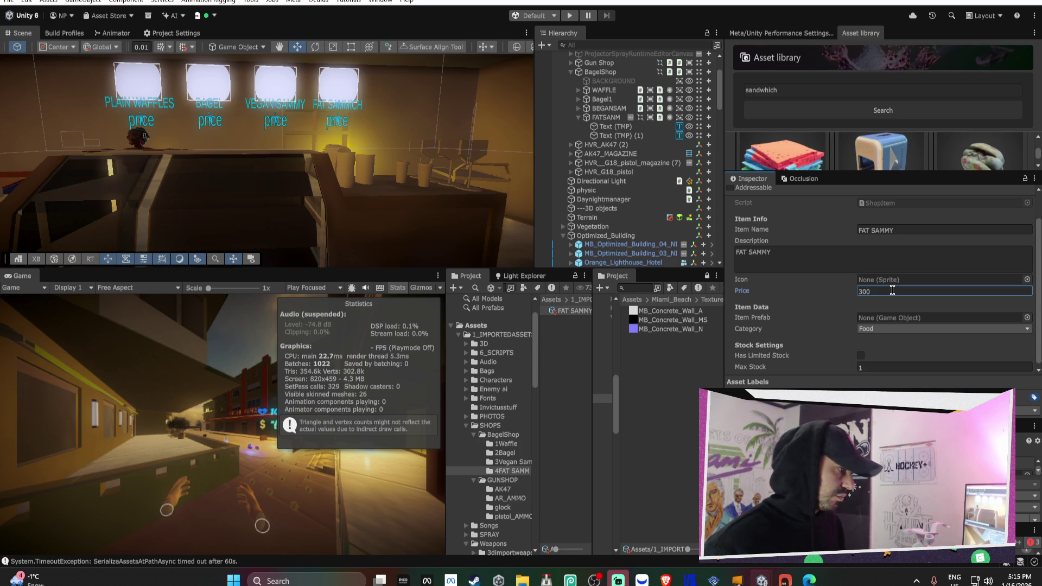
Set the VEGAN SAMMY shop item's price to 200
{"action": "left_click", "coordinate": [525, 464]}
{"action": "left_click", "coordinate": [567, 311]}
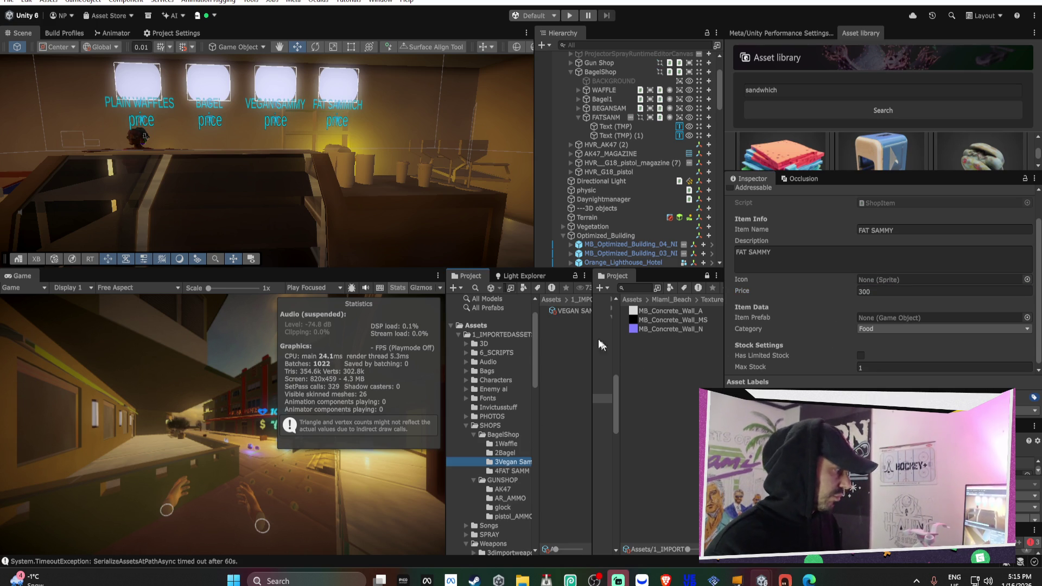
{"action": "left_click", "coordinate": [882, 292]}
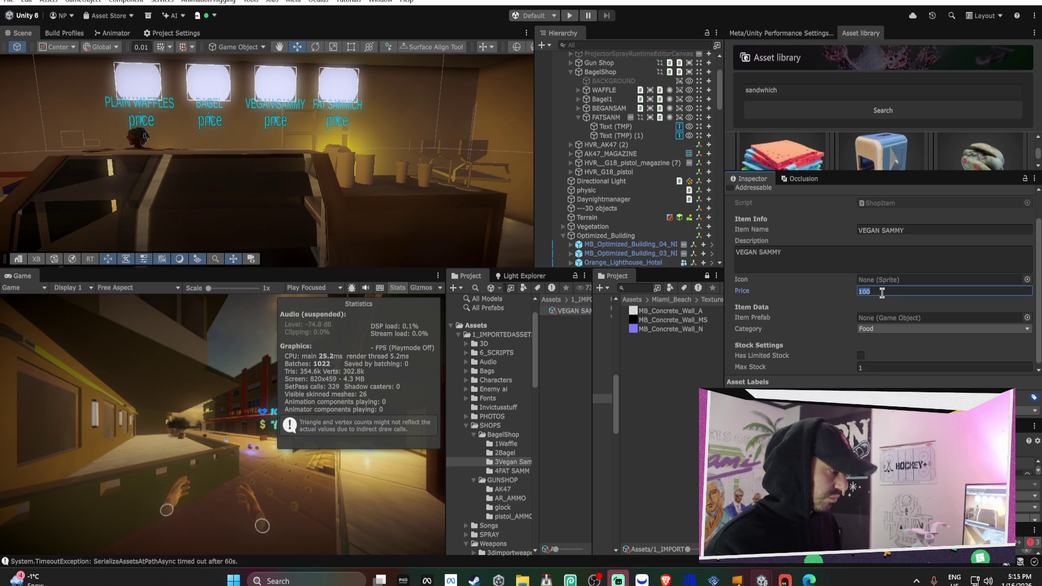
{"action": "type", "text": "200"}
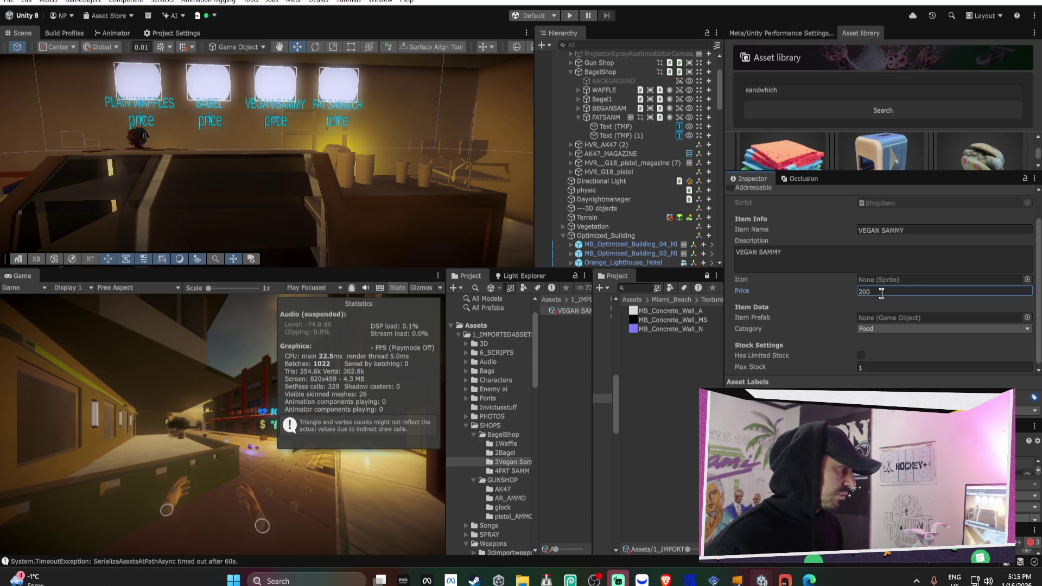
Review the BAGEL and WAFFLE items and open the Downloads folder in File Explorer
{"action": "left_click", "coordinate": [504, 452]}
{"action": "left_click", "coordinate": [565, 310]}
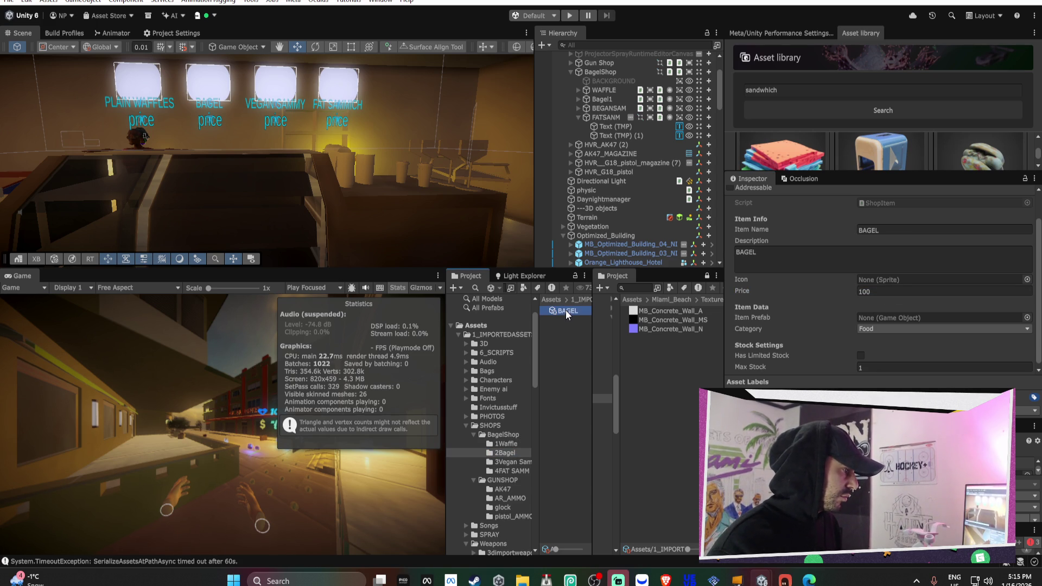
{"action": "left_click", "coordinate": [504, 444]}
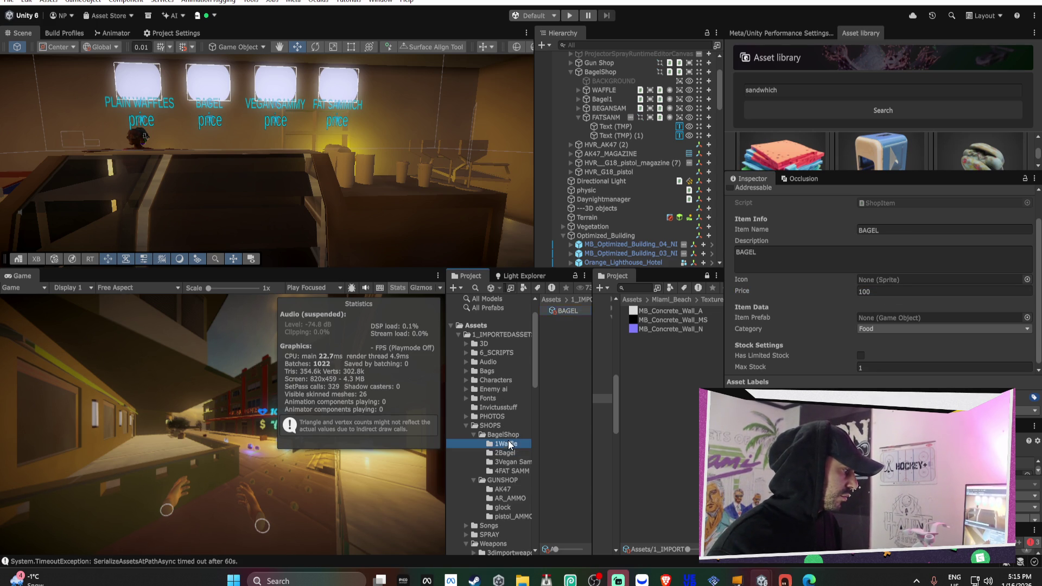
{"action": "left_click", "coordinate": [579, 314]}
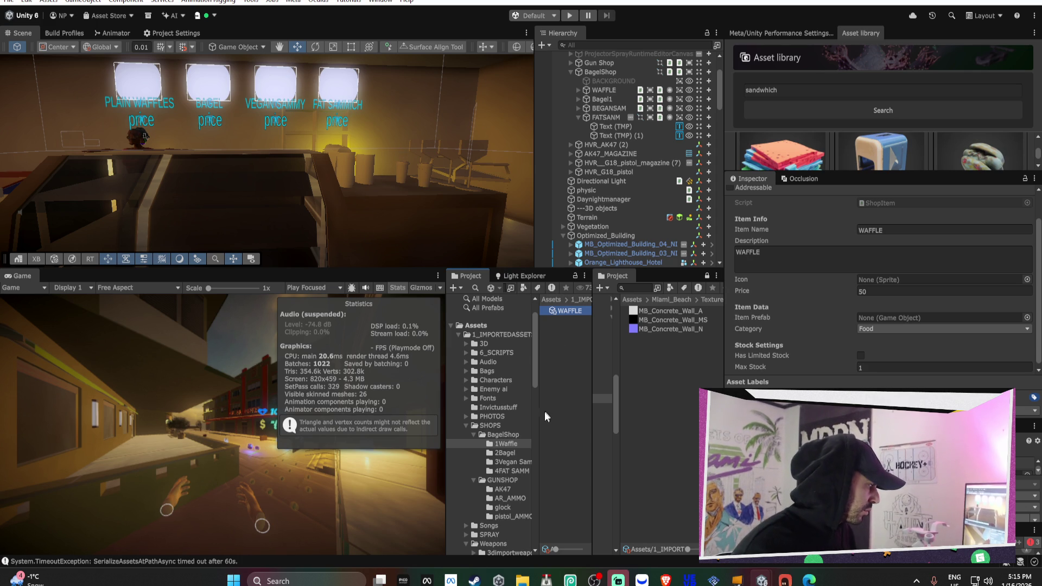
{"action": "left_click", "coordinate": [521, 580]}
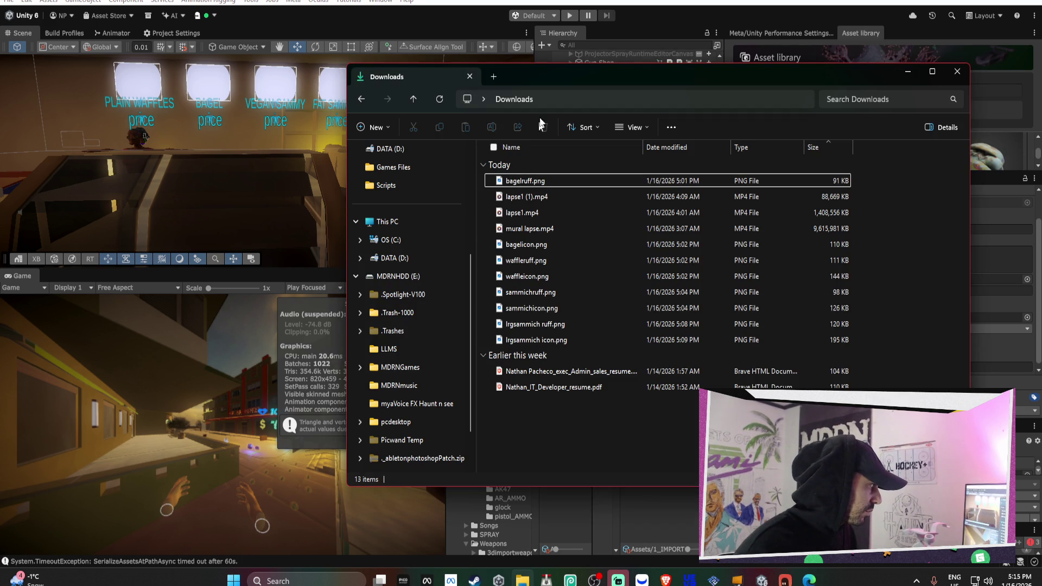
Copy waffleicon.png and bagelicon.png from Downloads into the waffle and bagel folders
{"action": "left_click_drag", "start_coordinate": [549, 74], "coordinate": [834, 69]}
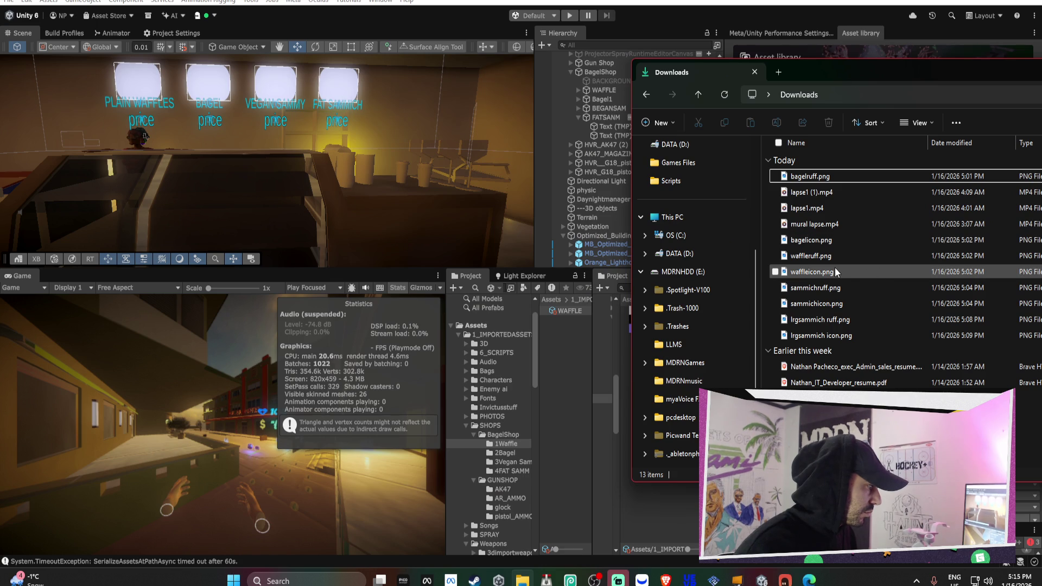
{"action": "left_click", "coordinate": [836, 271]}
{"action": "left_click_drag", "start_coordinate": [830, 277], "coordinate": [567, 321]}
{"action": "left_click", "coordinate": [513, 449]}
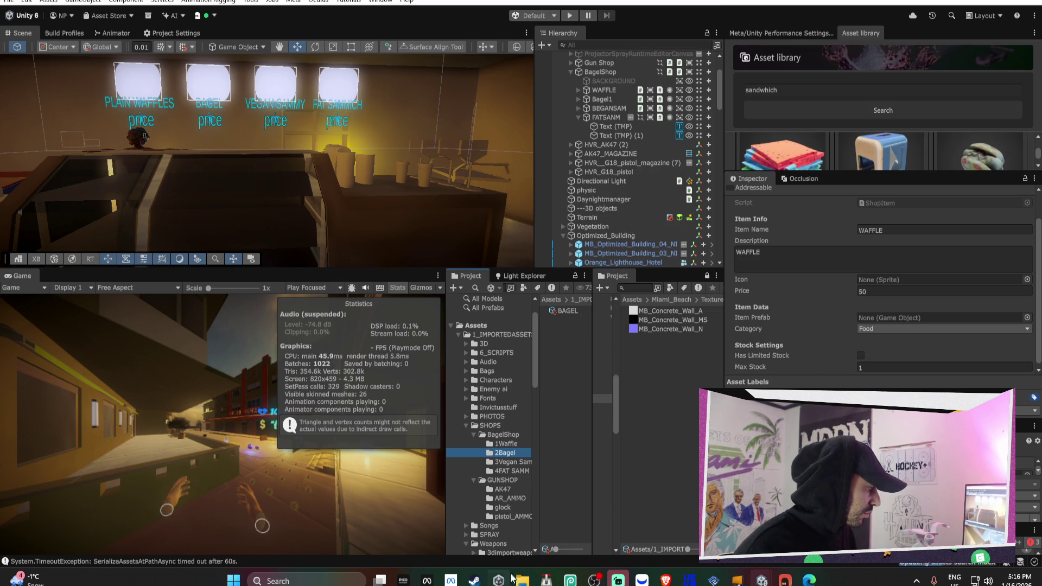
{"action": "left_click", "coordinate": [522, 580]}
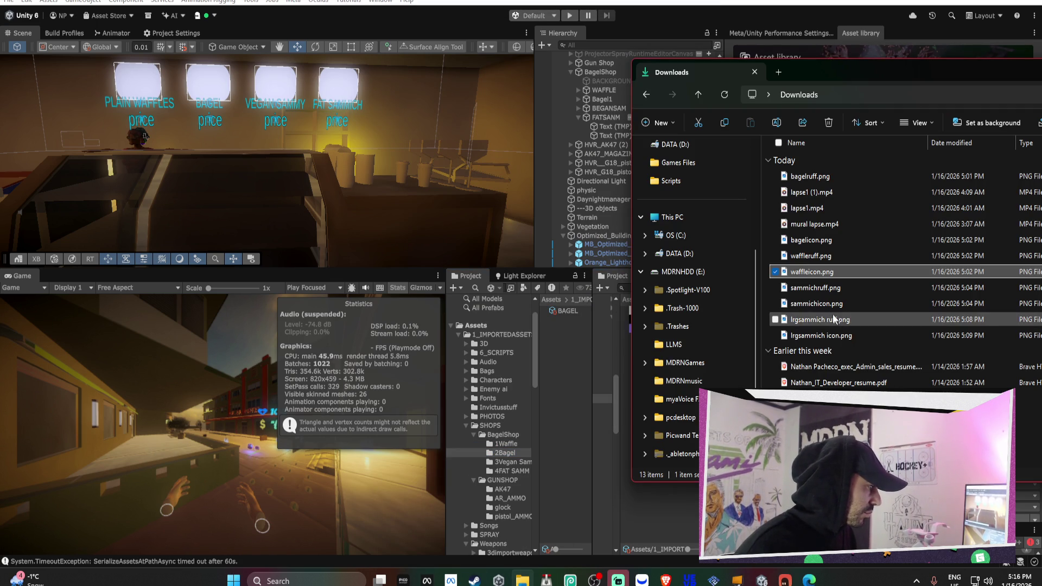
{"action": "left_click", "coordinate": [798, 239]}
{"action": "left_click", "coordinate": [781, 258], "text": "shift"}
{"action": "left_click", "coordinate": [805, 239]}
{"action": "left_click_drag", "start_coordinate": [805, 239], "coordinate": [572, 342]}
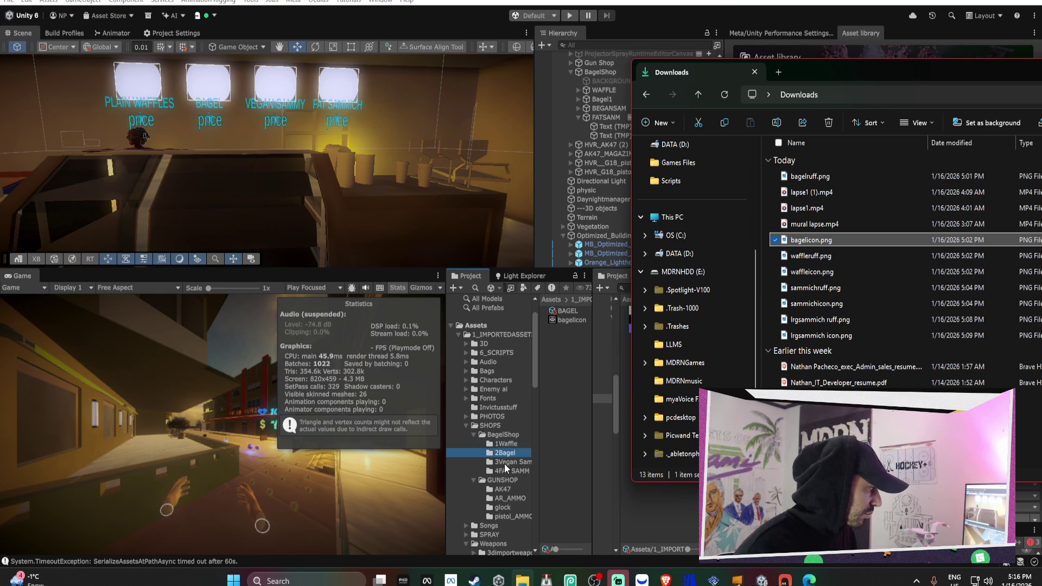
Copy sammichicon.png into 3Vegan Sammy and lrgsammich icon.png into 4FAT SAMM
{"action": "left_click", "coordinate": [504, 462]}
{"action": "left_click", "coordinate": [522, 580]}
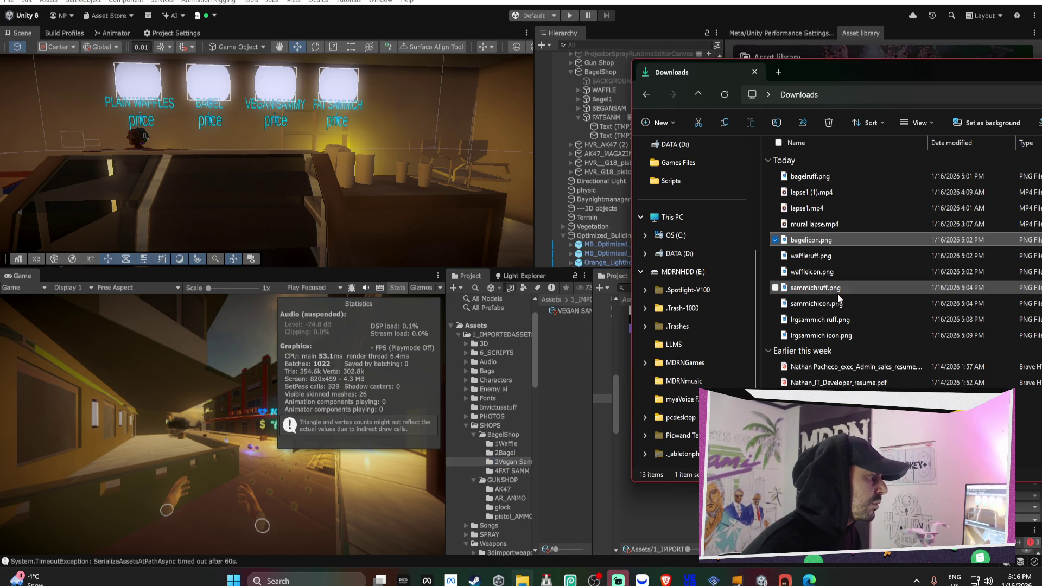
{"action": "mouse_move", "coordinate": [835, 302]}
{"action": "left_mouse_down"}
{"action": "mouse_move", "coordinate": [678, 308]}
{"action": "mouse_move", "coordinate": [574, 342]}
{"action": "left_mouse_up"}
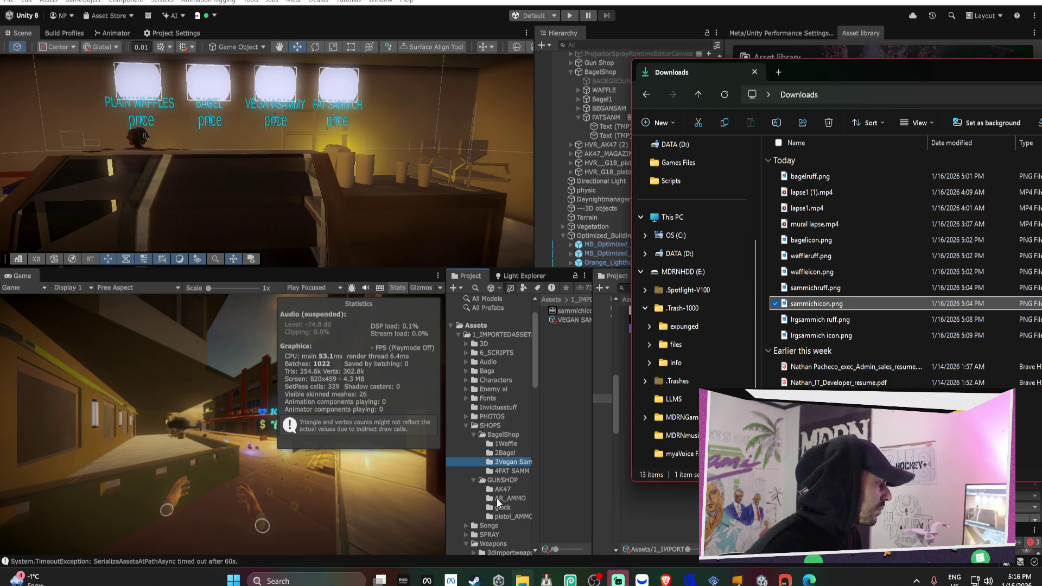
{"action": "left_click", "coordinate": [506, 470]}
{"action": "left_click", "coordinate": [522, 579]}
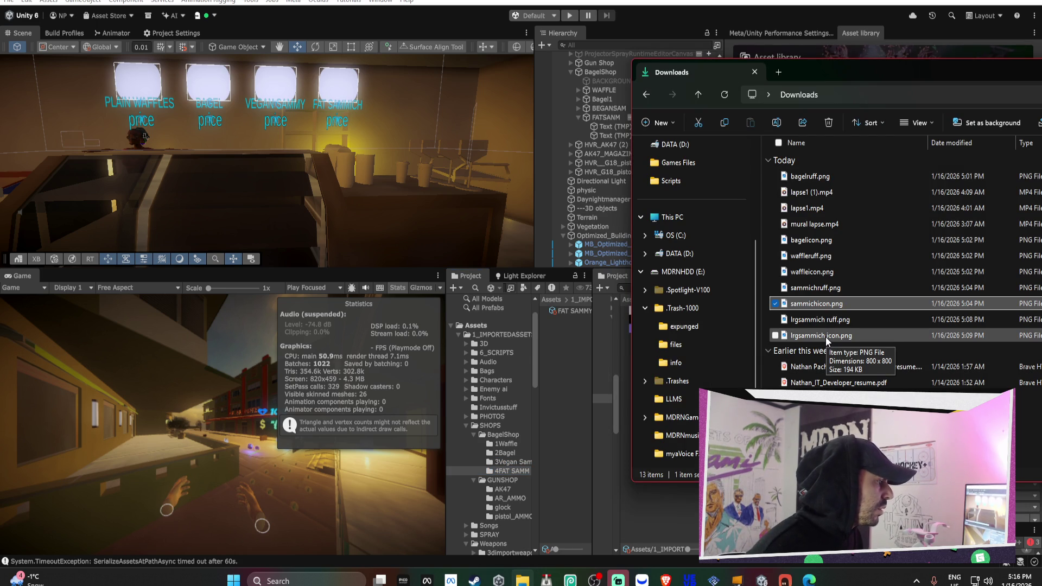
{"action": "left_click_drag", "start_coordinate": [826, 337], "coordinate": [574, 373]}
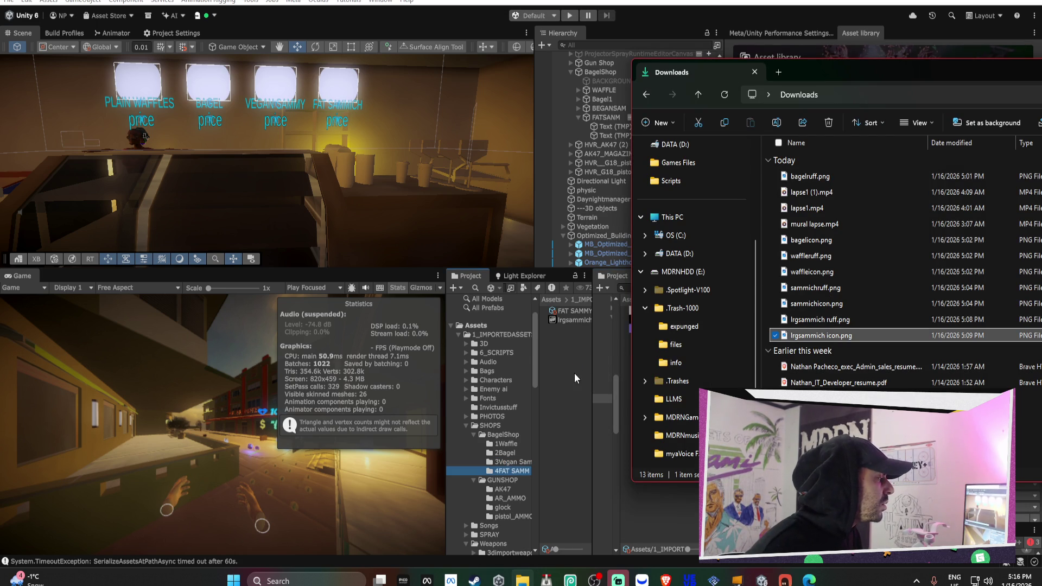
{"action": "left_click", "coordinate": [571, 320]}
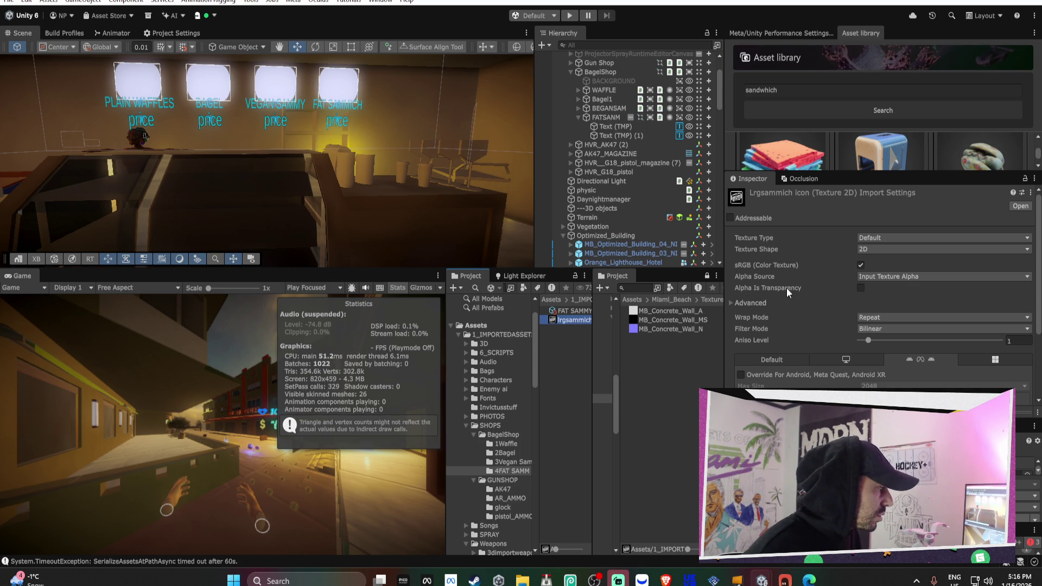
Check the icon texture settings and try assigning waffleicon to the WAFFLE item
{"action": "left_click", "coordinate": [861, 288]}
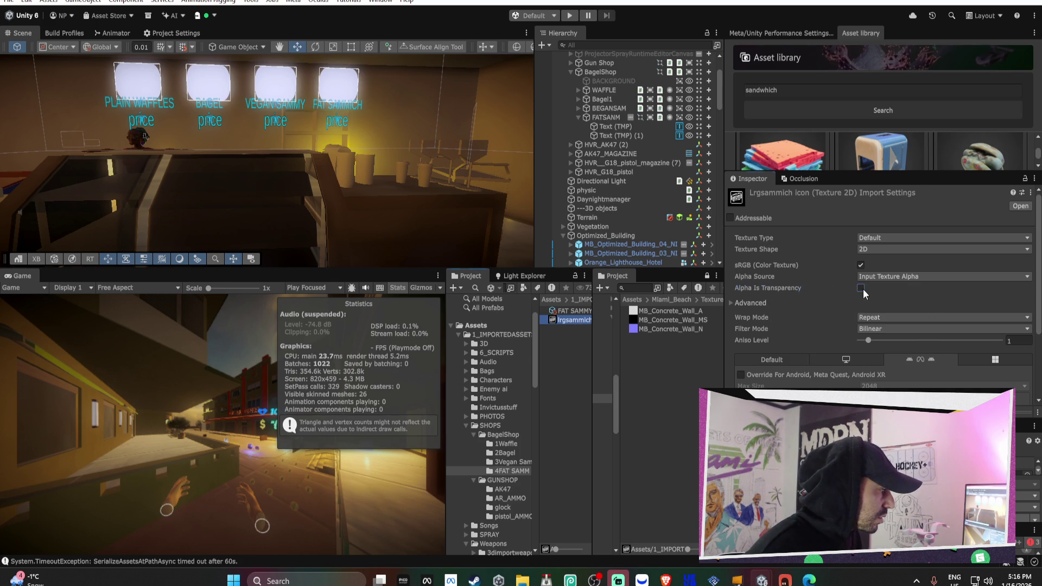
{"action": "left_click", "coordinate": [860, 288]}
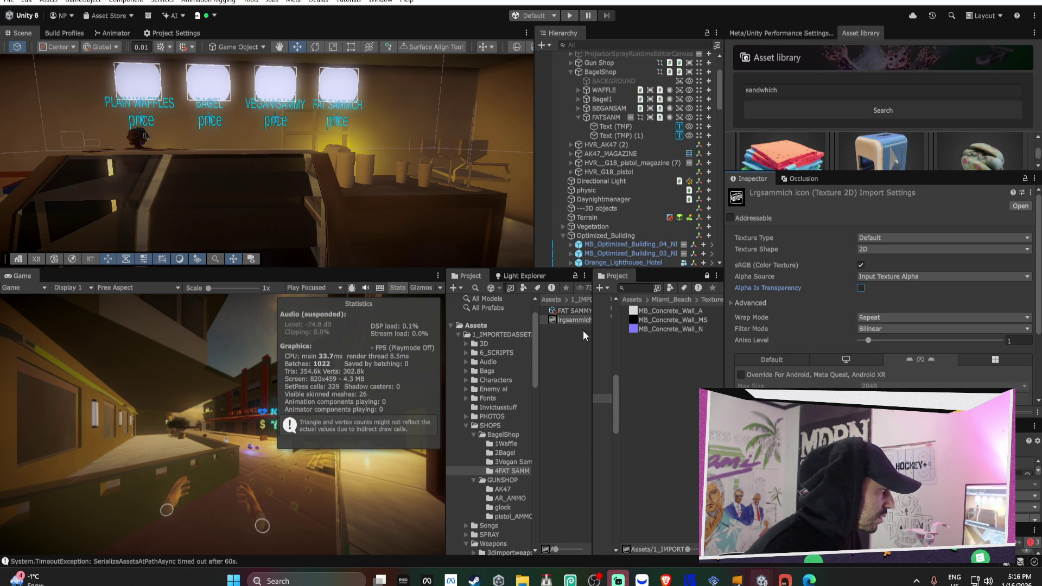
{"action": "left_click", "coordinate": [507, 461]}
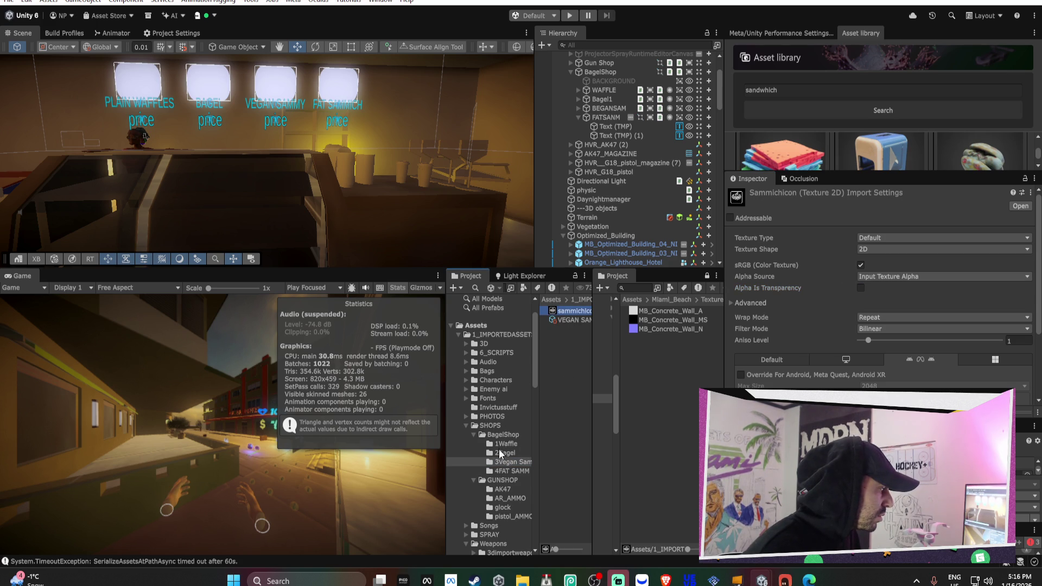
{"action": "left_click", "coordinate": [500, 452]}
{"action": "left_click", "coordinate": [568, 320]}
{"action": "left_click", "coordinate": [495, 444]}
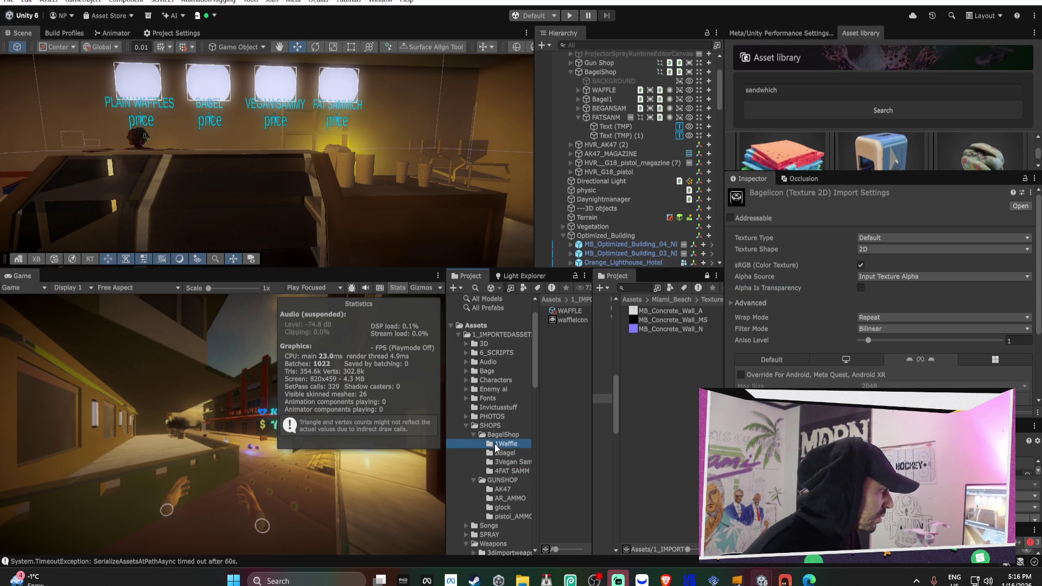
{"action": "left_click", "coordinate": [569, 310]}
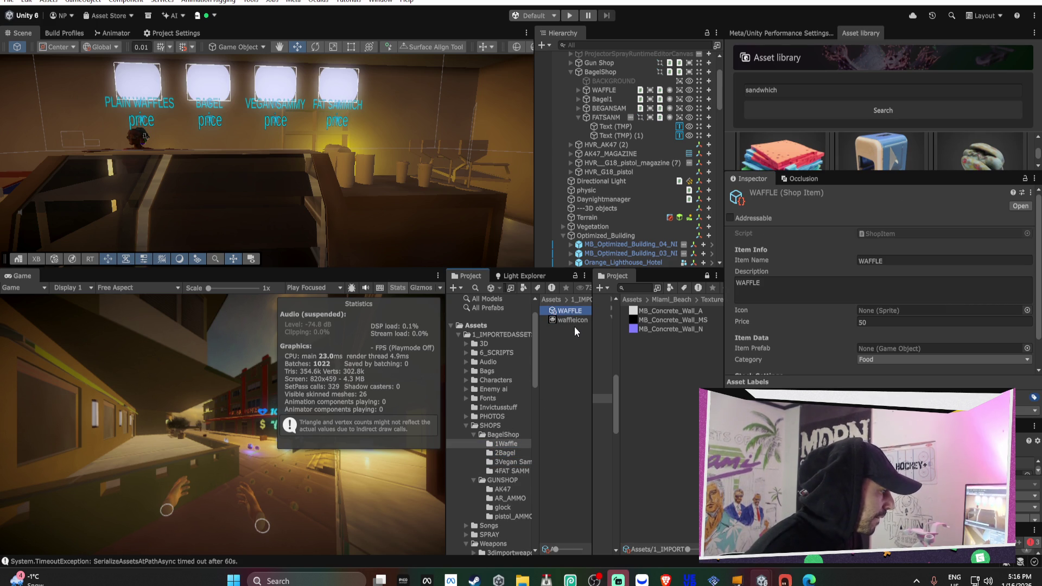
{"action": "left_click_drag", "start_coordinate": [572, 324], "coordinate": [783, 324]}
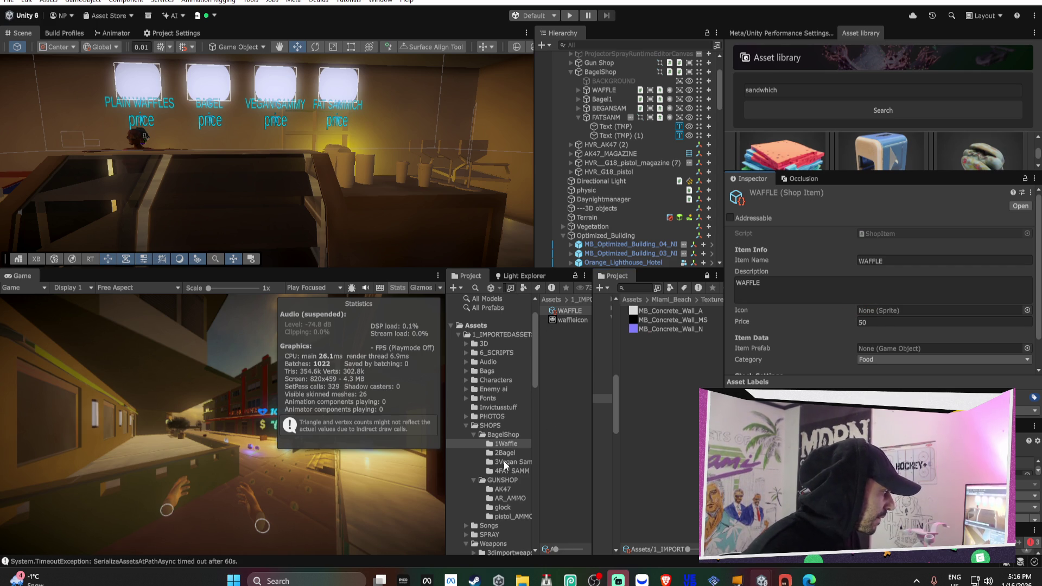
Set all four food icon textures to Sprite (2D and UI), Single mode, and apply
{"action": "left_click", "coordinate": [505, 454], "text": "ctrl"}
{"action": "left_click", "coordinate": [507, 461], "text": "ctrl"}
{"action": "left_click", "coordinate": [507, 471], "text": "ctrl"}
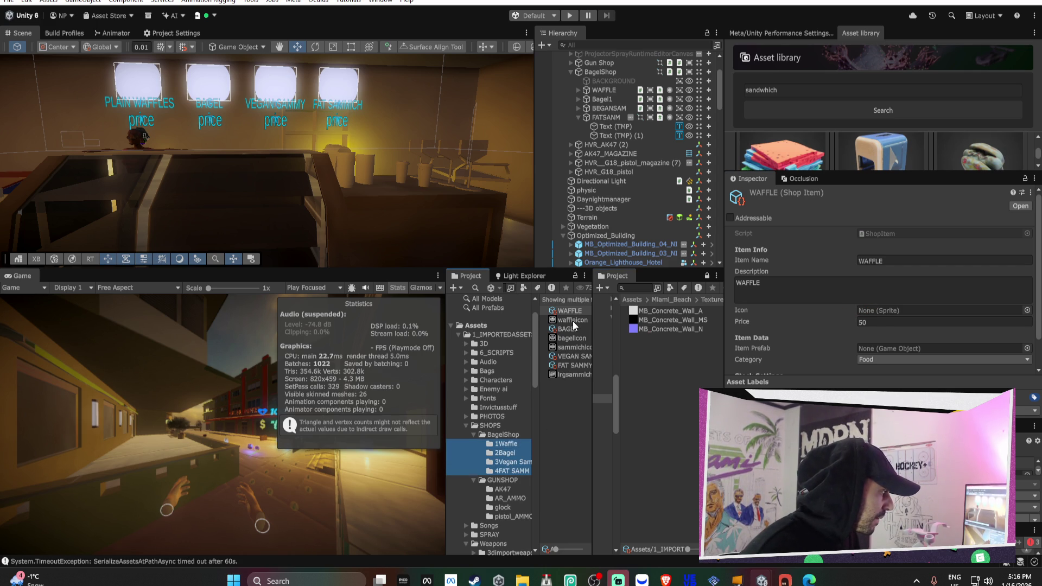
{"action": "left_click", "coordinate": [572, 321]}
{"action": "left_click", "coordinate": [571, 337], "text": "ctrl"}
{"action": "left_click", "coordinate": [571, 346], "text": "ctrl"}
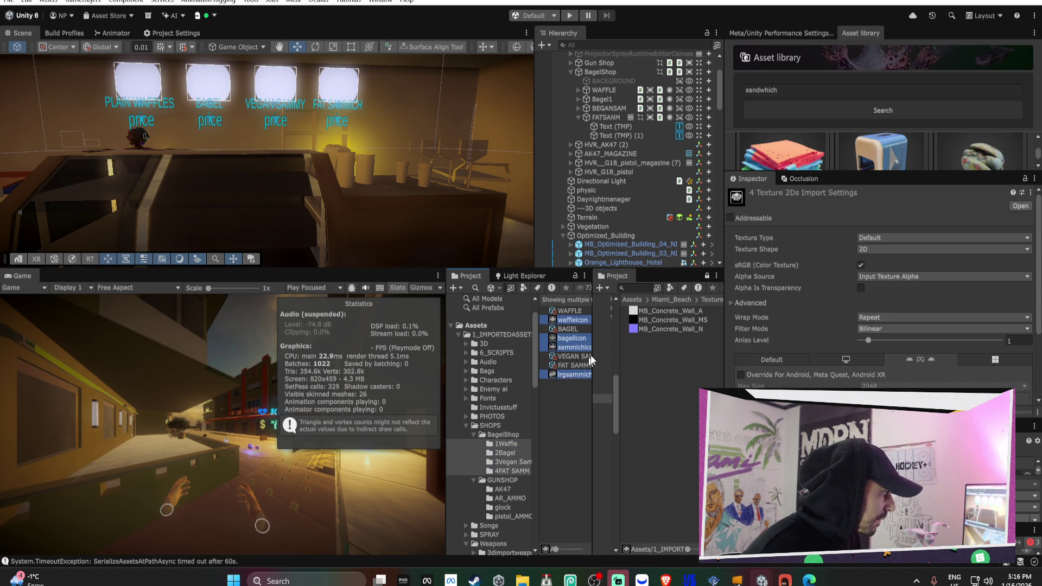
{"action": "left_click", "coordinate": [877, 239]}
{"action": "left_click", "coordinate": [895, 289]}
{"action": "left_click", "coordinate": [893, 265]}
{"action": "left_click", "coordinate": [893, 280]}
{"action": "scroll", "coordinate": [1009, 323], "scroll_direction": "down", "scroll_amount": 5}
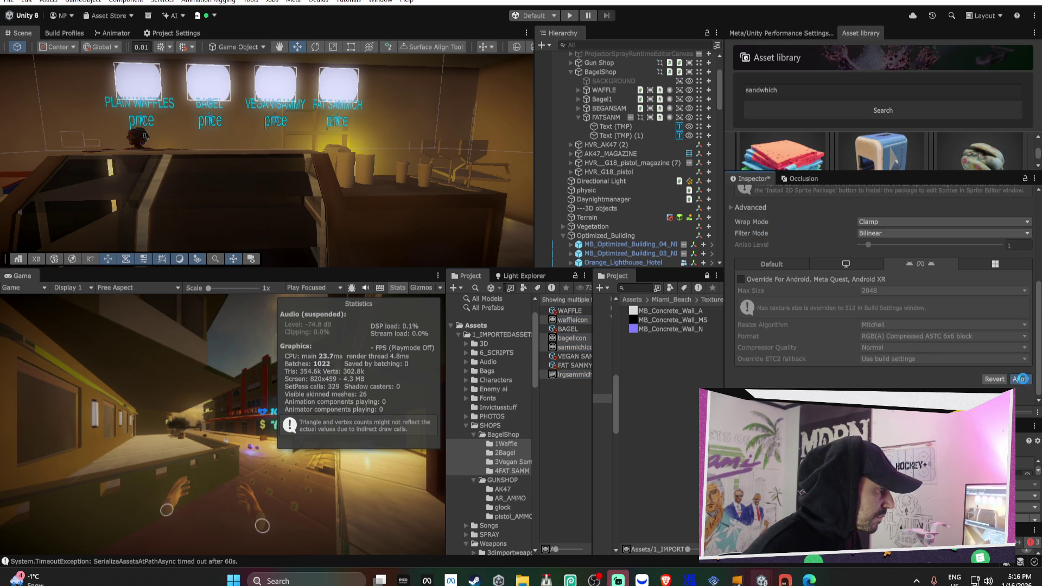
{"action": "left_click", "coordinate": [1020, 379]}
{"action": "left_click", "coordinate": [506, 443]}
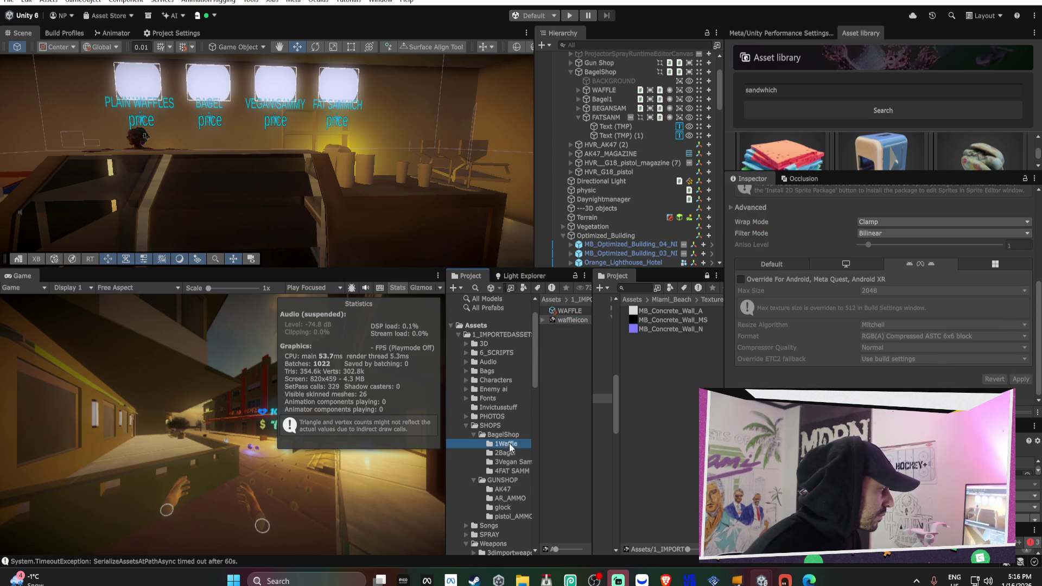
Assign waffleicon to the WAFFLE item and bagelicon to the BAGEL item
{"action": "left_click", "coordinate": [575, 311]}
{"action": "left_click_drag", "start_coordinate": [568, 320], "coordinate": [933, 277]}
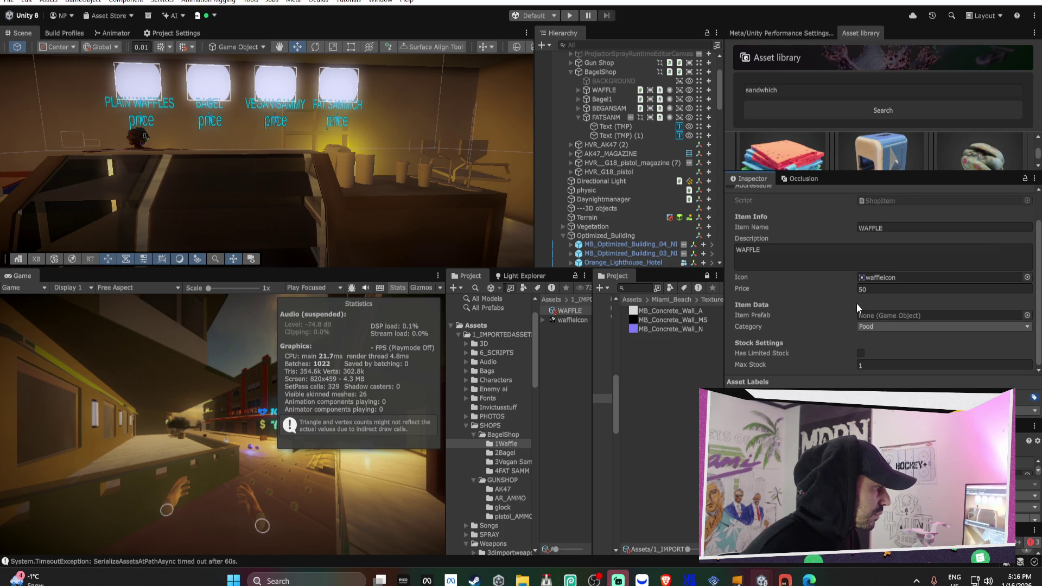
{"action": "left_click", "coordinate": [504, 452]}
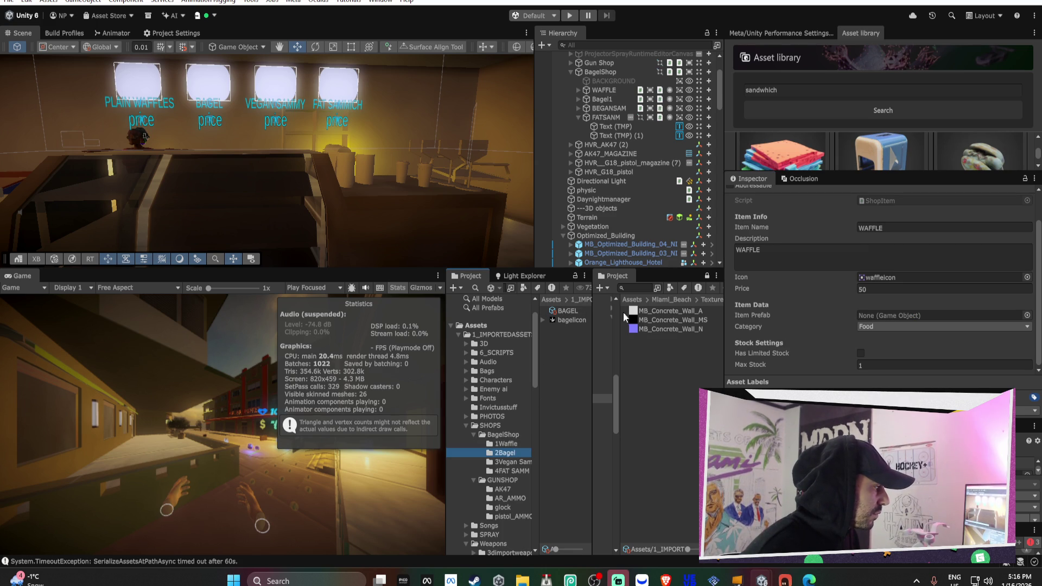
{"action": "left_click", "coordinate": [569, 311]}
{"action": "left_click_drag", "start_coordinate": [564, 320], "coordinate": [890, 281]}
Give FAT SAMMY the lrgsammich icon, then list the 1Waffle folder's contents
{"action": "left_click", "coordinate": [505, 462]}
{"action": "left_click", "coordinate": [575, 320]}
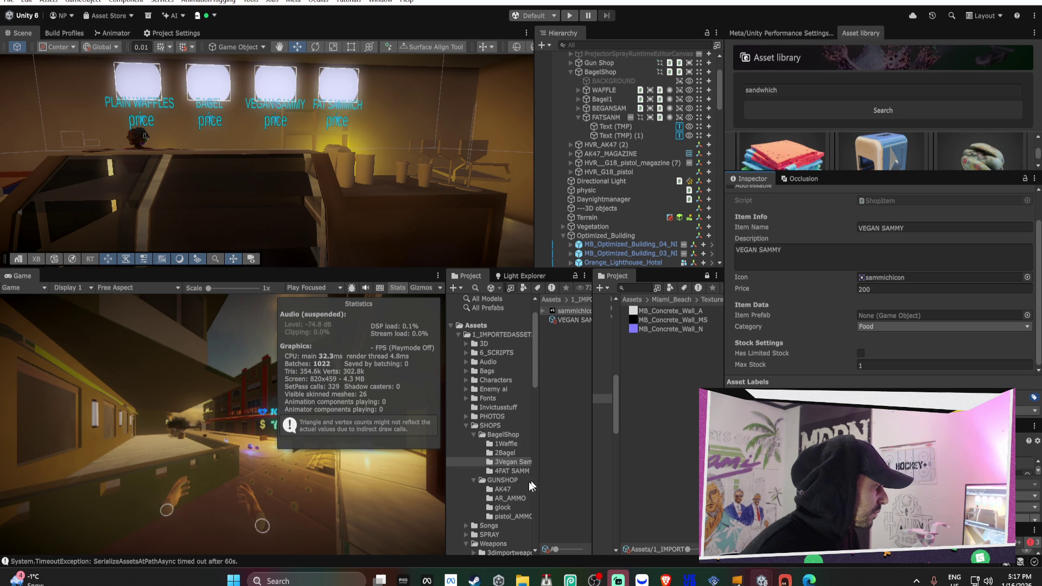
{"action": "left_click", "coordinate": [510, 471]}
{"action": "left_click", "coordinate": [576, 313]}
{"action": "mouse_move", "coordinate": [570, 317]}
{"action": "left_mouse_down"}
{"action": "mouse_move", "coordinate": [879, 278]}
{"action": "mouse_move", "coordinate": [845, 298]}
{"action": "mouse_move", "coordinate": [593, 343]}
{"action": "mouse_move", "coordinate": [890, 278]}
{"action": "left_mouse_up"}
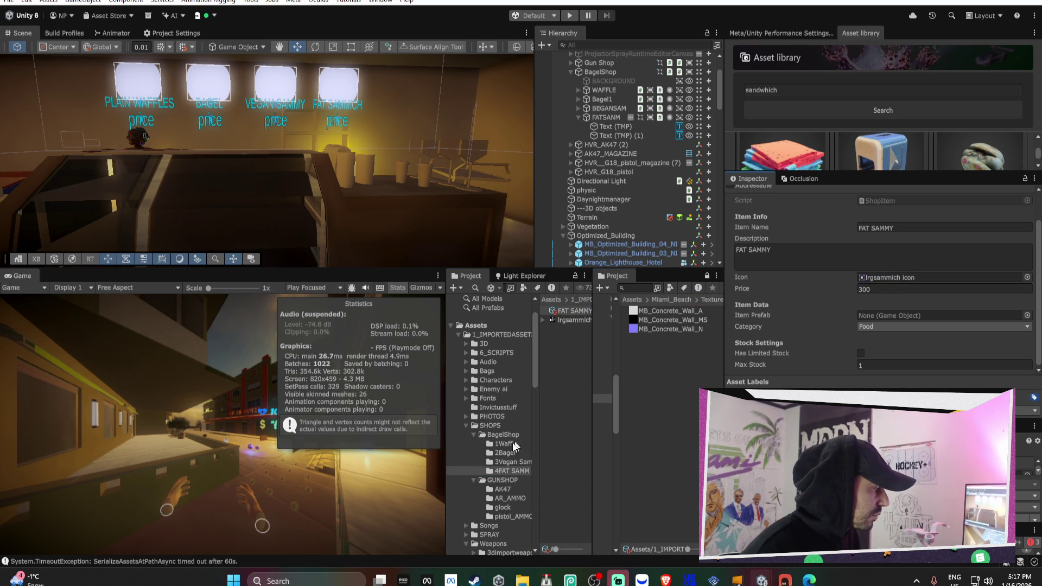
{"action": "left_click", "coordinate": [503, 443]}
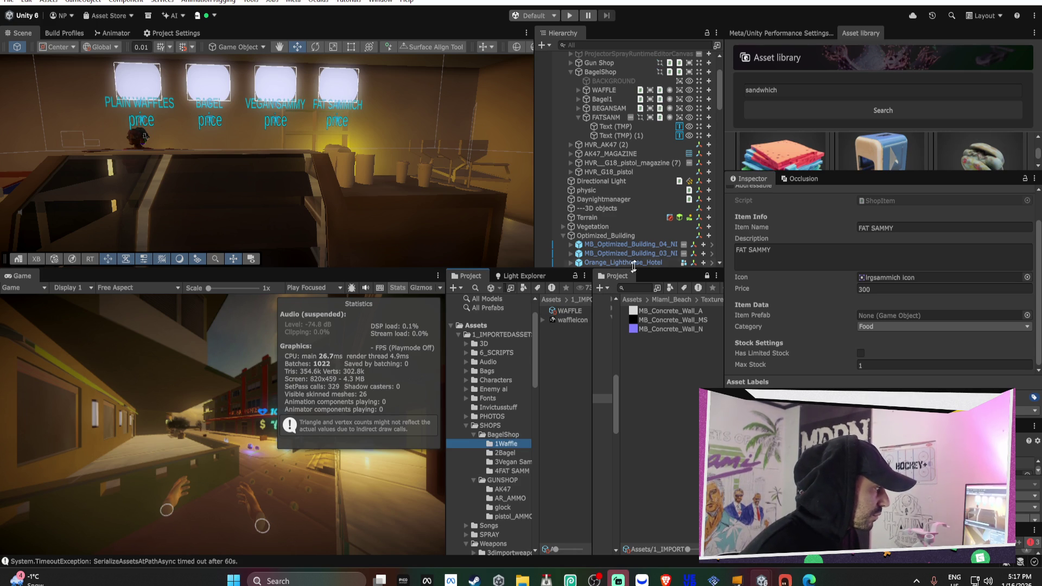
{"action": "left_click_drag", "start_coordinate": [846, 172], "coordinate": [848, 322]}
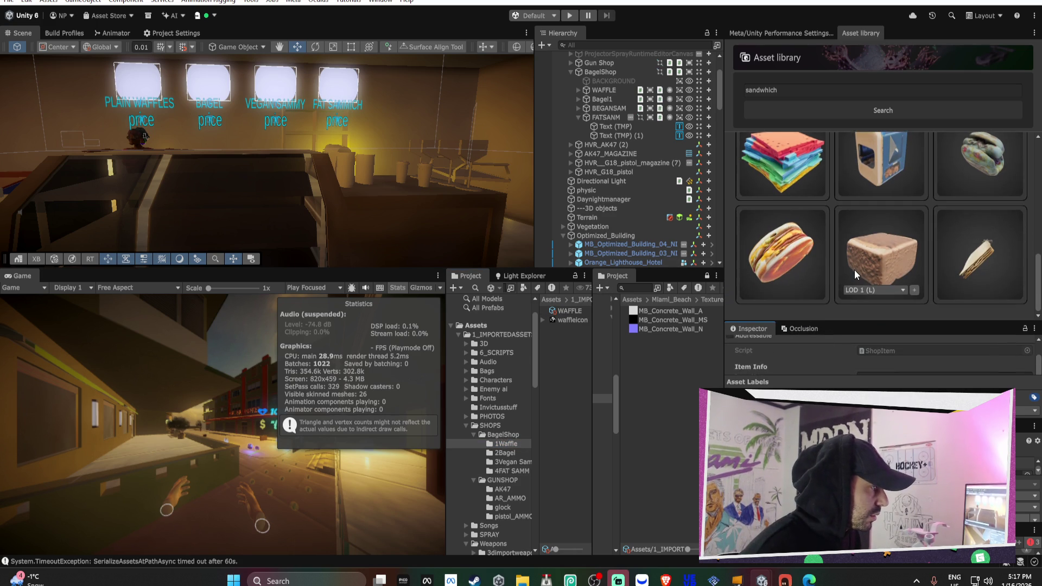
Search the asset library for WAFFLE
{"action": "scroll", "coordinate": [854, 269], "scroll_direction": "down", "scroll_amount": 5}
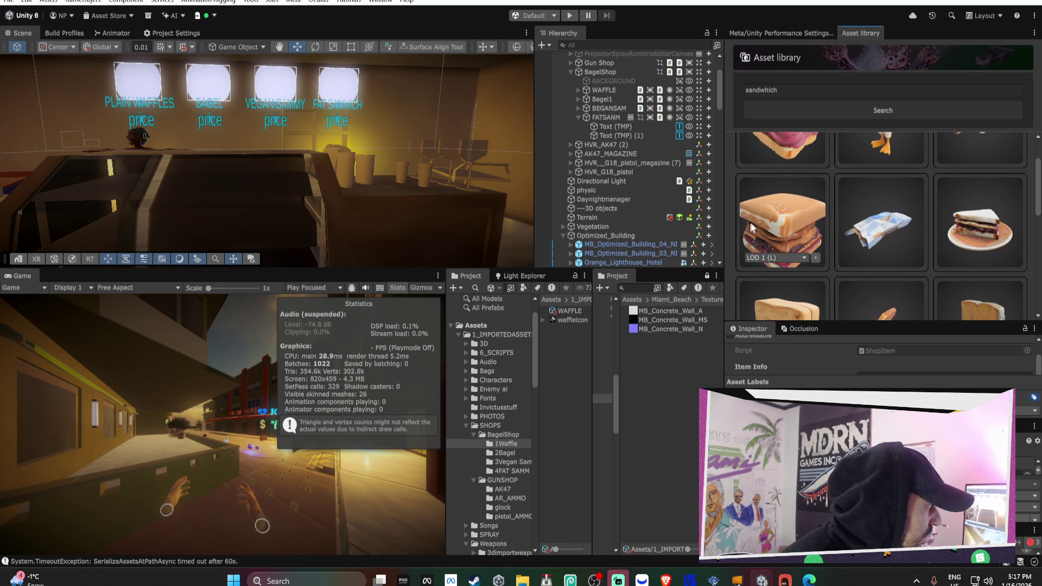
{"action": "scroll", "coordinate": [881, 200], "scroll_direction": "up", "scroll_amount": 2}
{"action": "left_click", "coordinate": [802, 88]}
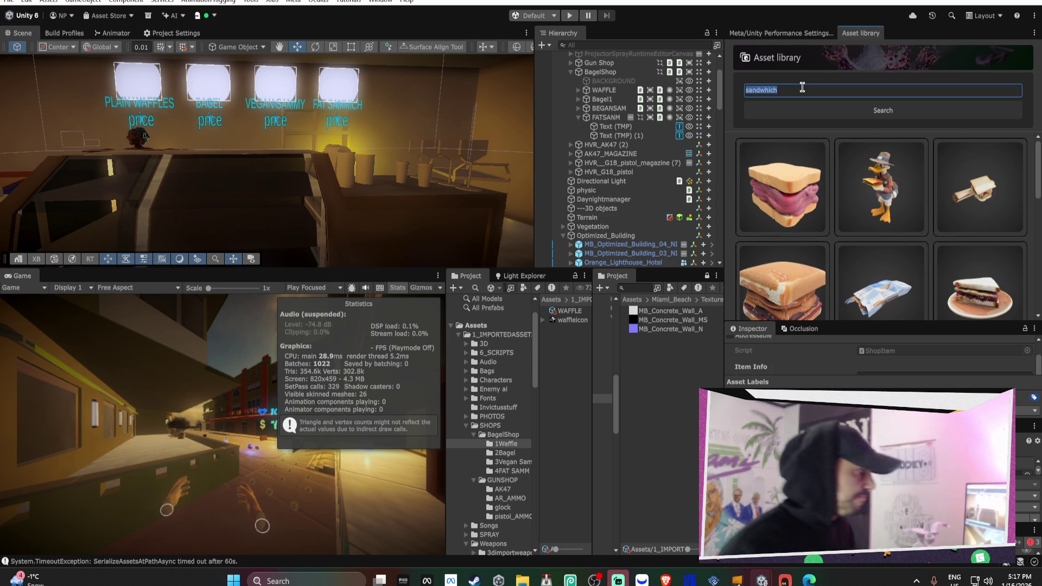
{"action": "type", "text": "WAFFLE"}
{"action": "key", "text": "Return"}
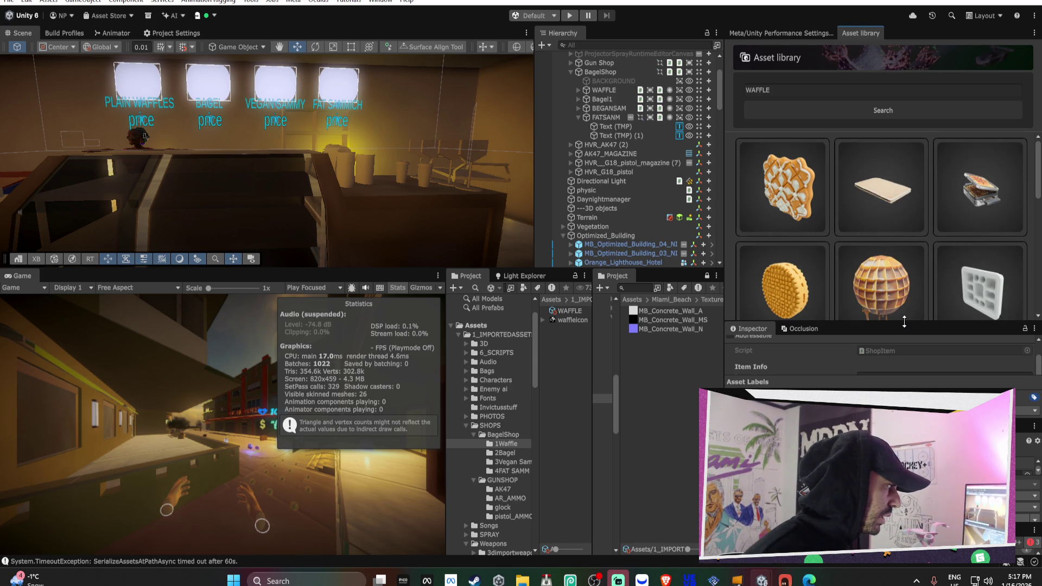
Download the flat waffle model at LOD 2 (M) detail
{"action": "left_click_drag", "start_coordinate": [904, 322], "coordinate": [904, 426]}
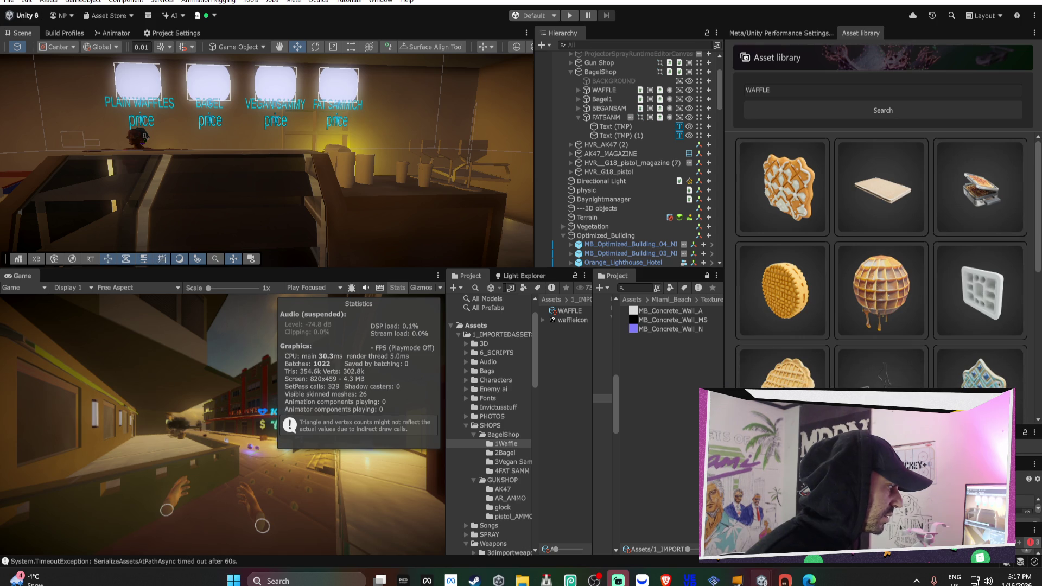
{"action": "scroll", "coordinate": [904, 339], "scroll_direction": "down", "scroll_amount": 2}
{"action": "scroll", "coordinate": [904, 339], "scroll_direction": "down", "scroll_amount": 2}
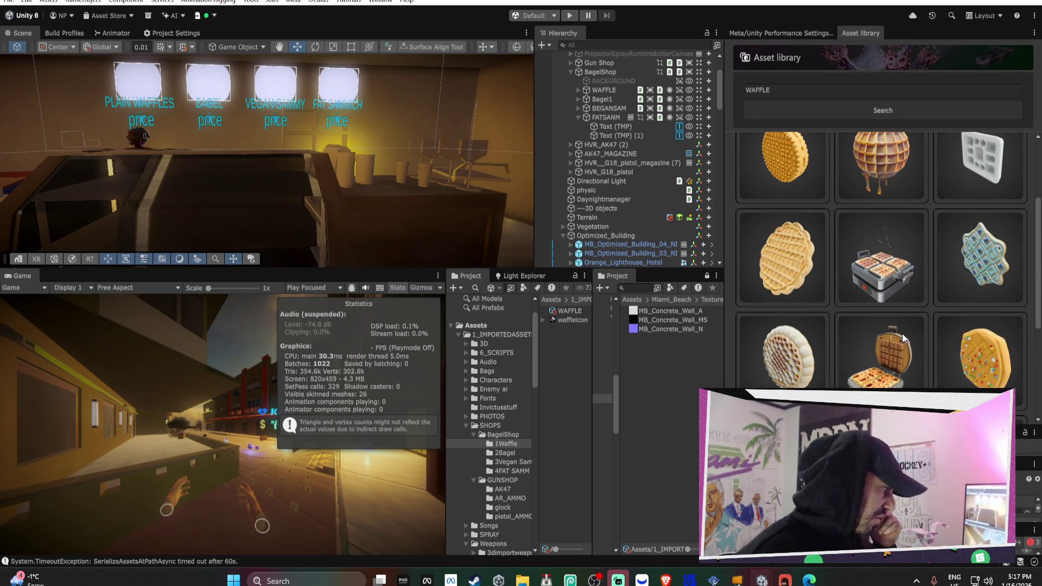
{"action": "scroll", "coordinate": [902, 333], "scroll_direction": "down", "scroll_amount": 2}
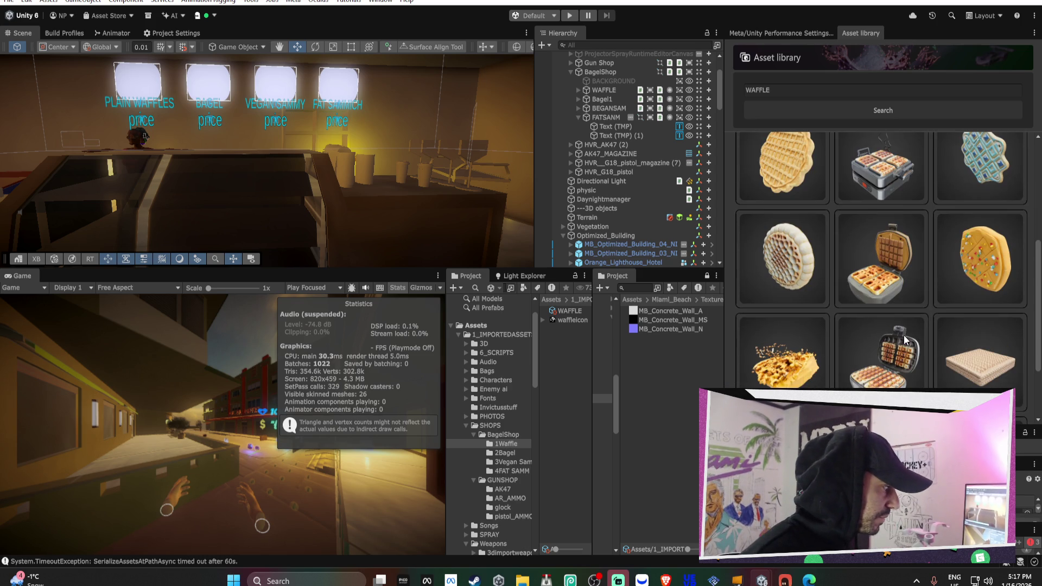
{"action": "scroll", "coordinate": [904, 334], "scroll_direction": "down", "scroll_amount": 1}
{"action": "scroll", "coordinate": [907, 328], "scroll_direction": "down", "scroll_amount": 1}
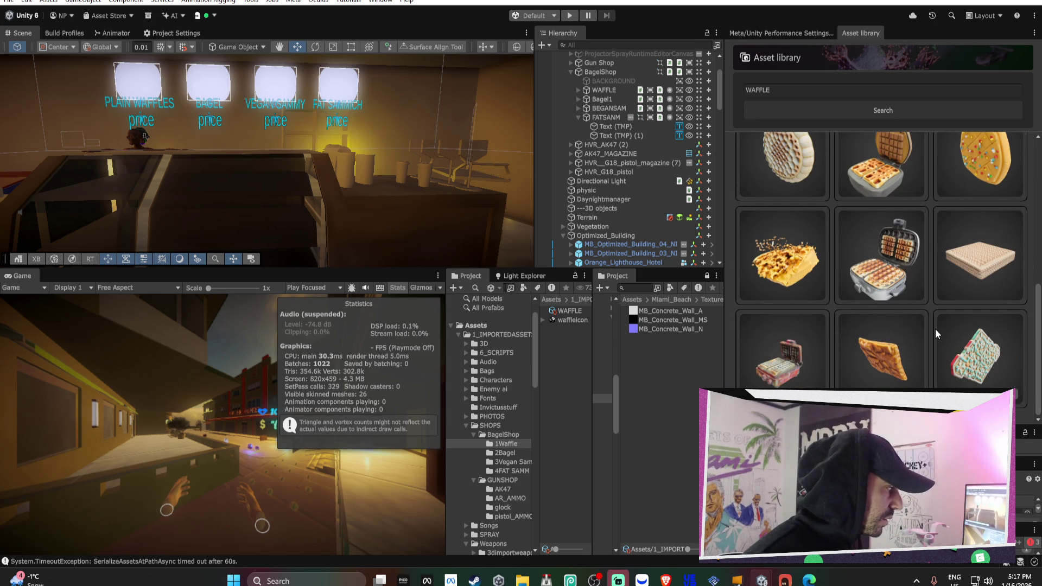
{"action": "scroll", "coordinate": [936, 329], "scroll_direction": "up", "scroll_amount": 3}
{"action": "scroll", "coordinate": [850, 327], "scroll_direction": "up", "scroll_amount": 3}
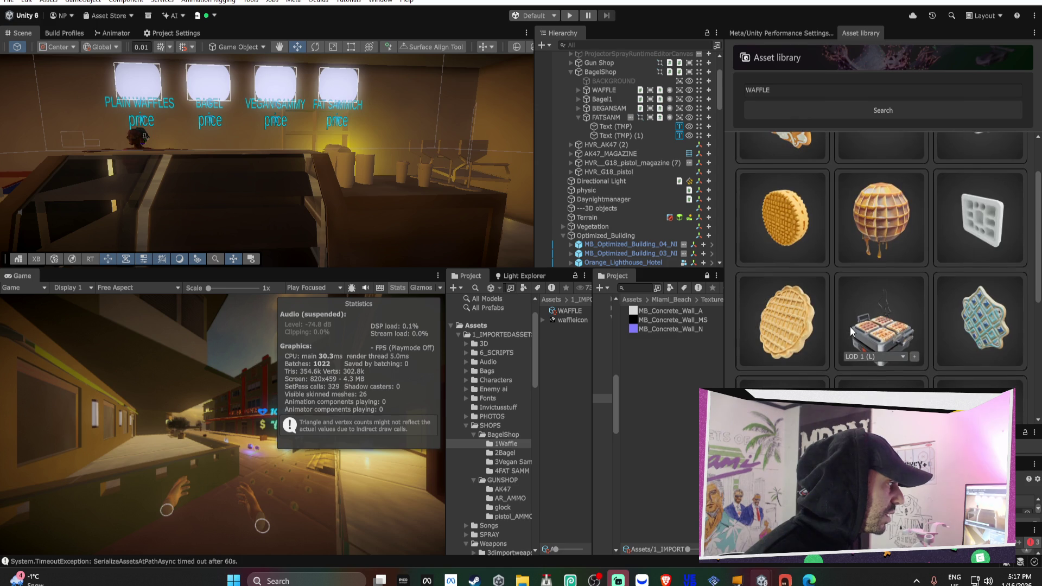
{"action": "scroll", "coordinate": [850, 327], "scroll_direction": "up", "scroll_amount": 2}
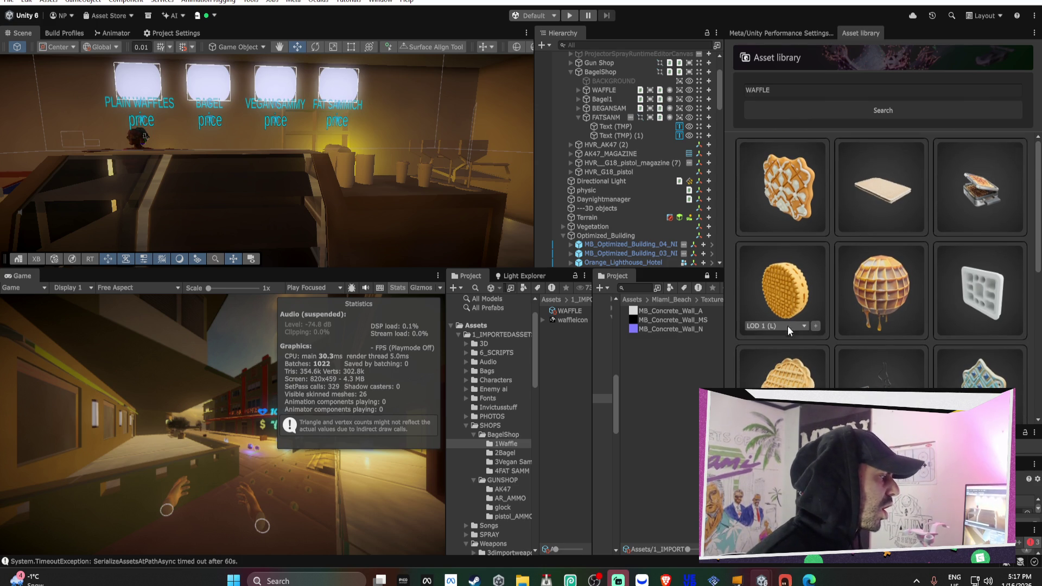
{"action": "scroll", "coordinate": [787, 325], "scroll_direction": "down", "scroll_amount": 1}
{"action": "scroll", "coordinate": [786, 347], "scroll_direction": "down", "scroll_amount": 1}
{"action": "left_click", "coordinate": [799, 359]}
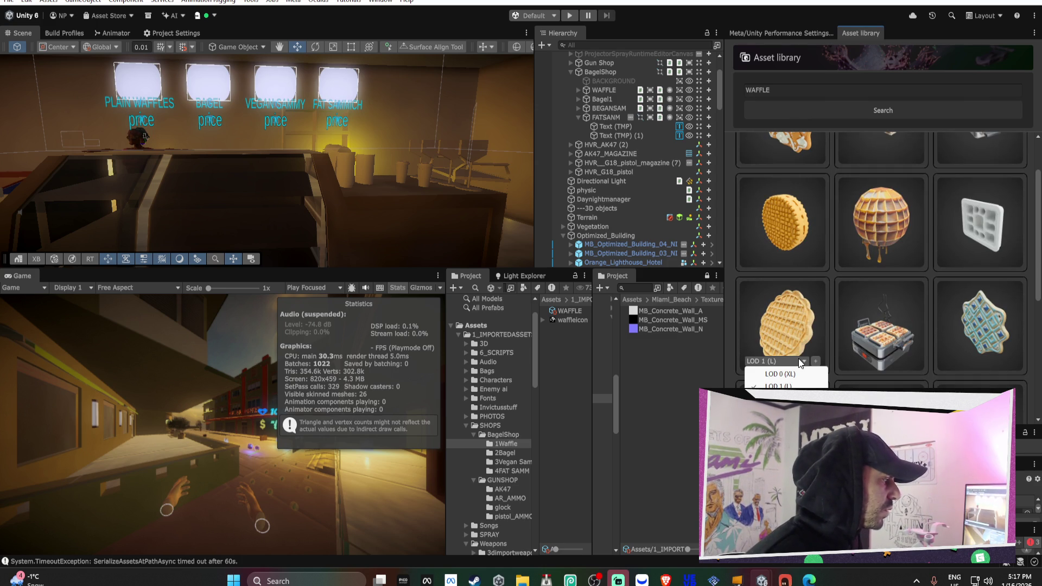
{"action": "left_click", "coordinate": [792, 397]}
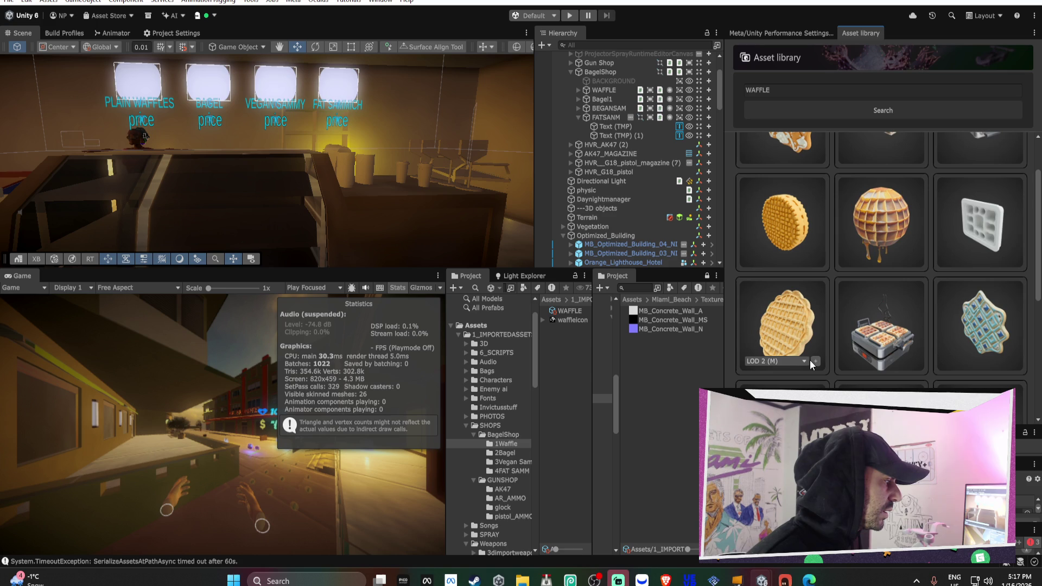
{"action": "left_click", "coordinate": [815, 361]}
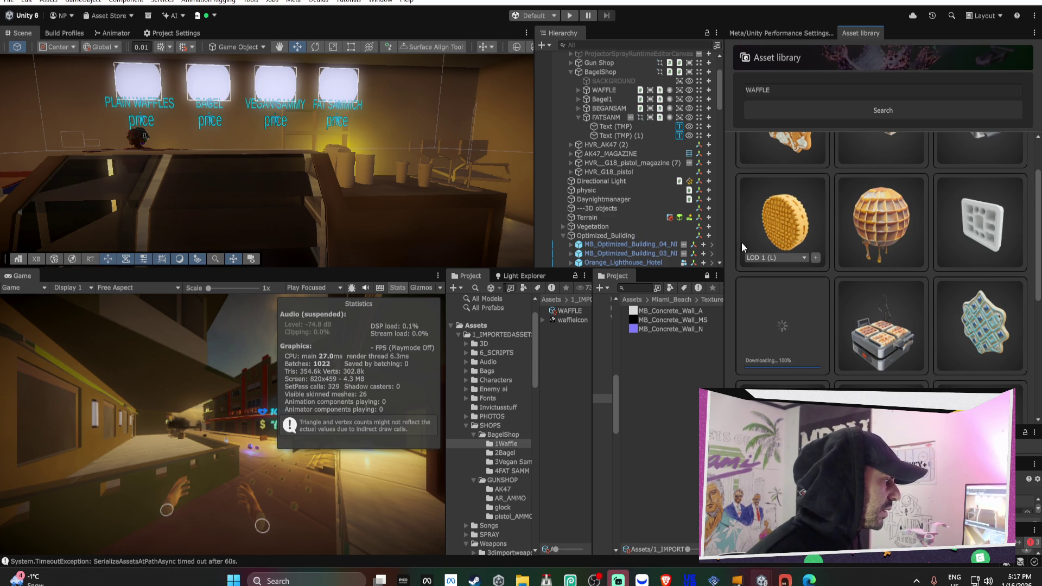
{"action": "mouse_move", "coordinate": [837, 152]}
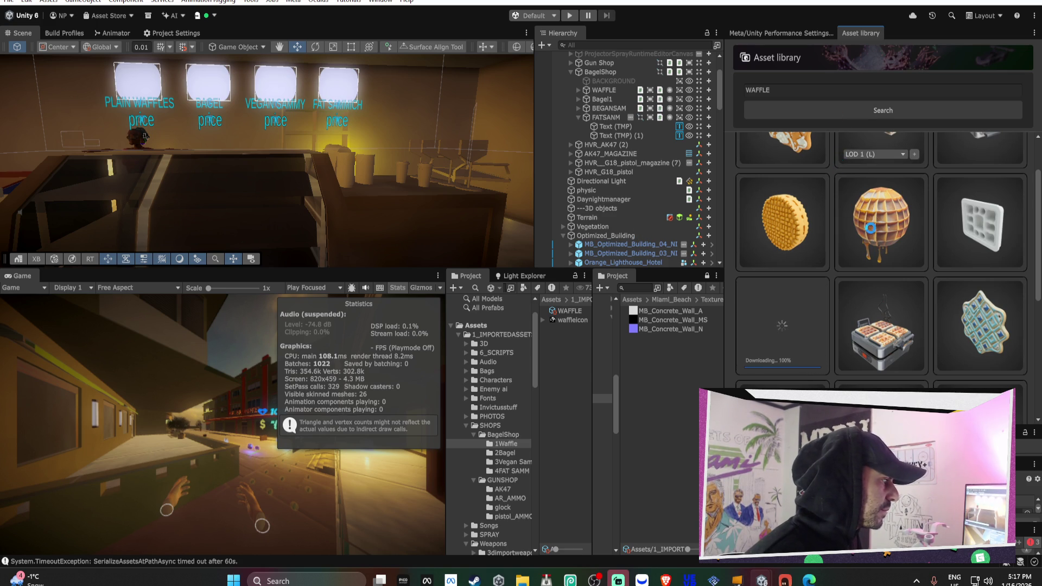
Unpack the 1335066_M waffle prefab into plain objects
{"action": "left_click_drag", "start_coordinate": [720, 90], "coordinate": [721, 234]}
{"action": "mouse_move", "coordinate": [270, 183]}
{"action": "left_mouse_down"}
{"action": "mouse_move", "coordinate": [368, 170]}
{"action": "mouse_move", "coordinate": [333, 133]}
{"action": "mouse_move", "coordinate": [349, 113]}
{"action": "mouse_move", "coordinate": [236, 168]}
{"action": "left_mouse_up"}
{"action": "key", "text": "e"}
{"action": "key", "text": "r"}
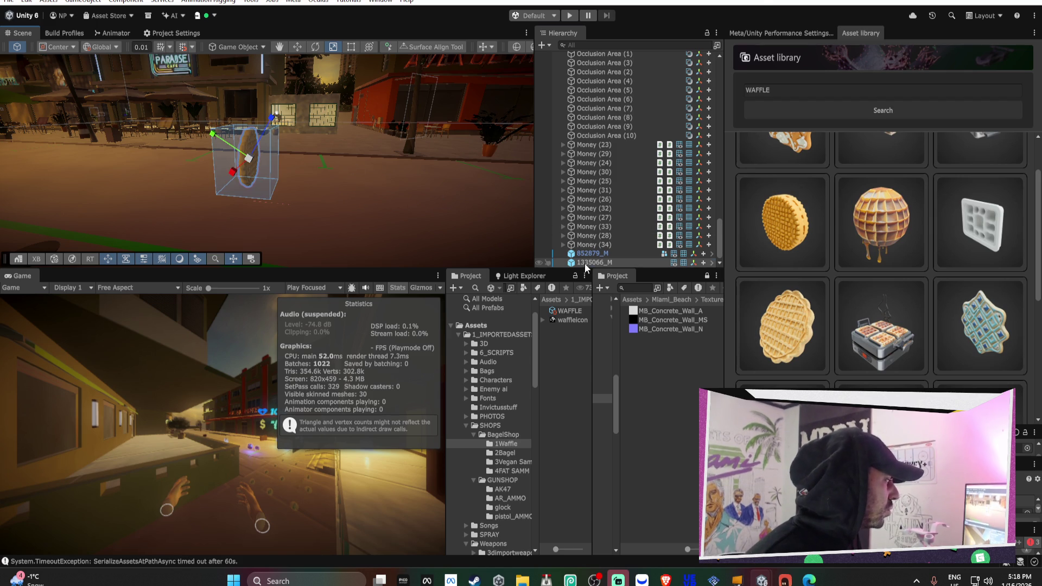
{"action": "right_click", "coordinate": [585, 262]}
{"action": "mouse_move", "coordinate": [604, 268]}
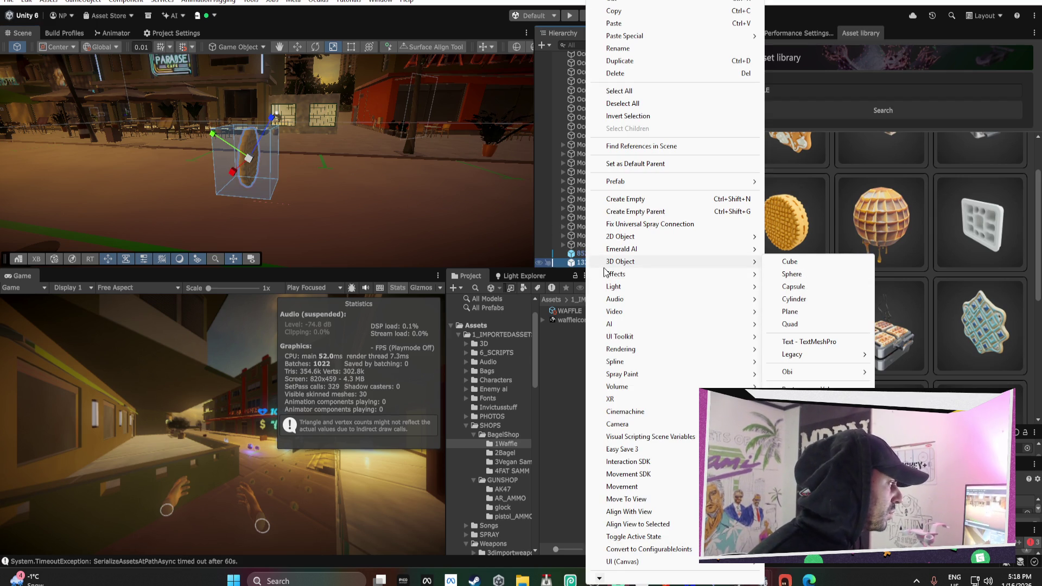
{"action": "mouse_move", "coordinate": [663, 184]}
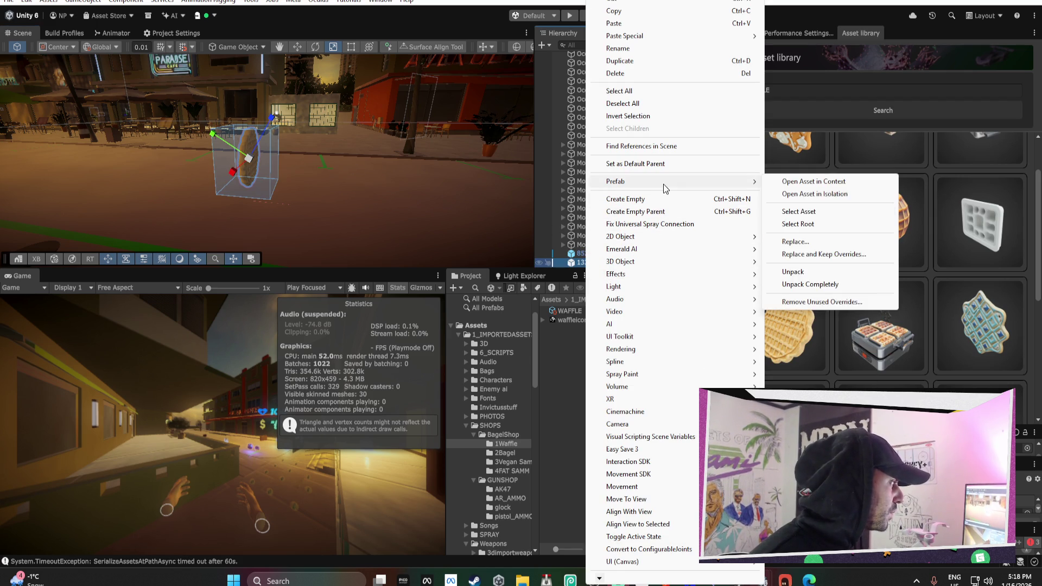
{"action": "left_click", "coordinate": [809, 271]}
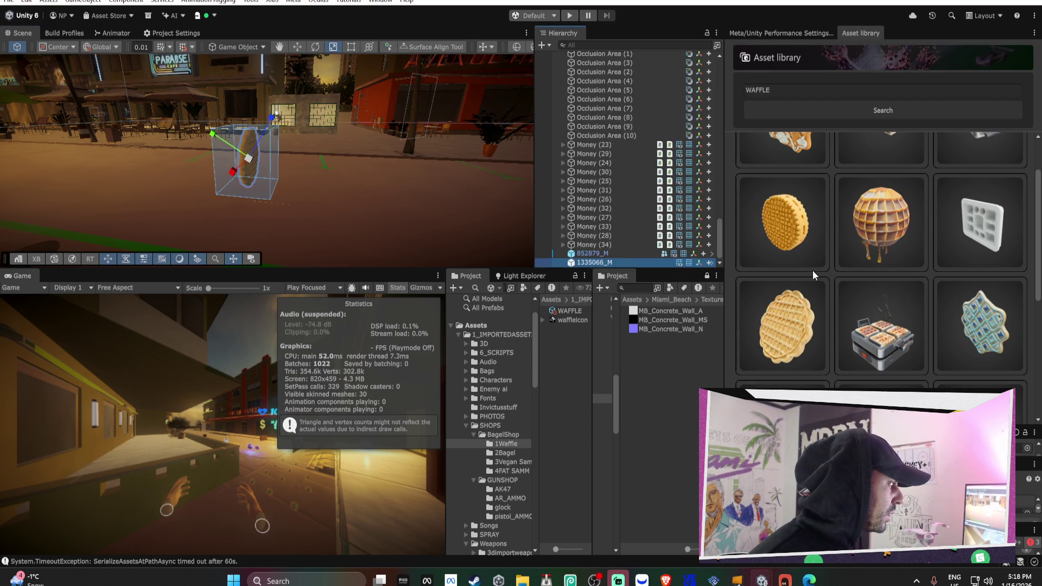
Rotate, move and scale the waffle down to sit on the shop counter
{"action": "mouse_move", "coordinate": [506, 213]}
{"action": "left_mouse_down"}
{"action": "mouse_move", "coordinate": [326, 191]}
{"action": "mouse_move", "coordinate": [460, 203]}
{"action": "mouse_move", "coordinate": [418, 200]}
{"action": "left_mouse_up"}
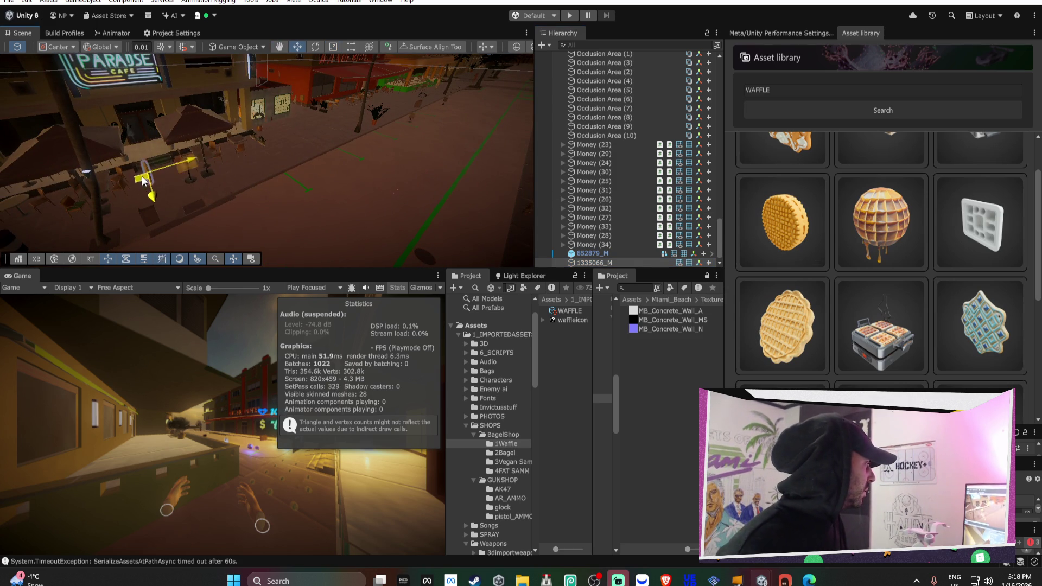
{"action": "mouse_move", "coordinate": [163, 184]}
{"action": "left_mouse_down"}
{"action": "mouse_move", "coordinate": [69, 175]}
{"action": "mouse_move", "coordinate": [304, 197]}
{"action": "mouse_move", "coordinate": [395, 134]}
{"action": "left_mouse_up"}
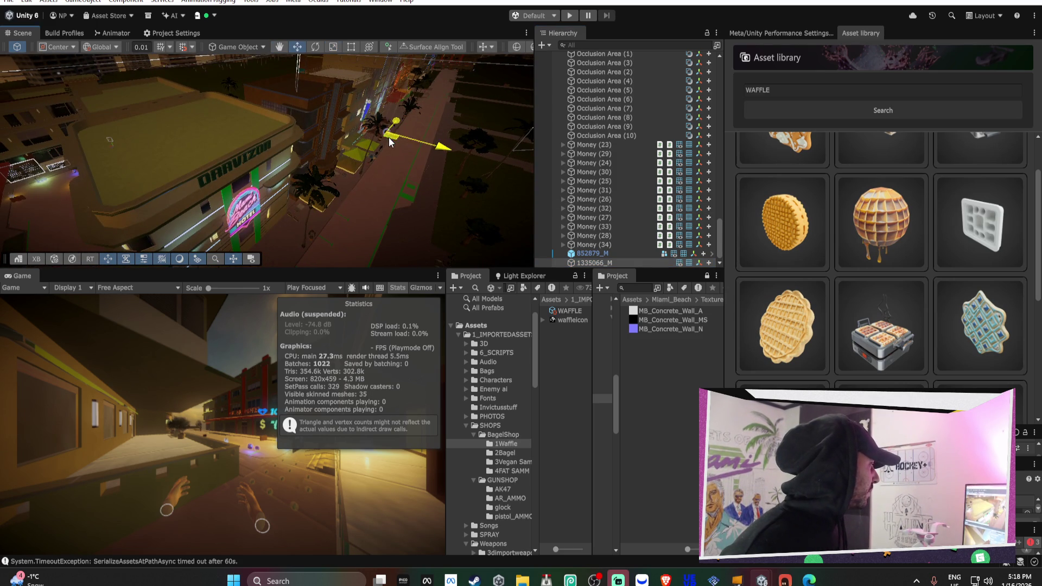
{"action": "key", "text": "f"}
{"action": "mouse_move", "coordinate": [305, 177]}
{"action": "left_mouse_down"}
{"action": "mouse_move", "coordinate": [208, 158]}
{"action": "mouse_move", "coordinate": [304, 179]}
{"action": "left_mouse_up"}
{"action": "left_click", "coordinate": [352, 185]}
{"action": "key", "text": "e"}
{"action": "mouse_move", "coordinate": [373, 221]}
{"action": "left_mouse_down"}
{"action": "mouse_move", "coordinate": [407, 227]}
{"action": "mouse_move", "coordinate": [321, 238]}
{"action": "mouse_move", "coordinate": [190, 231]}
{"action": "left_mouse_up"}
{"action": "key", "text": "f"}
{"action": "key", "text": "r"}
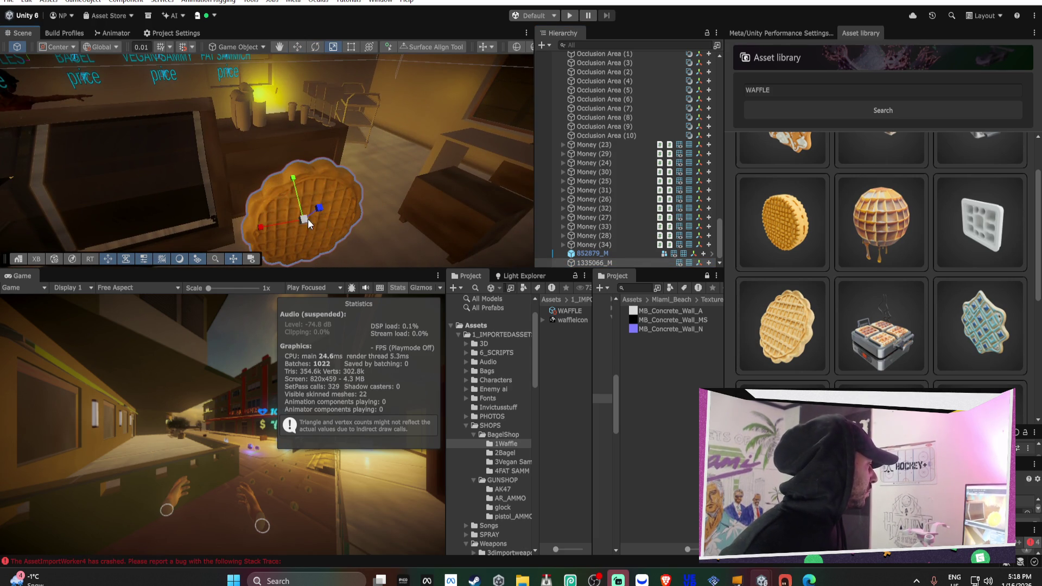
{"action": "key", "text": "w"}
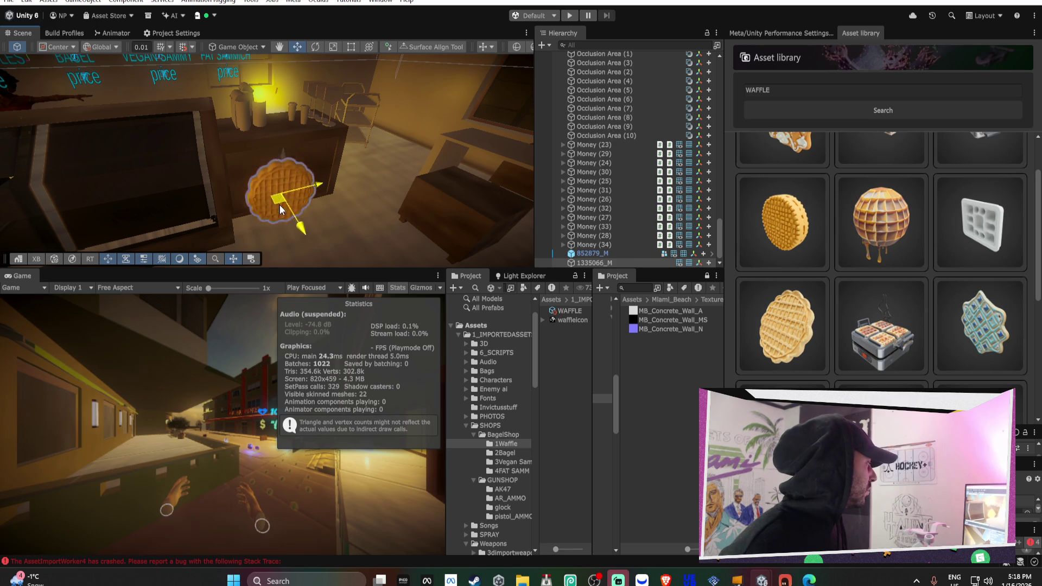
{"action": "key", "text": "e"}
{"action": "key", "text": "r"}
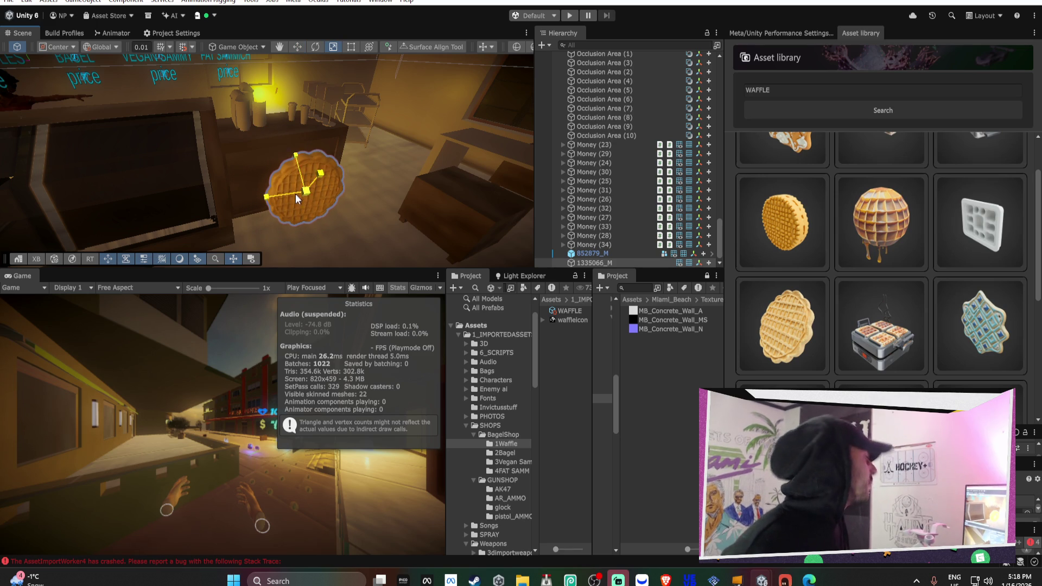